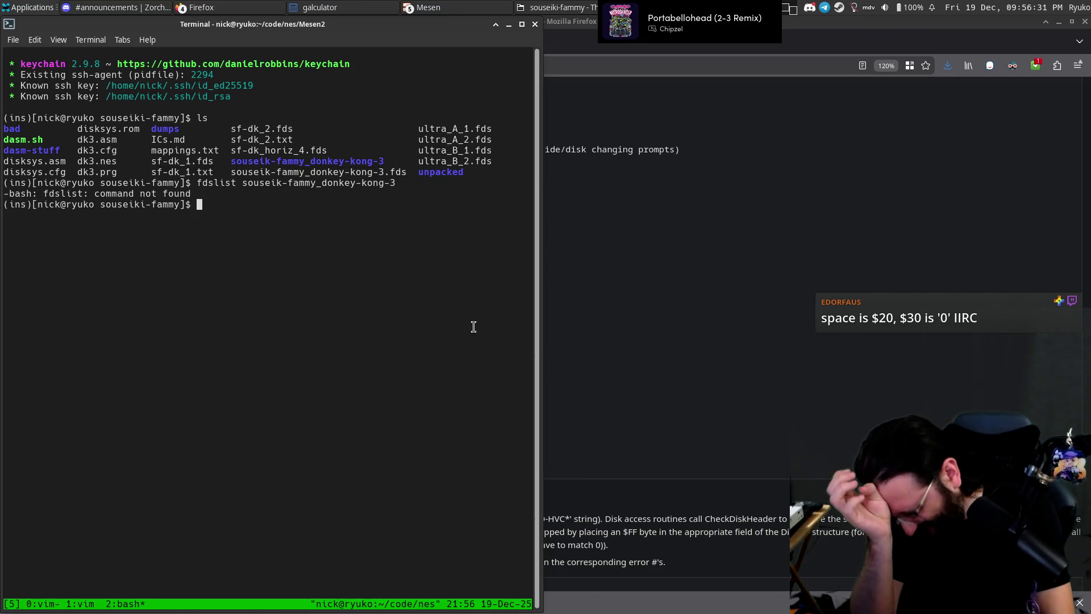
# Add the go-fds bin directory to PATH and run fdslist on souseik-fammy_donkey-kong-3.fds.
pyautogui.write('export PATH=$PATH:/home/nick/code/nes/go-fds/bin')
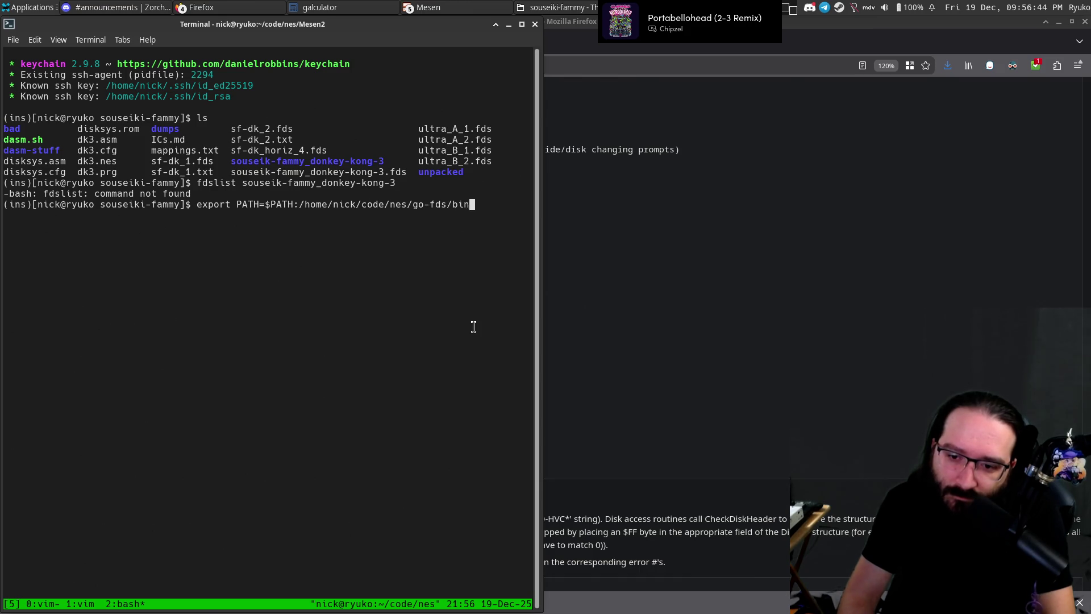
pyautogui.press('Return')
pyautogui.press('Escape')
pyautogui.press('k')
pyautogui.press('k')
pyautogui.press('Return')
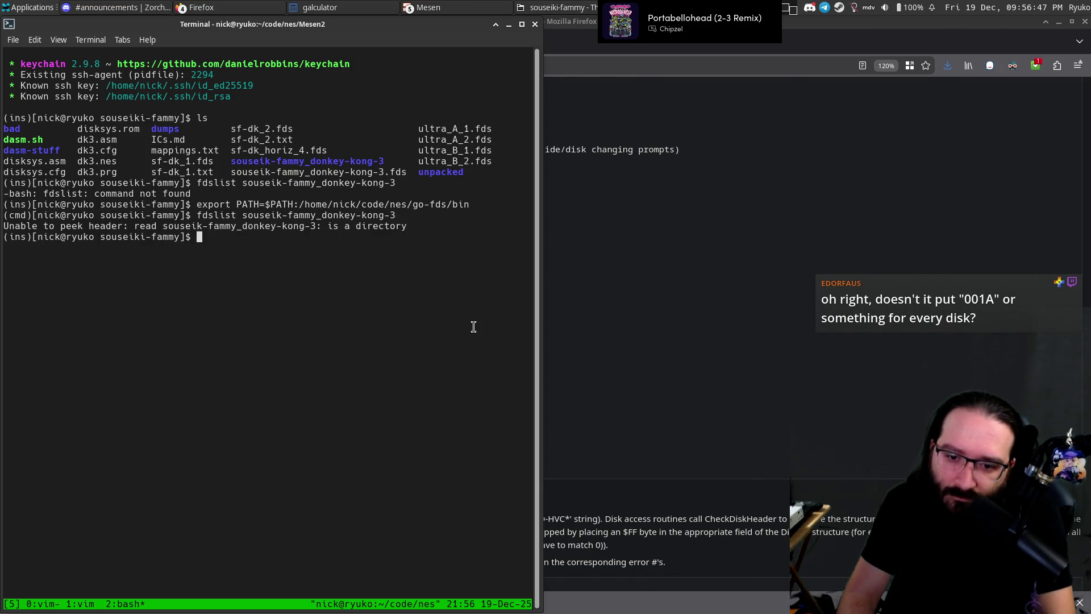
pyautogui.press('Up')
pyautogui.press('Return')
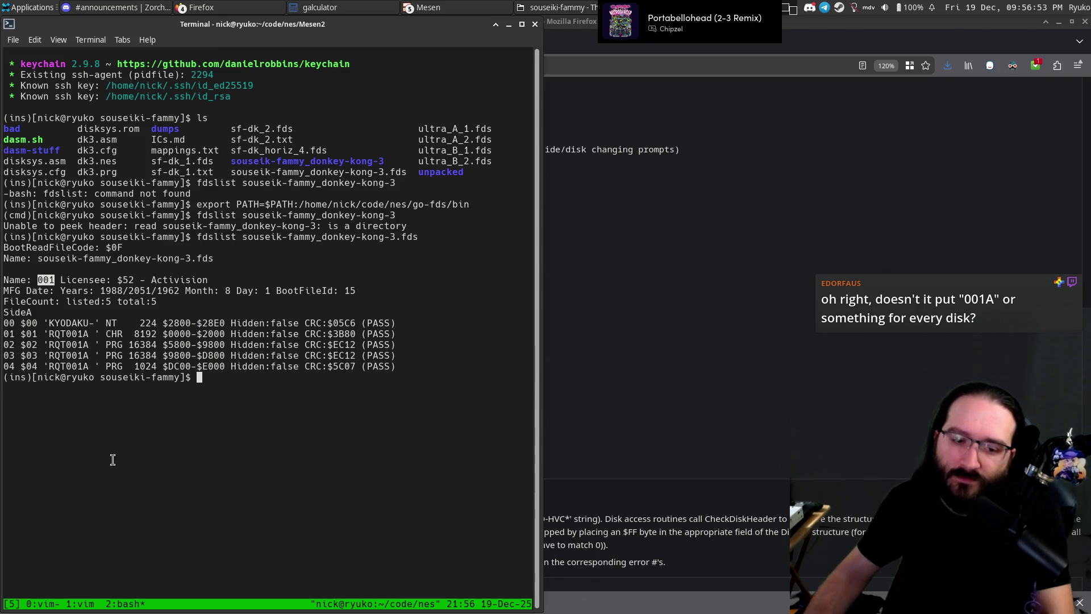
pyautogui.click(131, 279)
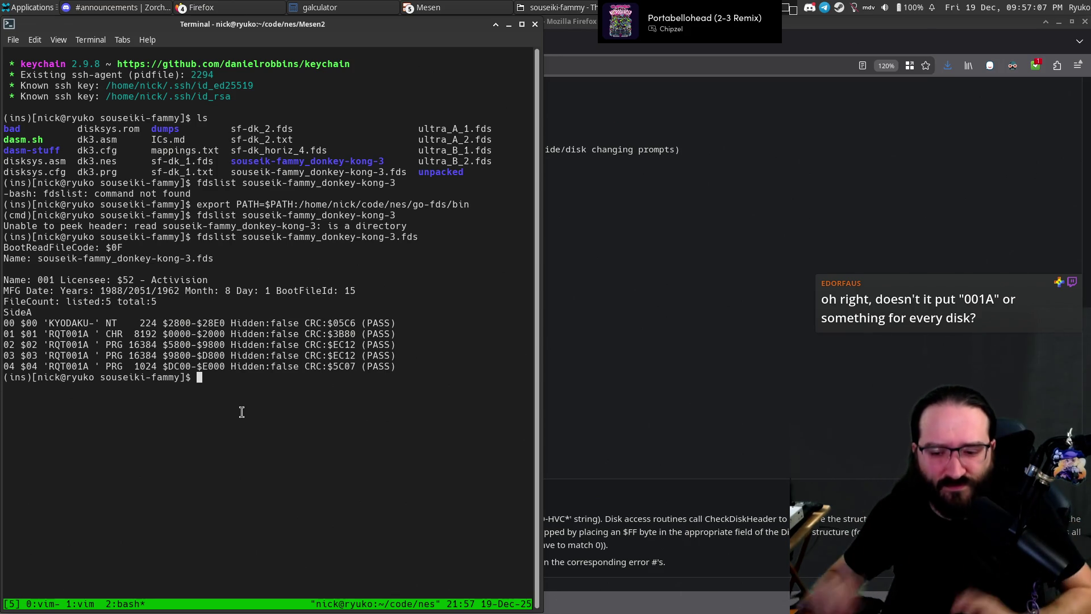
pyautogui.click(691, 384)
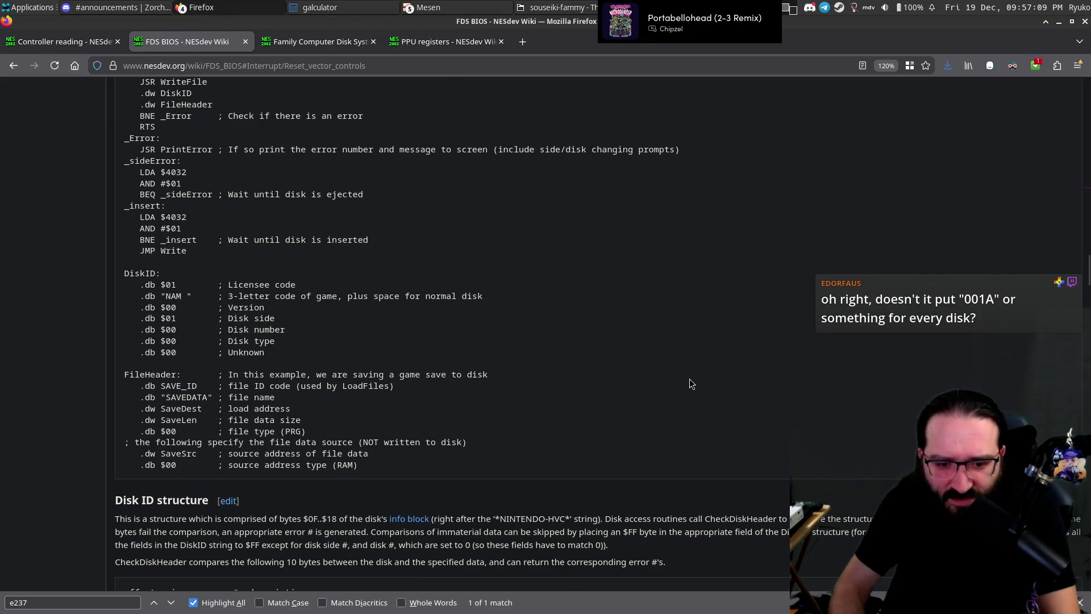
pyautogui.scroll(3, 691, 384)
pyautogui.scroll(-2, 691, 385)
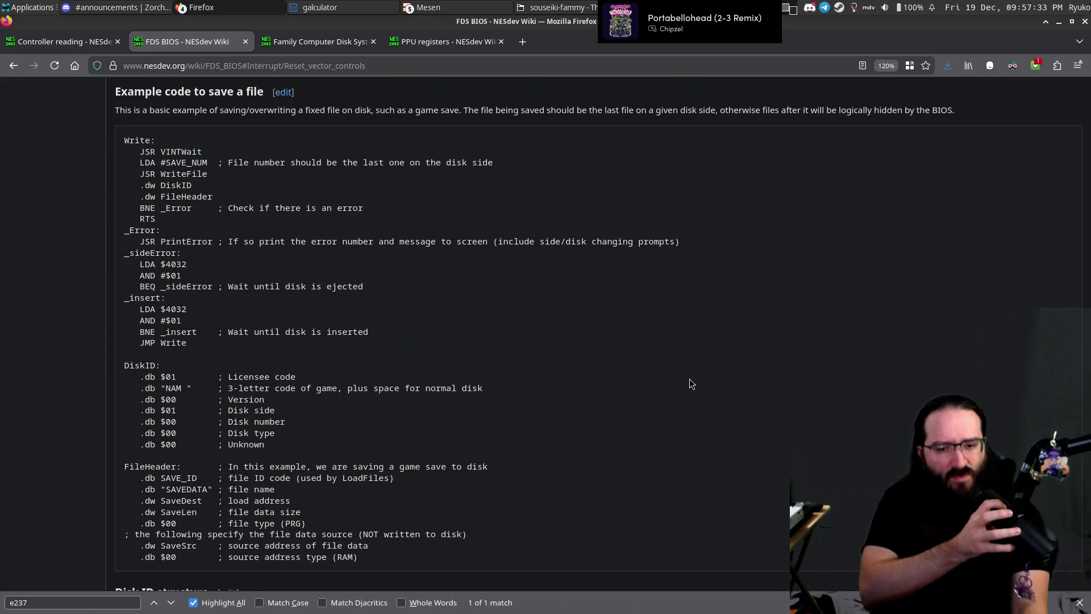
pyautogui.hotkey('alt', 'Tab')
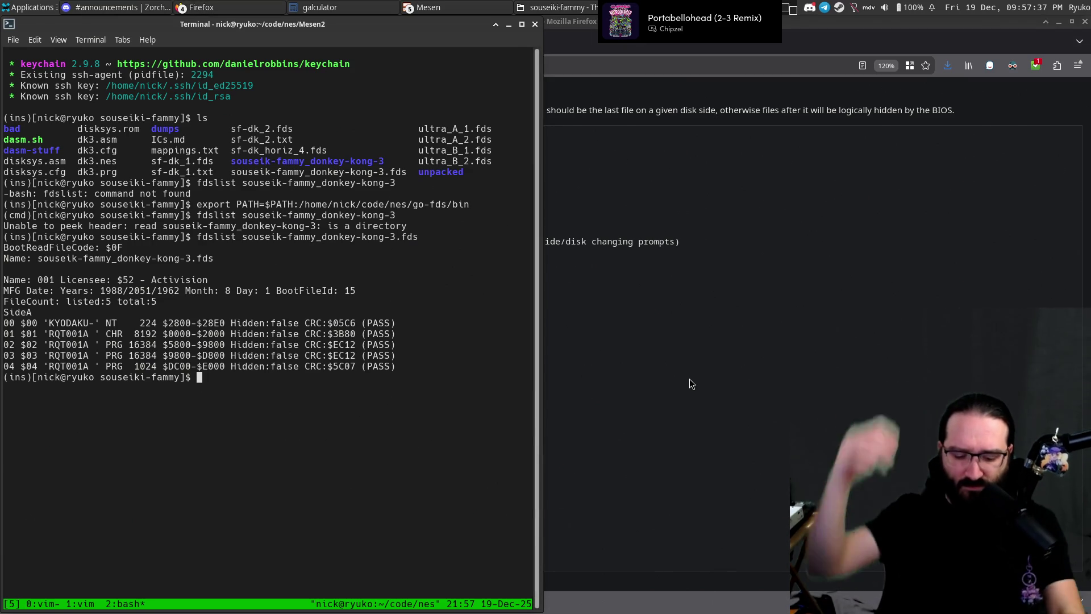
pyautogui.hotkey('alt', 'Tab')
# In the tmux vim window, start a new range entry at the end of the cfg beginning at 5253.
pyautogui.hotkey('alt', 'Tab')
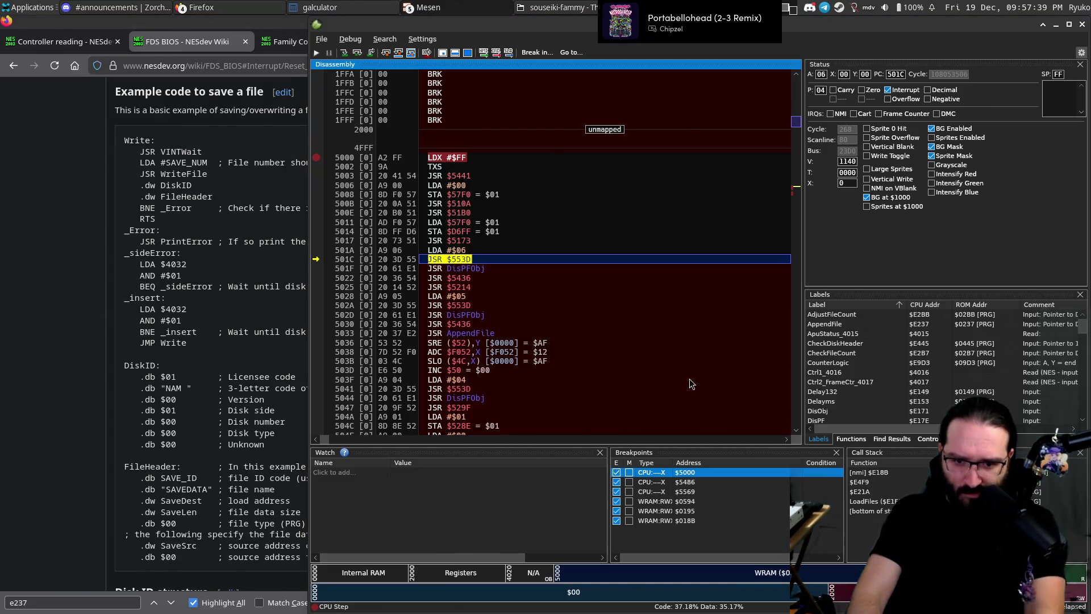
pyautogui.hotkey('alt', 'Tab')
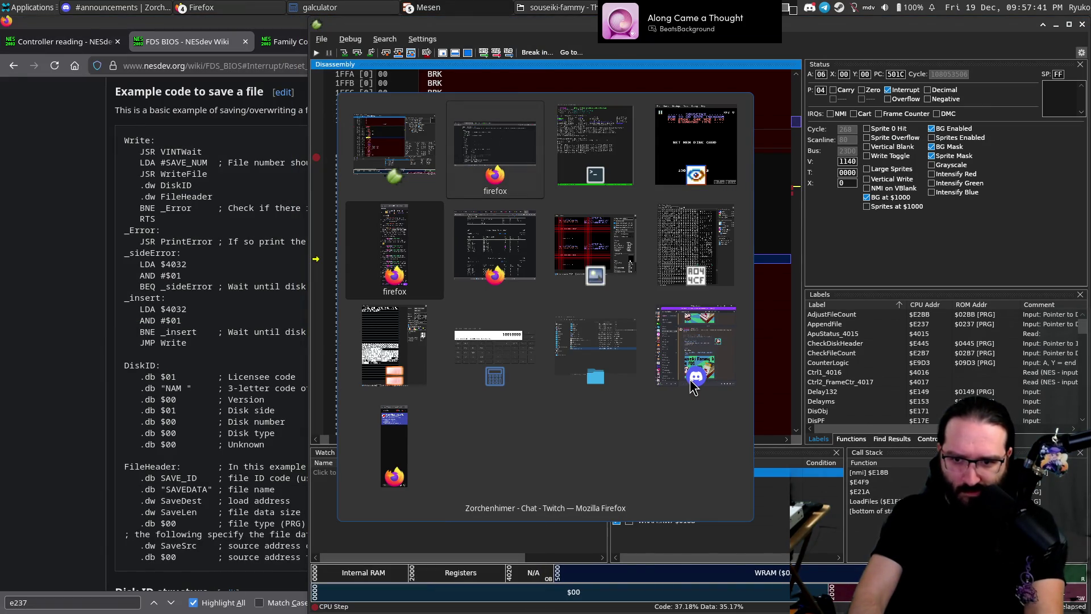
pyautogui.hotkey('alt', 'Tab')
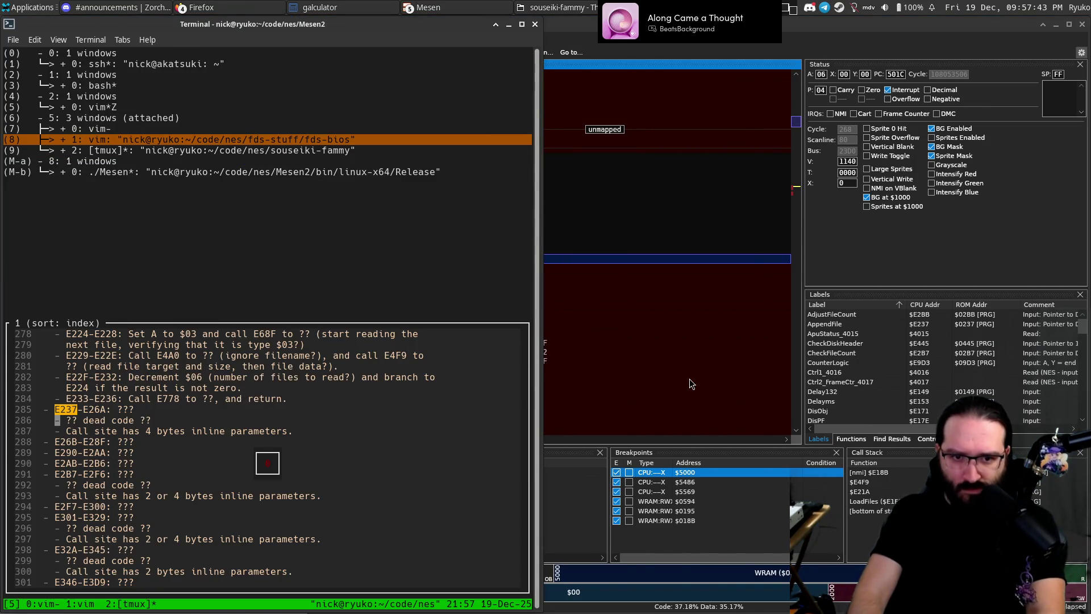
pyautogui.press('Up')
pyautogui.press('Return')
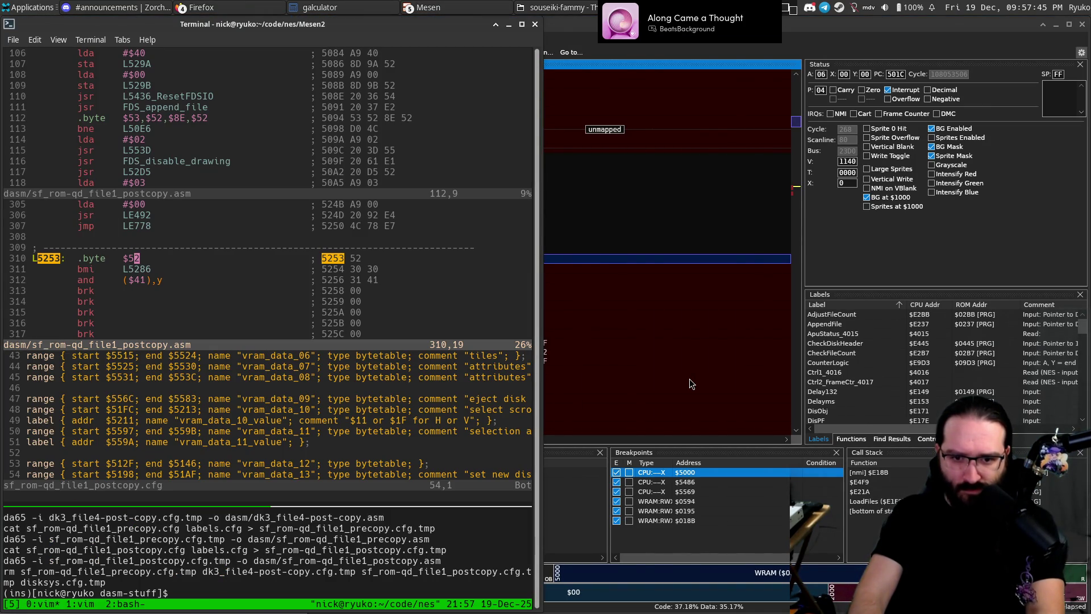
pyautogui.hotkey('ctrl', 'w')
pyautogui.press('j')
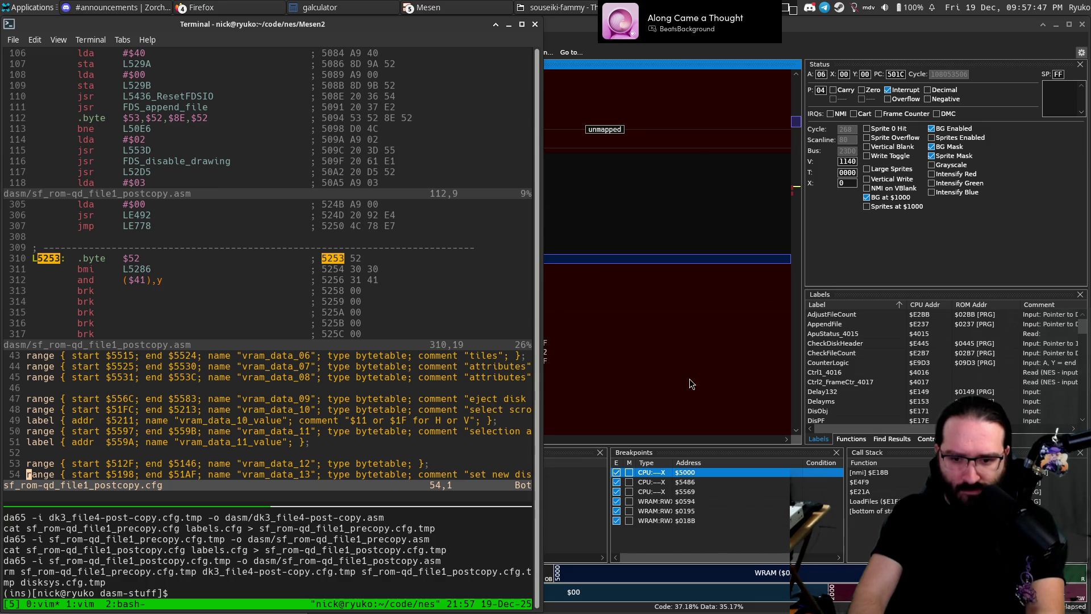
pyautogui.press('o')
pyautogui.press('Return')
pyautogui.write('r')
pyautogui.write('{')
pyautogui.write('52')
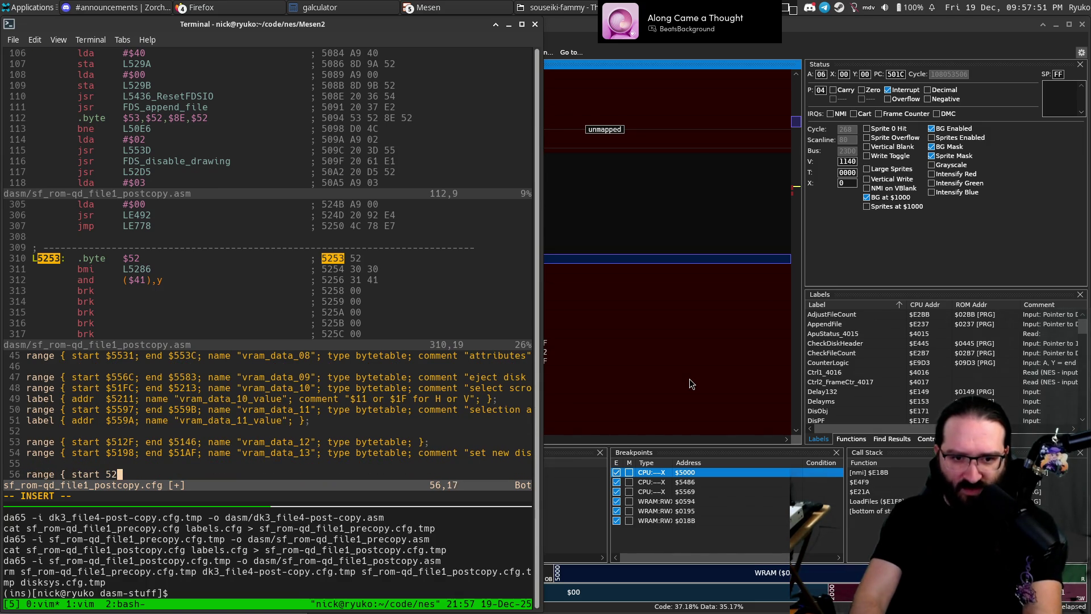
pyautogui.write('3; s')
pyautogui.write('nd')
pyautogui.press('Escape')
# Clear the search highlights and prefix the range's start address with $.
pyautogui.write(':')
pyautogui.press('Return')
pyautogui.press('b')
pyautogui.press('b')
pyautogui.press('b')
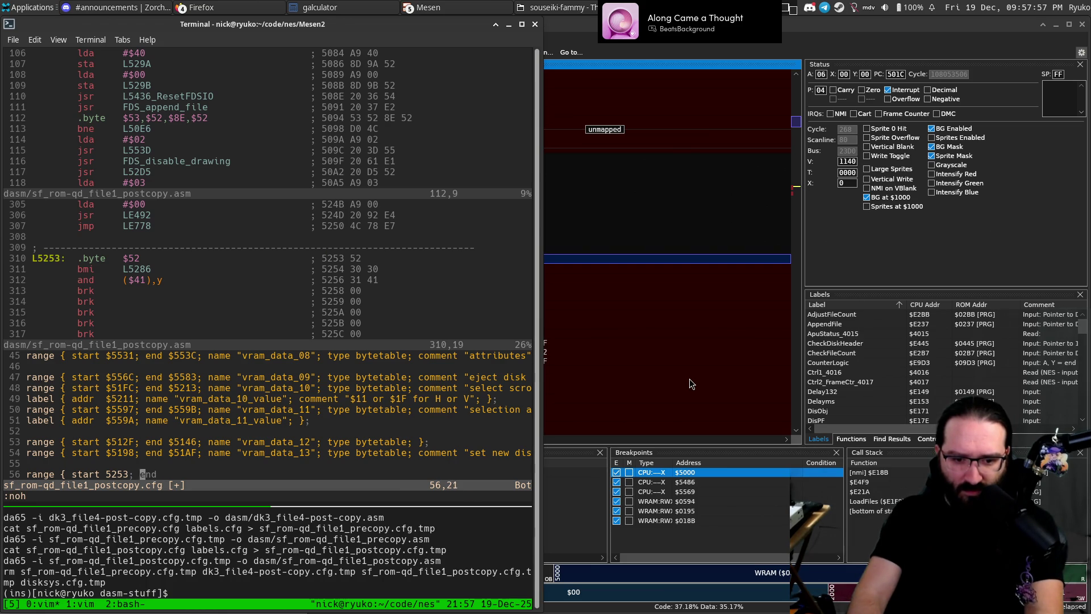
pyautogui.write('$')
pyautogui.hotkey('ctrl', 'o')
pyautogui.press('$')
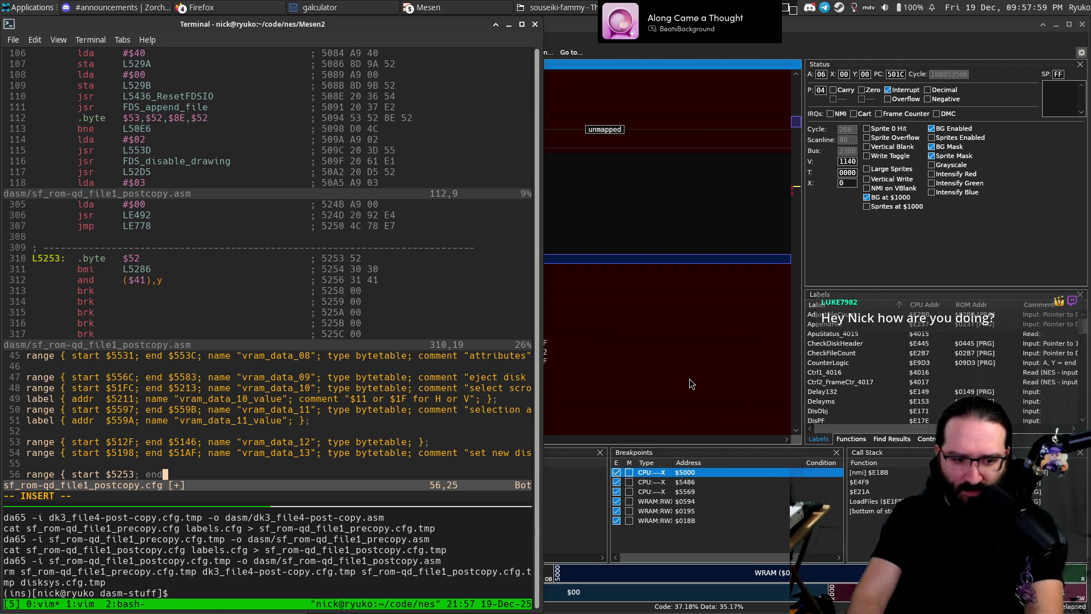
pyautogui.press('Escape')
# Check in the disassembly split where the DiskID bytes after L5253 end.
pyautogui.hotkey('ctrl', 'w')
pyautogui.press('k')
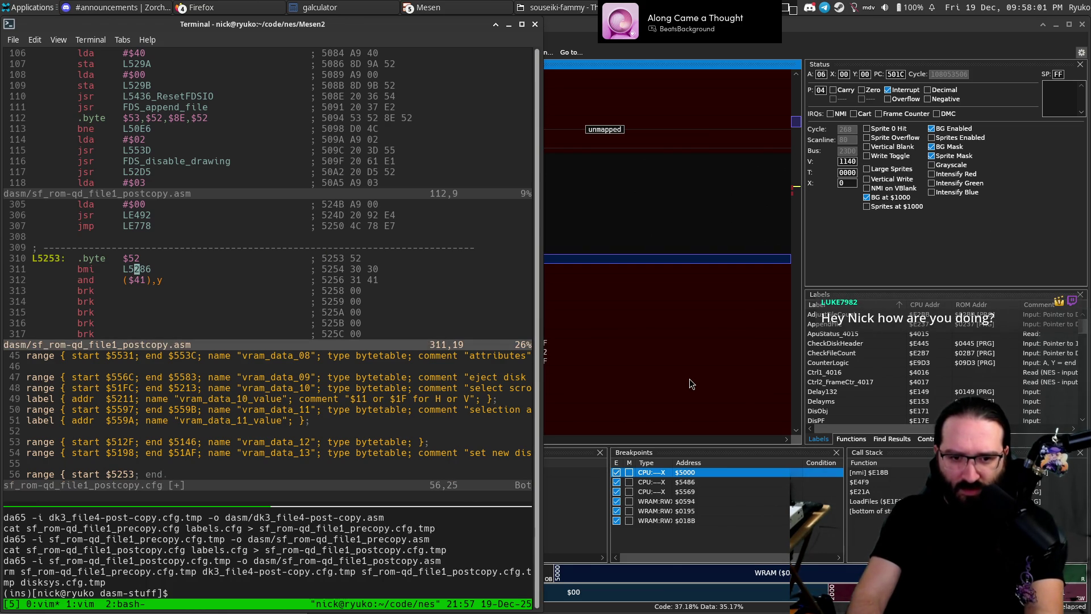
pyautogui.press('j')
pyautogui.press('j')
pyautogui.press('j')
pyautogui.press('j')
pyautogui.hotkey('shift', 'v')
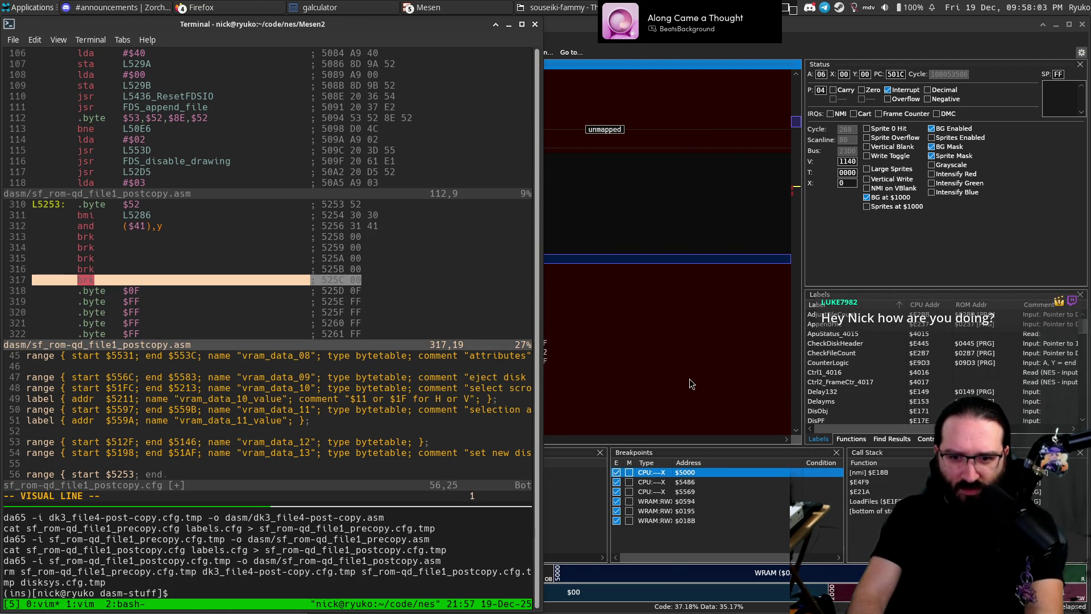
pyautogui.press('Escape')
pyautogui.hotkey('ctrl', 'w')
# Finish the range with end $525C, name "DiskID_5253" and type bytetable, then save.
pyautogui.write('ja$')
pyautogui.write('525')
pyautogui.write('6')
pyautogui.write('name "Dick')
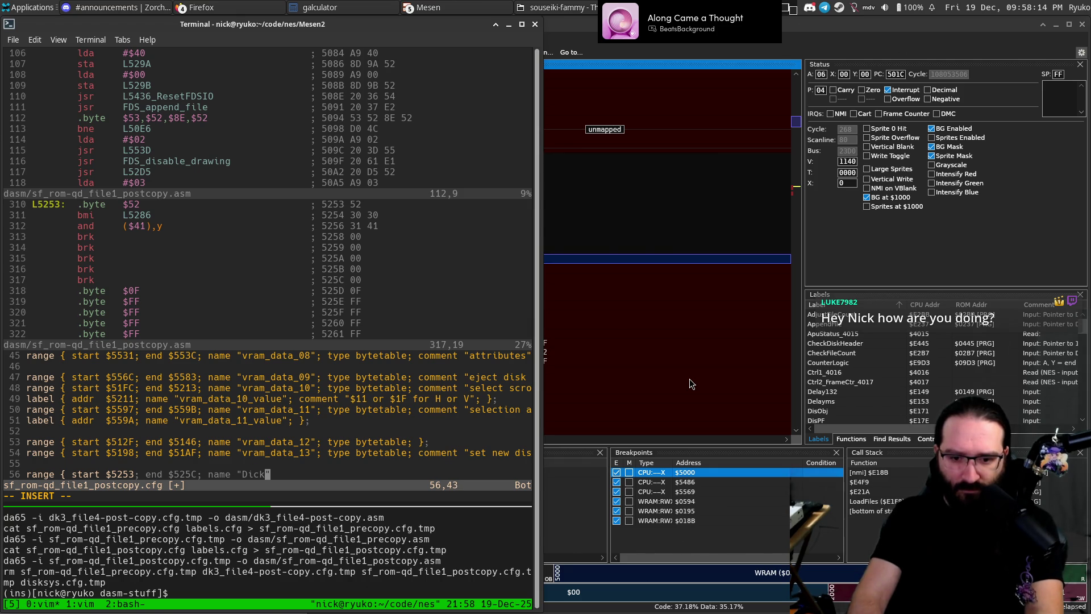
pyautogui.press('BackSpace')
pyautogui.write('skID')
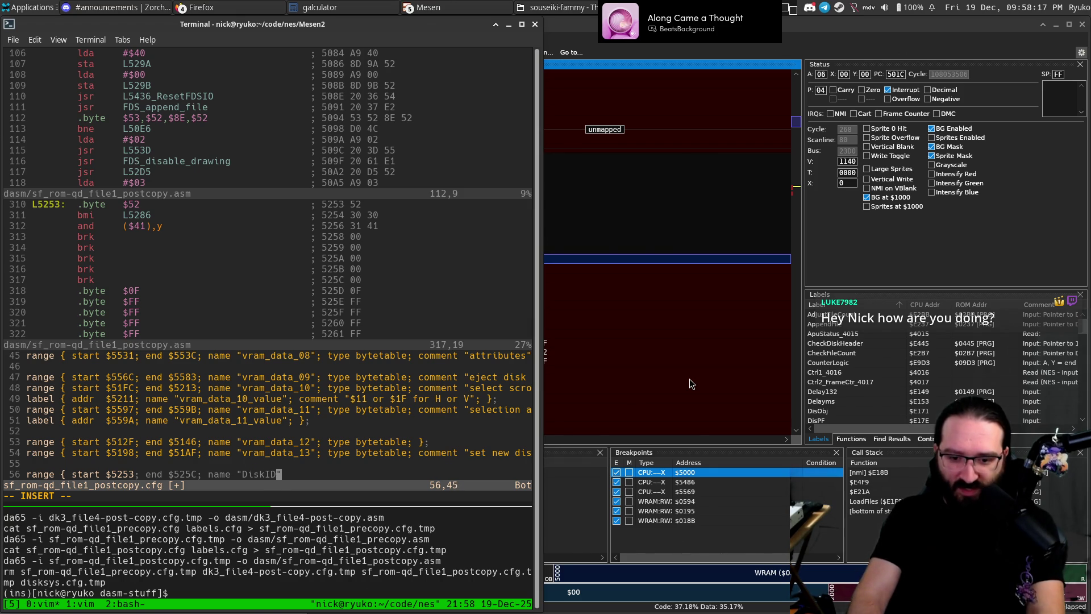
pyautogui.write('5273')
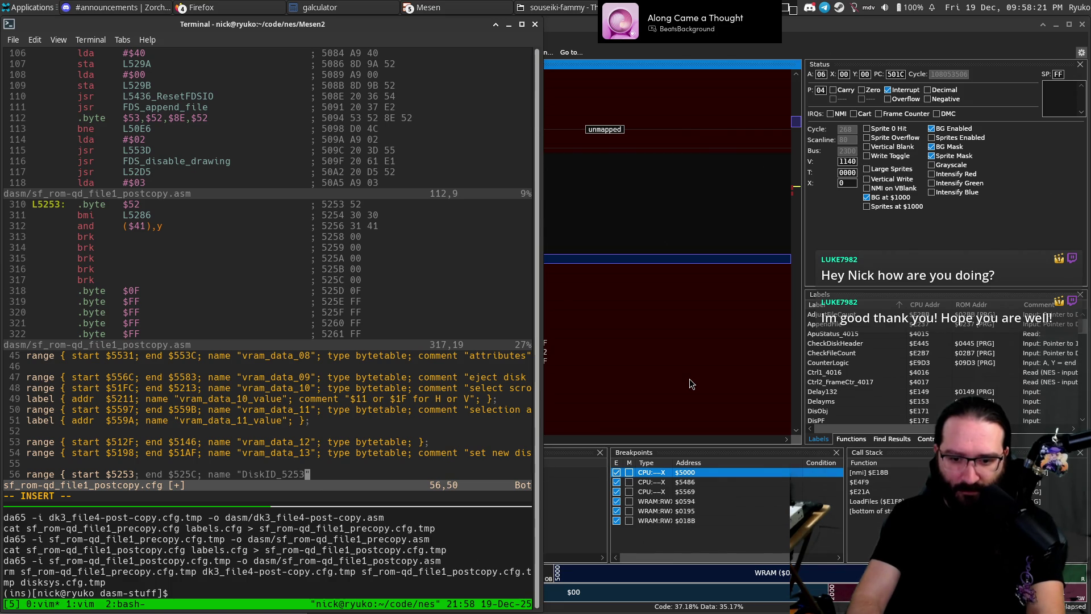
pyautogui.write('a')
pyautogui.write('}')
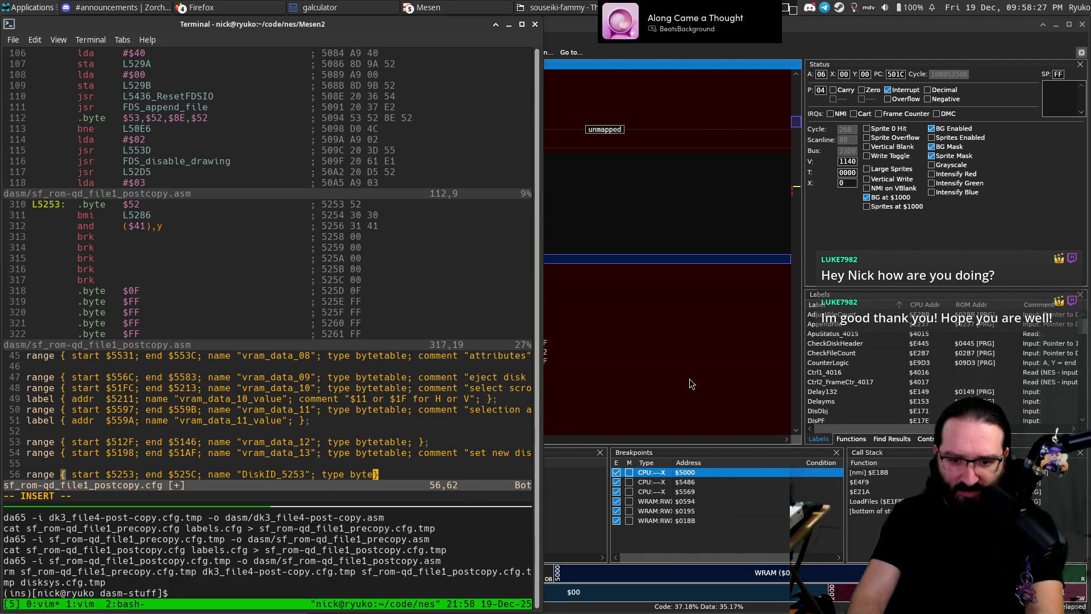
pyautogui.write('table;')
pyautogui.press('Escape')
pyautogui.write(':w')
pyautogui.press('Return')
# Run make, then add the missing semicolon reported by the "';' expected" error and save.
pyautogui.hotkey('ctrl', 'j')
pyautogui.press('Escape')
pyautogui.press('k')
pyautogui.press('Return')
pyautogui.hotkey('ctrl', 'k')
pyautogui.write('A;')
pyautogui.press('Escape')
pyautogui.write(':w')
pyautogui.press('Return')
pyautogui.hotkey('ctrl', 'j')
pyautogui.press('Escape')
# Rebuild with make and reload the regenerated disassembly with :e.
pyautogui.press('k')
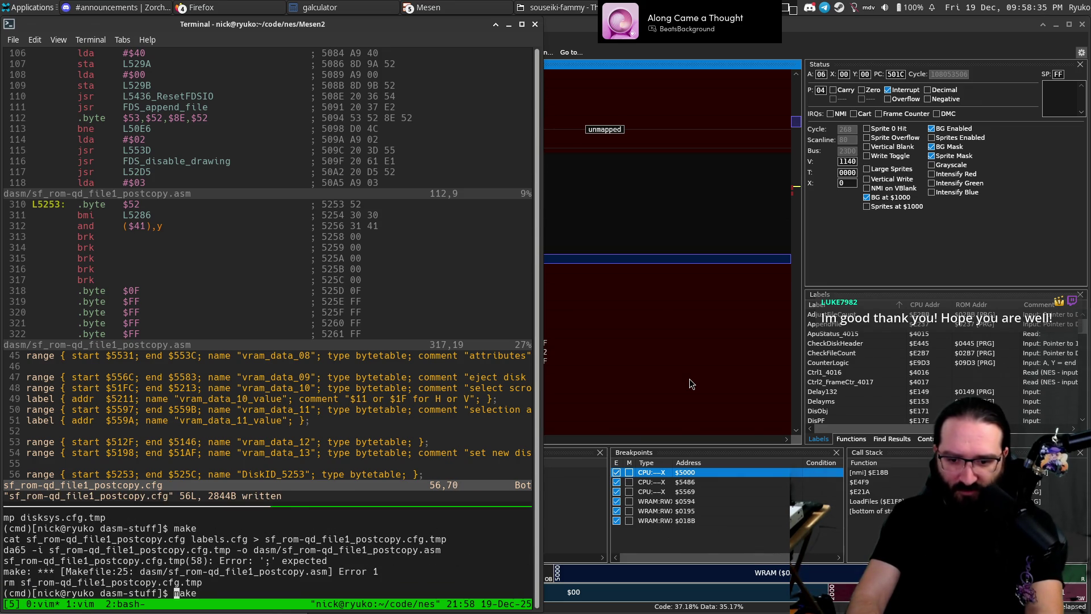
pyautogui.press('Return')
pyautogui.hotkey('ctrl', 'k')
pyautogui.hotkey('ctrl', 'k')
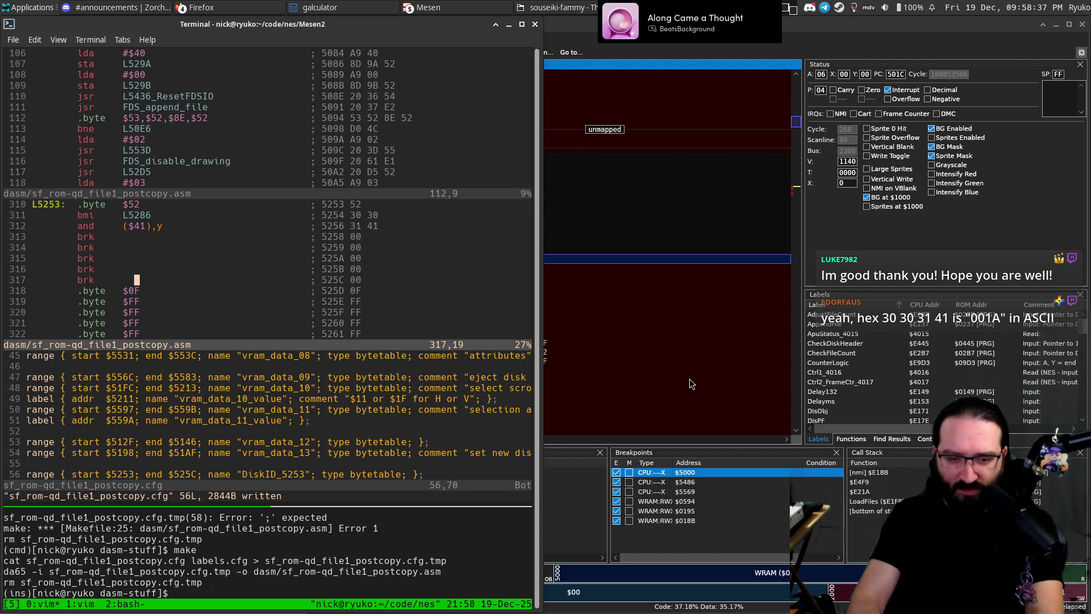
pyautogui.write(':e')
pyautogui.press('Return')
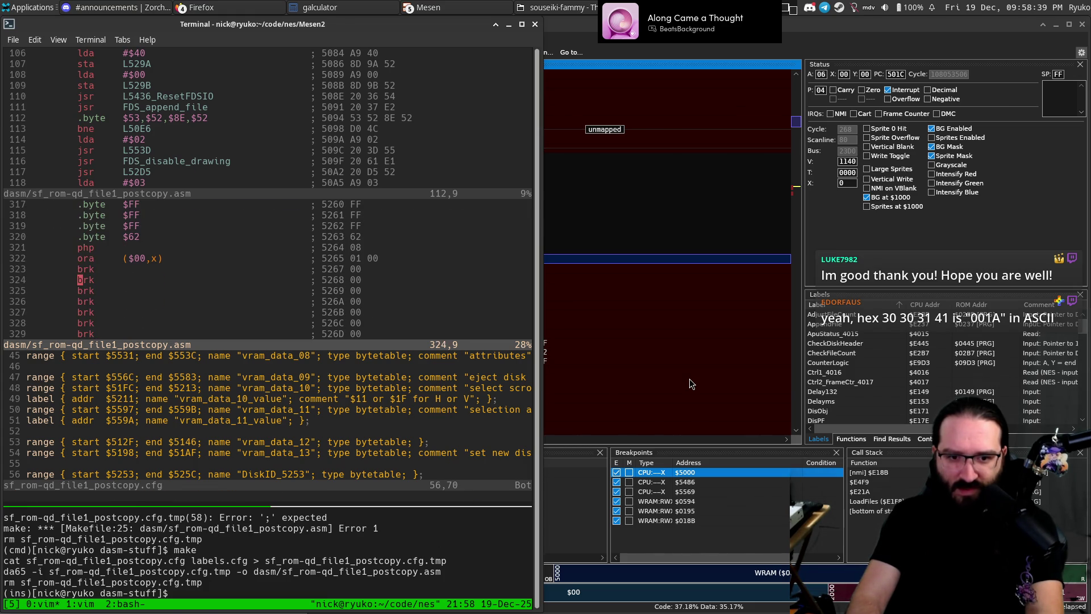
# Inspect the DiskID_5253 table bytes $52,$30,$30,$31,$41 in the disassembly.
pyautogui.press('k')
pyautogui.press('k')
pyautogui.press('k')
pyautogui.press('j')
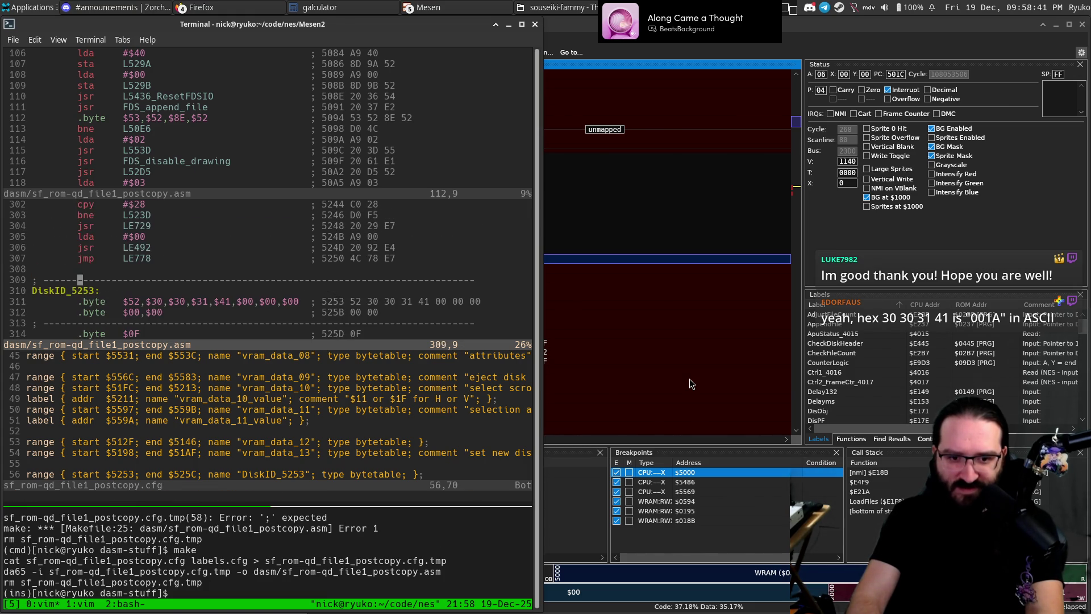
pyautogui.press('v')
pyautogui.press('j')
pyautogui.press('j')
pyautogui.press('Escape')
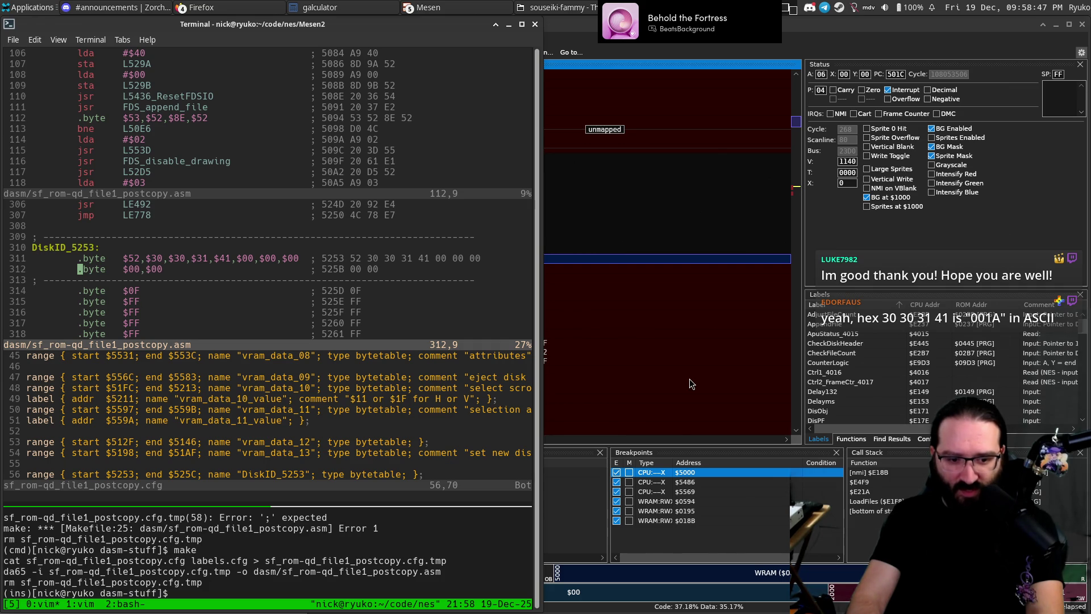
pyautogui.press('k')
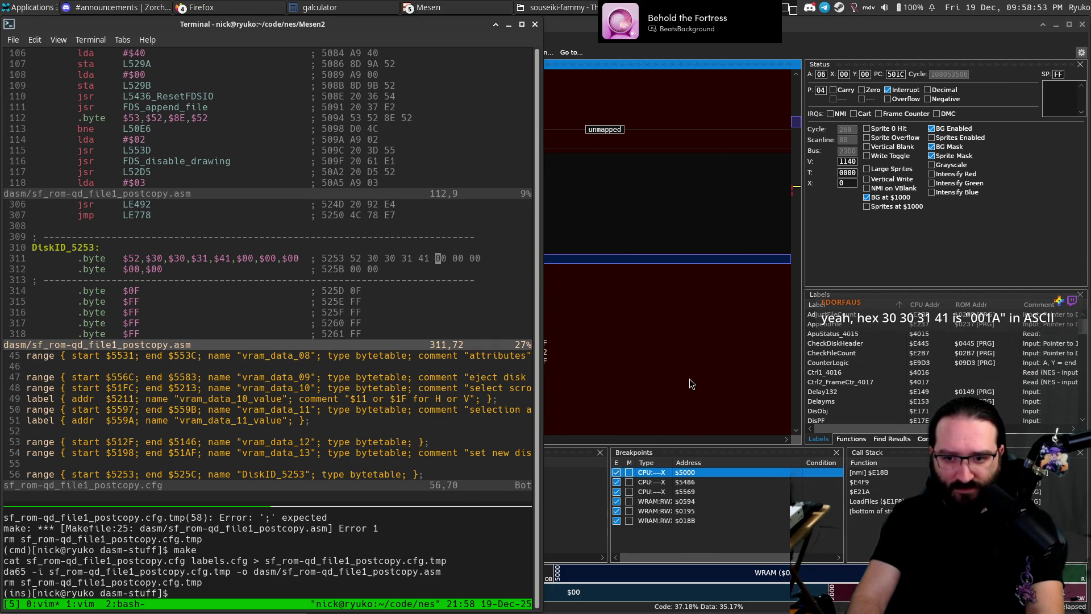
pyautogui.hotkey('alt', 'Tab')
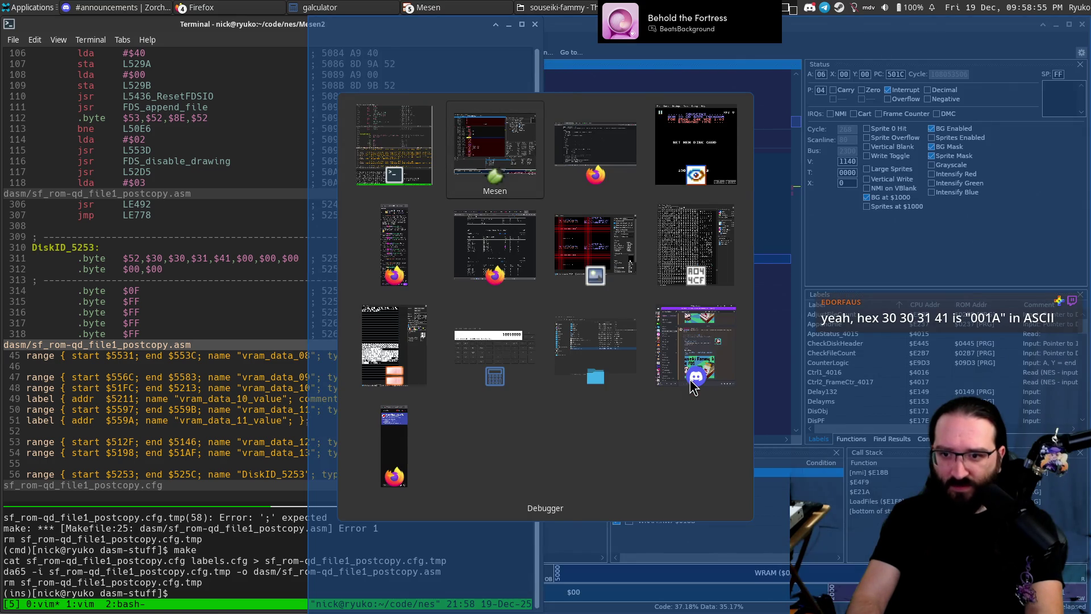
pyautogui.hotkey('alt', 'Tab')
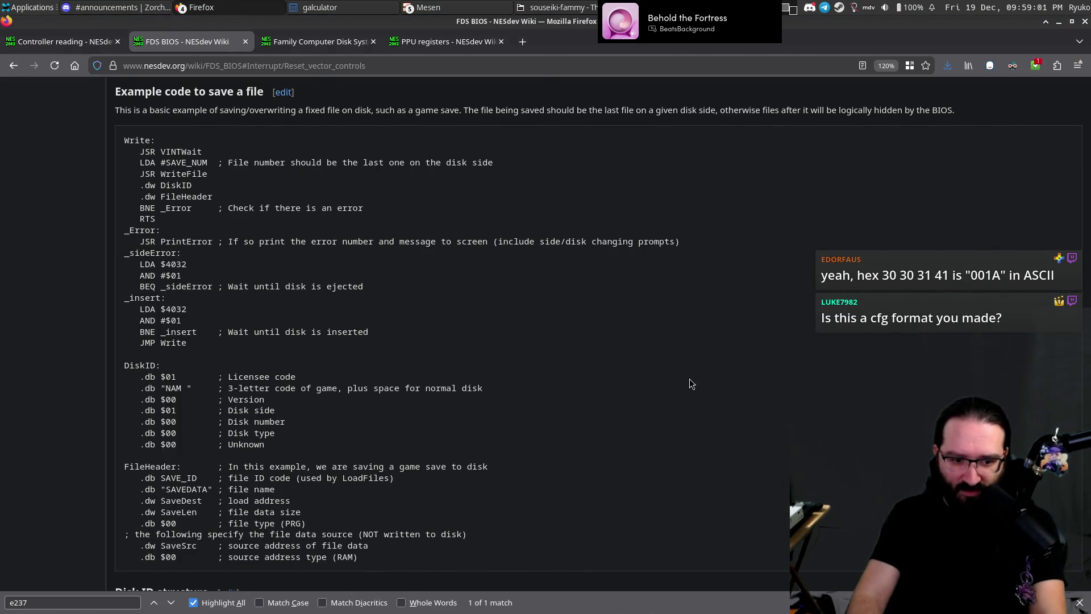
pyautogui.hotkey('alt', 'Tab')
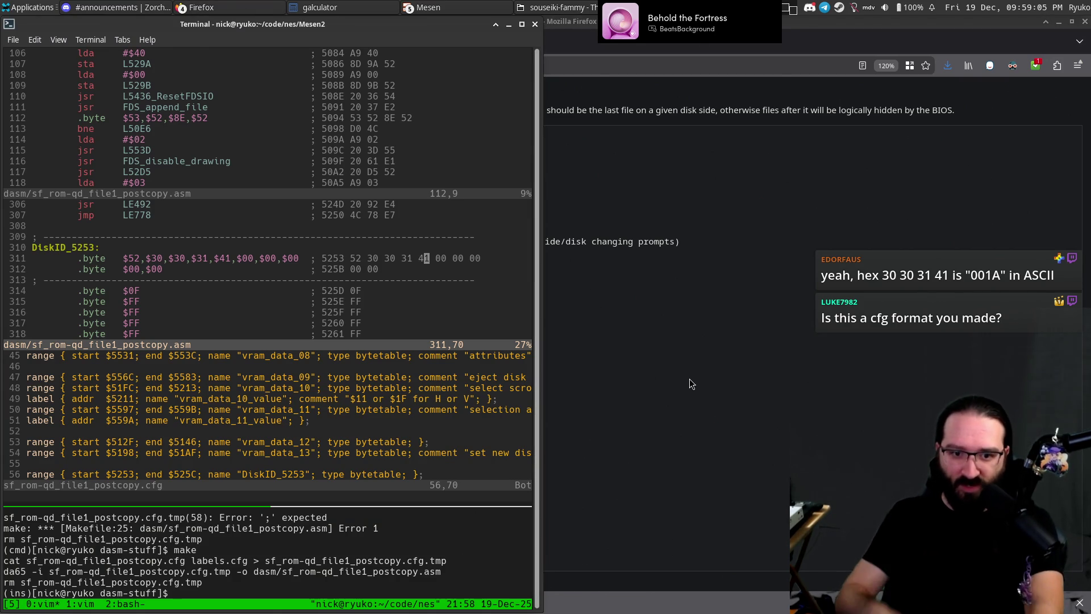
# Reload the disassembly in the top split and step through the DiskID search matches.
pyautogui.press('k')
pyautogui.hotkey('ctrl', 'w')
pyautogui.write('k:')
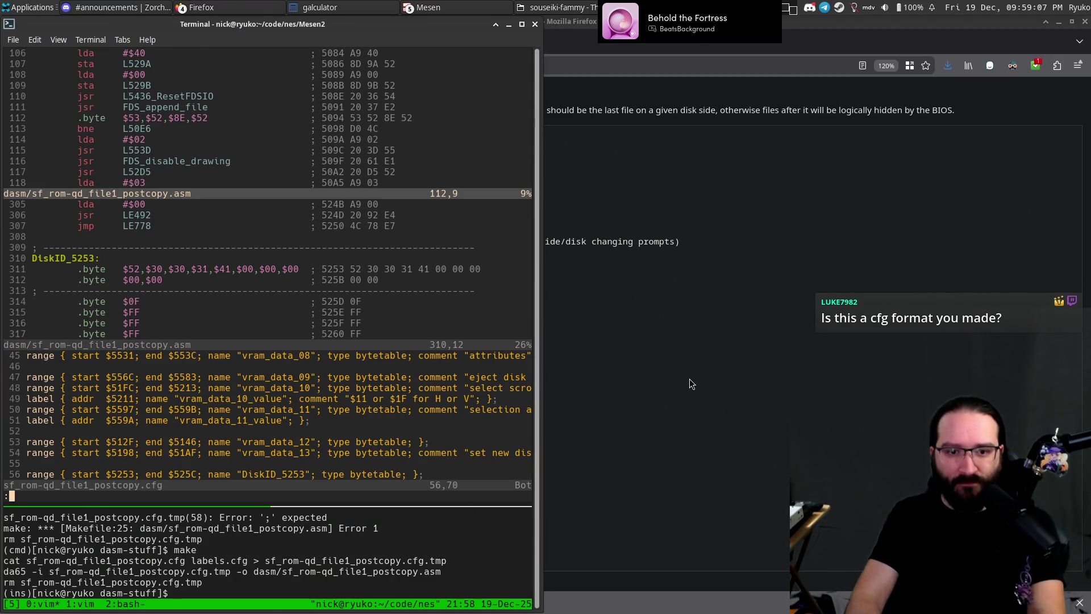
pyautogui.write('e')
pyautogui.press('Return')
pyautogui.write('/diski')
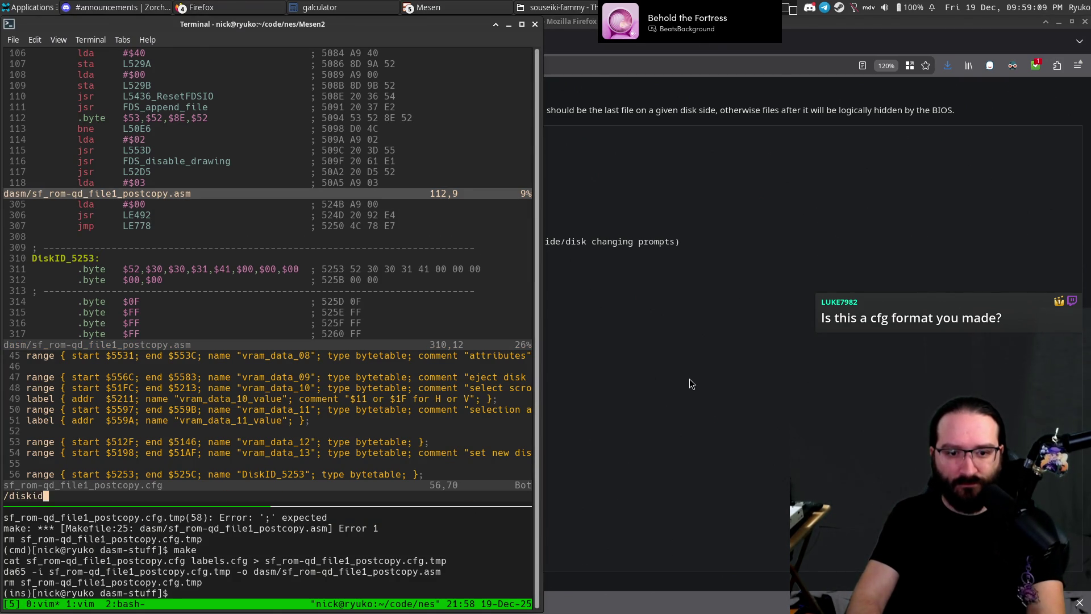
pyautogui.write('d')
pyautogui.press('Return')
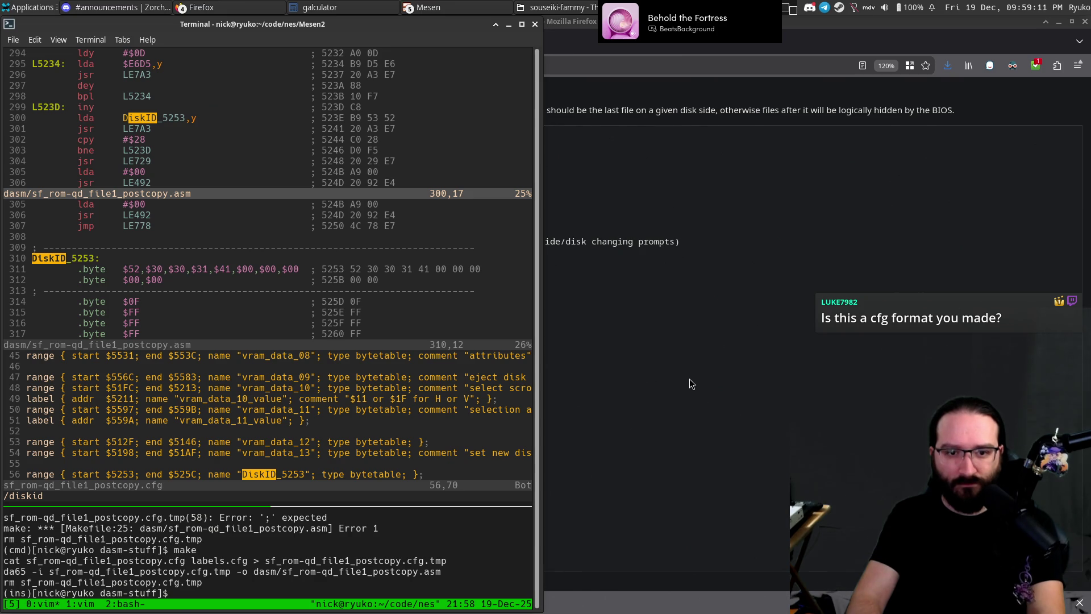
pyautogui.press('n')
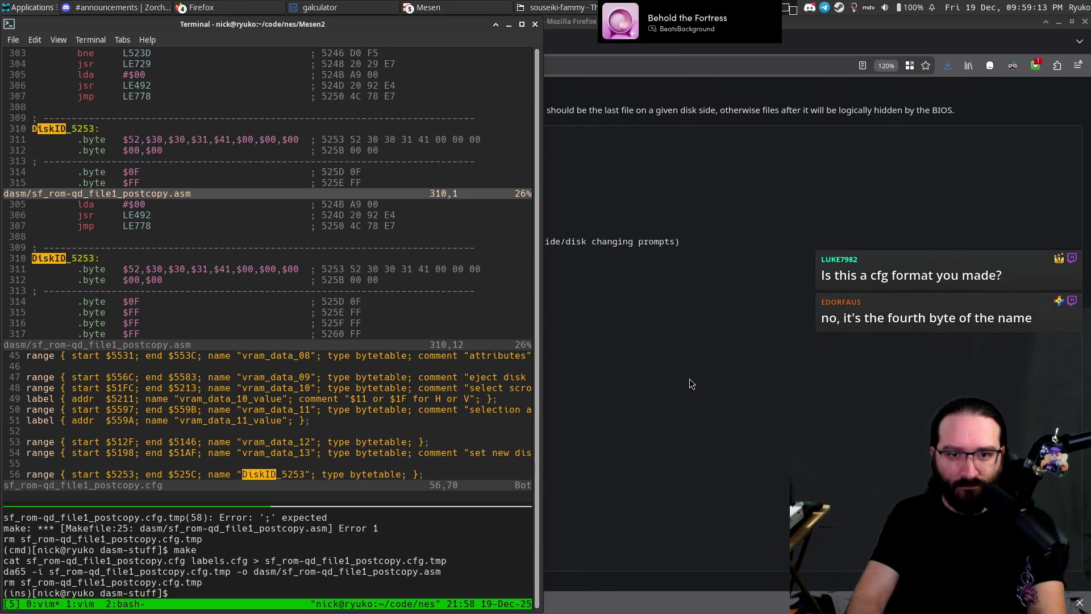
pyautogui.press('n')
pyautogui.press('n')
pyautogui.press('n')
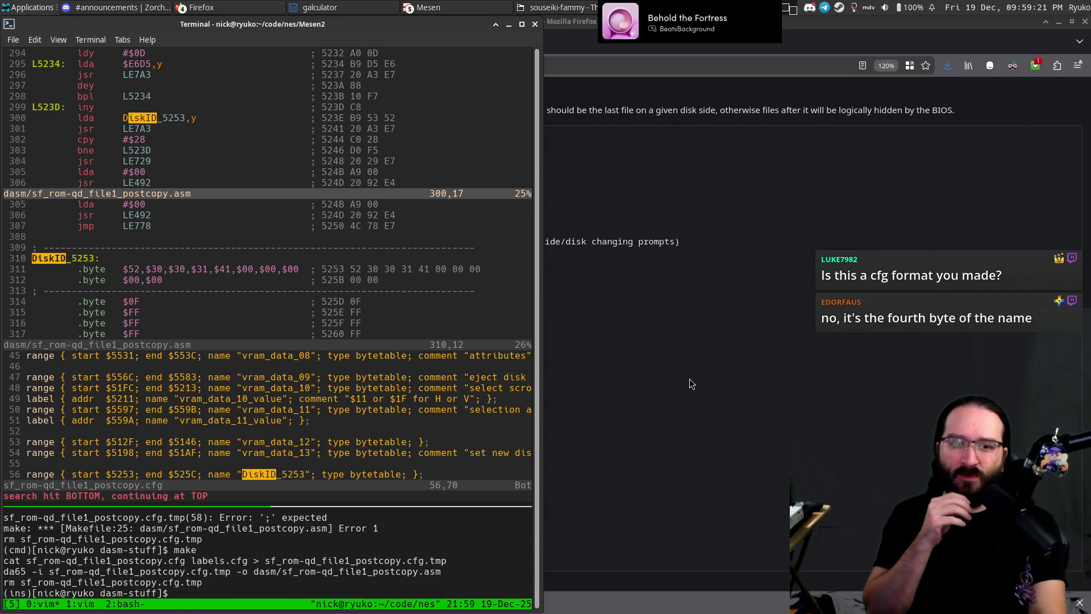
pyautogui.press('j')
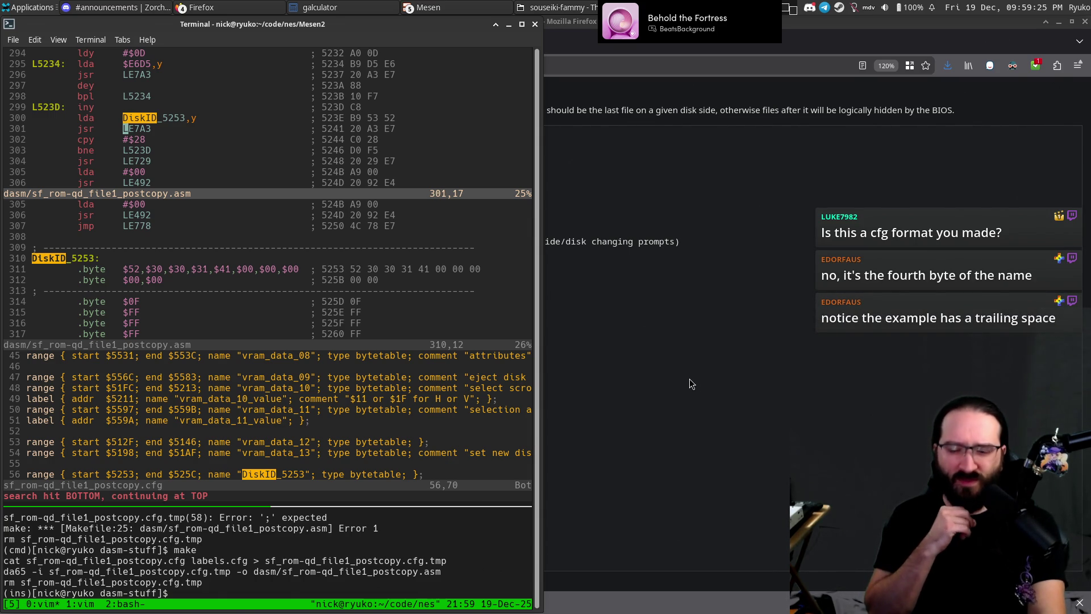
# Compare with the Mesen debugger, then search for and read the L553D text-writing routine.
pyautogui.hotkey('alt', 'Tab')
pyautogui.hotkey('alt', 'Tab')
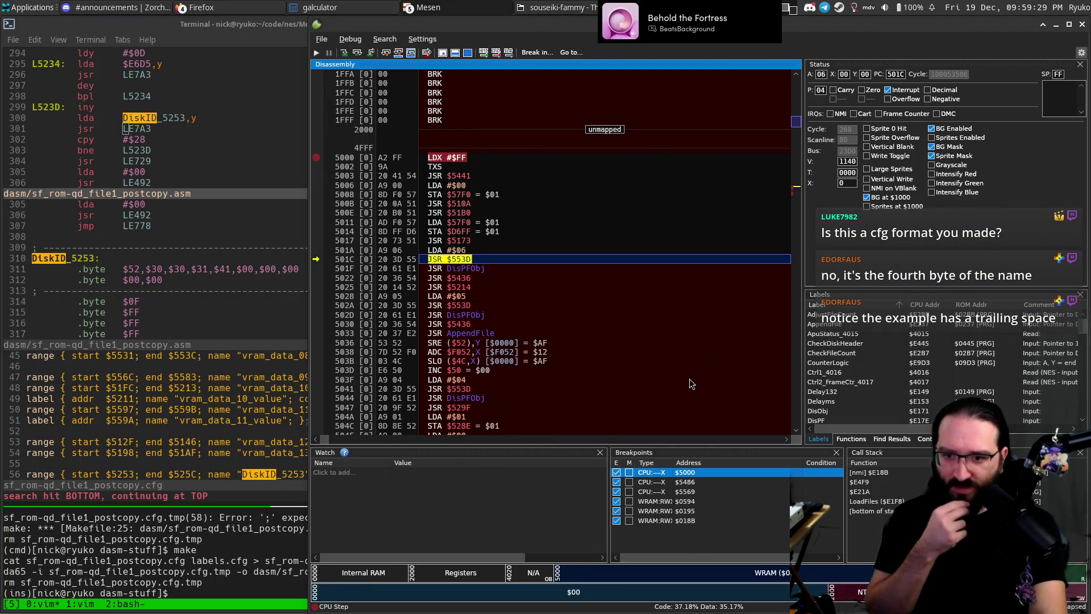
pyautogui.hotkey('alt', 'Tab')
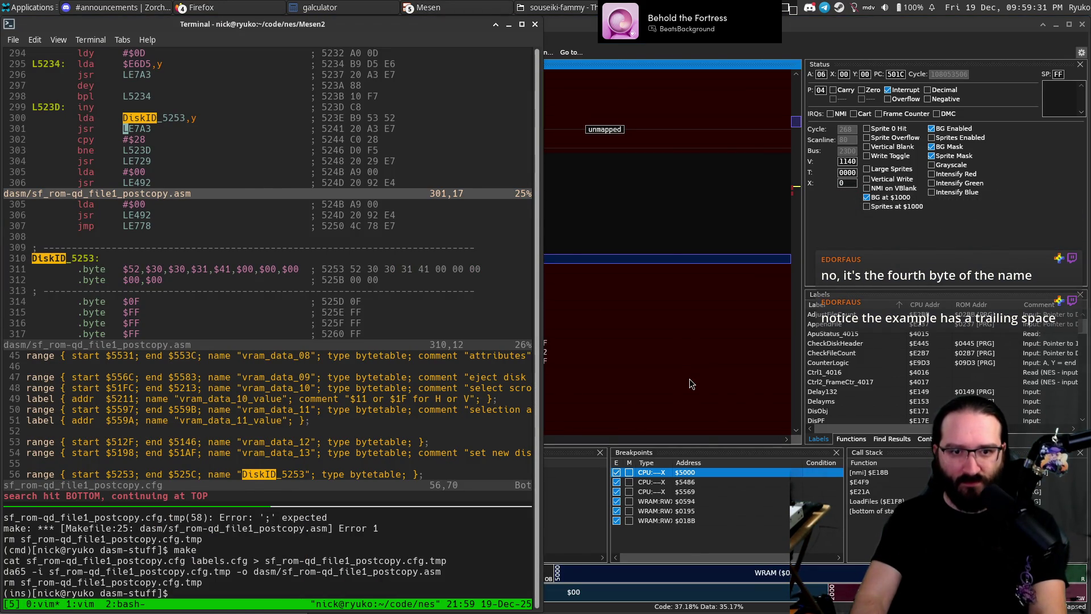
pyautogui.write('/55')
pyautogui.press('BackSpace')
pyautogui.press('BackSpace')
pyautogui.write('3D')
pyautogui.press('Return')
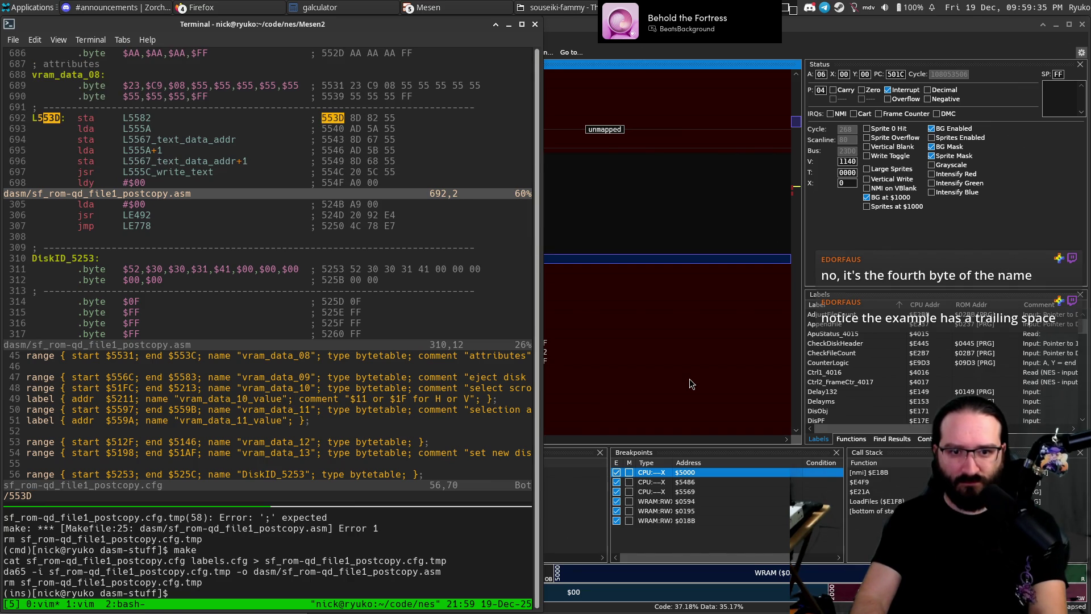
pyautogui.press('j')
pyautogui.press('j')
pyautogui.press('j')
pyautogui.press('j')
pyautogui.press('j')
pyautogui.press('j')
pyautogui.press('j')
pyautogui.press('j')
pyautogui.press('k')
pyautogui.press('k')
pyautogui.press('k')
pyautogui.hotkey('alt', 'Tab')
pyautogui.hotkey('alt', 'Tab')
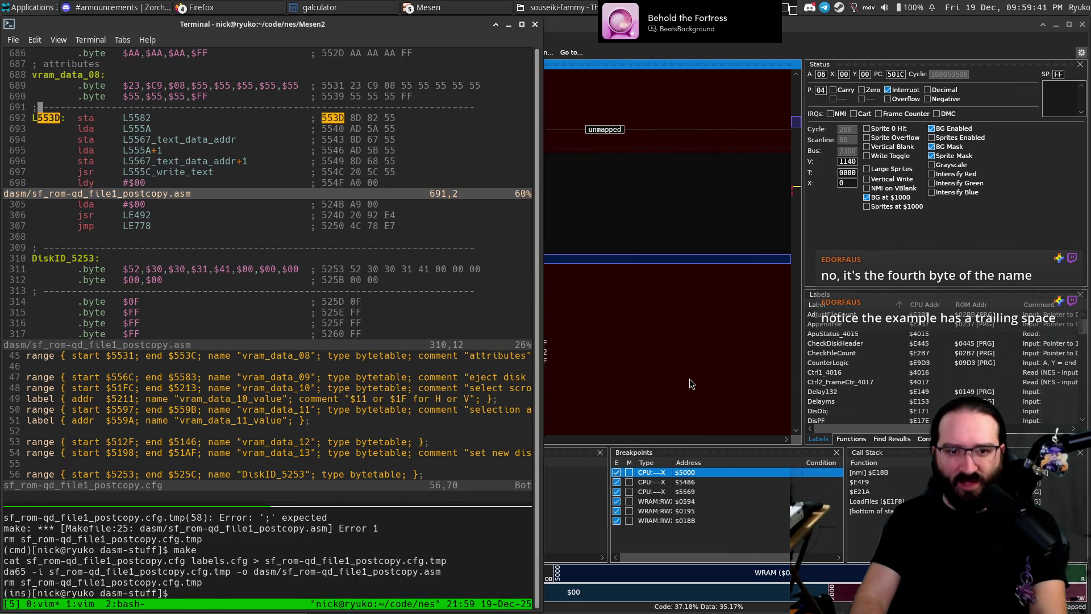
pyautogui.press('j')
pyautogui.press('j')
pyautogui.press('j')
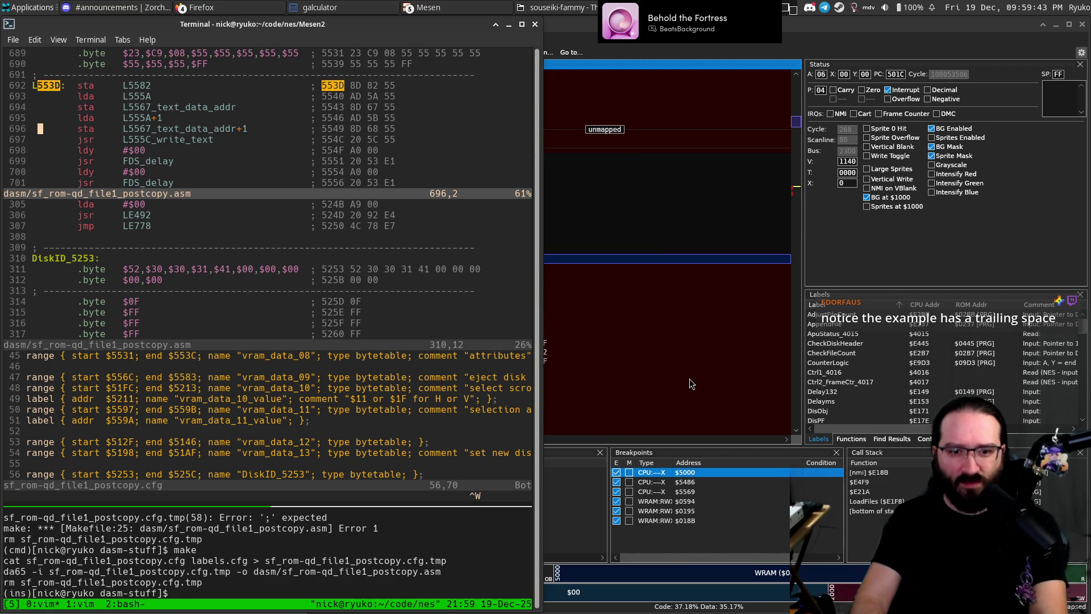
pyautogui.press('j')
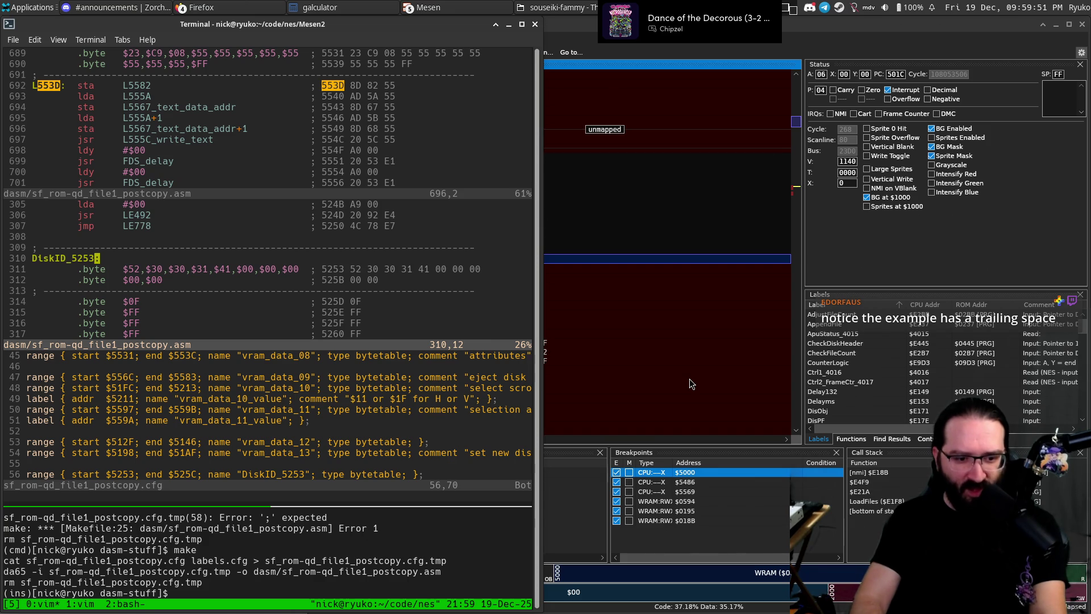
pyautogui.hotkey('alt', 'Tab')
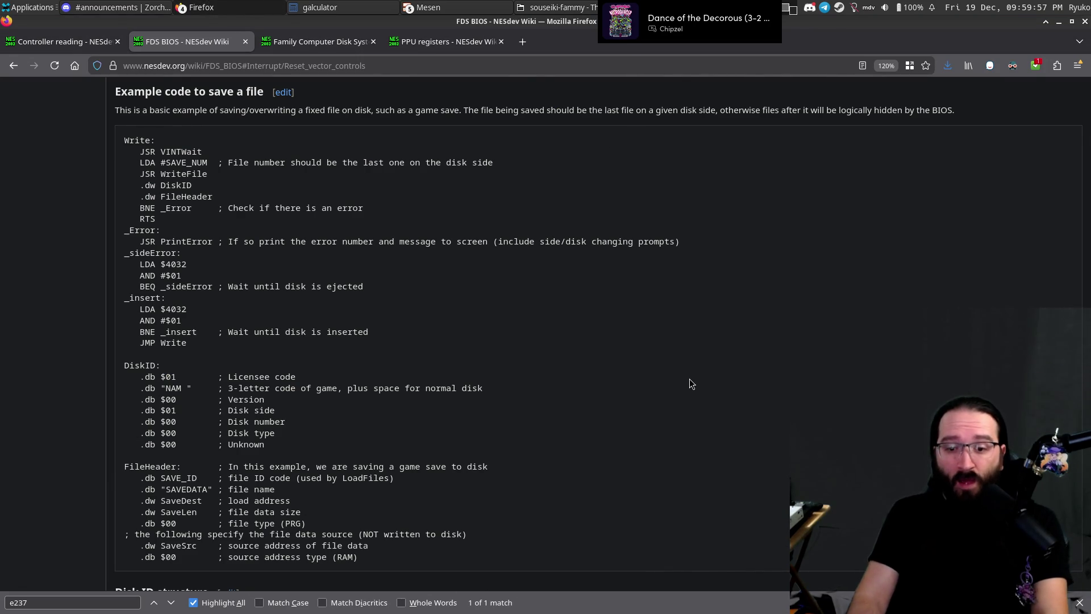
# Select the note about the space after the "NAM " game code in the DiskID example.
pyautogui.moveTo(484, 388); pyautogui.dragTo(342, 389)
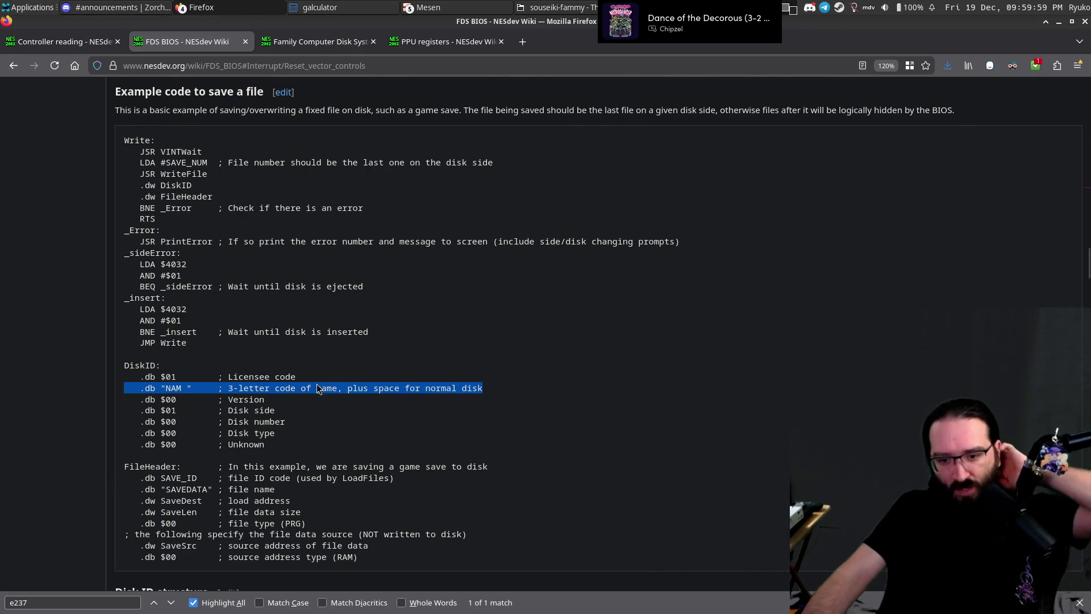
pyautogui.click(343, 389)
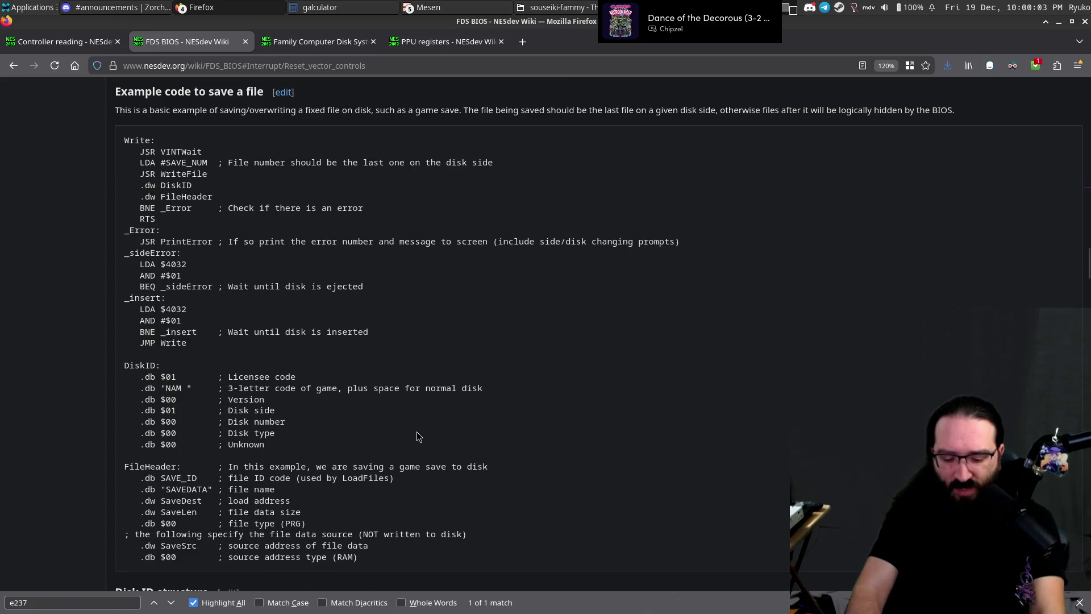
pyautogui.hotkey('alt', 'Tab')
# Switch tmux to the window showing the fdslist disk listing, then return to the wiki.
pyautogui.hotkey('ctrl', 'b')
pyautogui.press('Down')
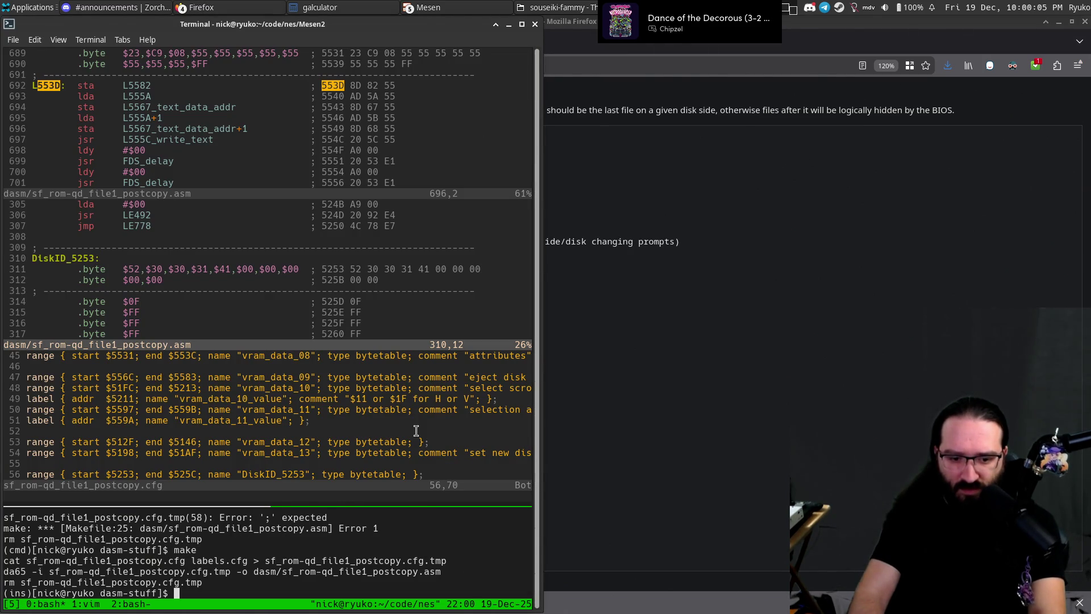
pyautogui.hotkey('ctrl', 'b')
pyautogui.press('w')
pyautogui.press('Down')
pyautogui.press('Return')
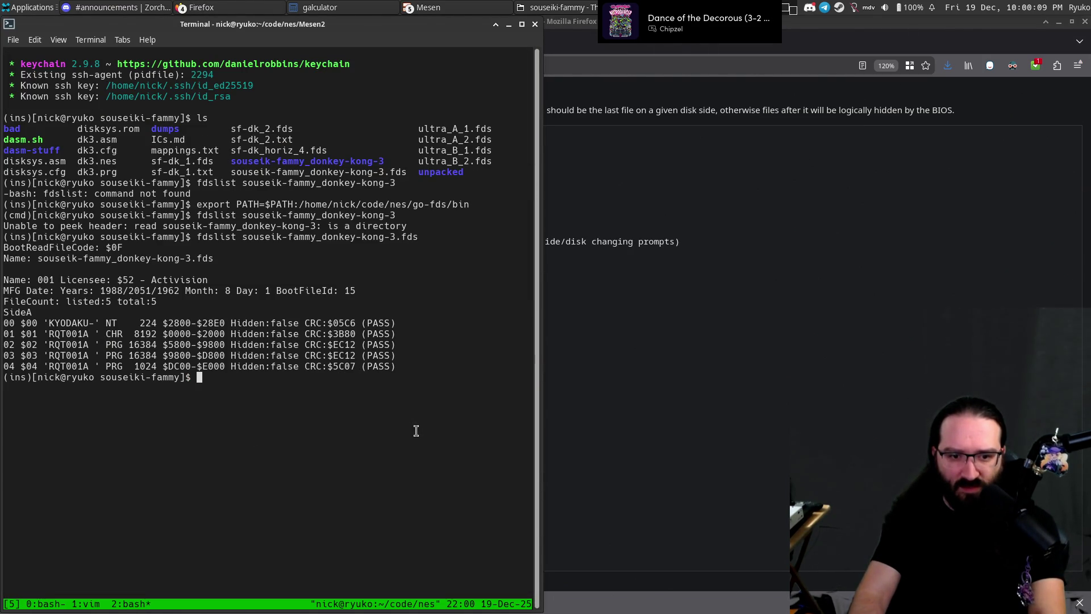
pyautogui.hotkey('alt', 'Tab')
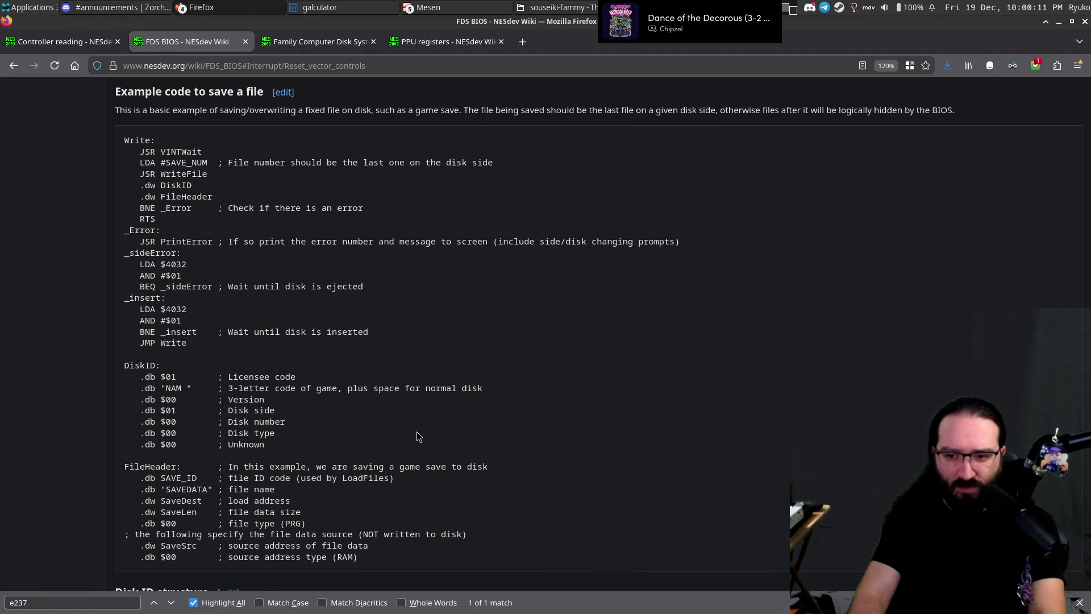
pyautogui.hotkey('ctrl', 'Tab')
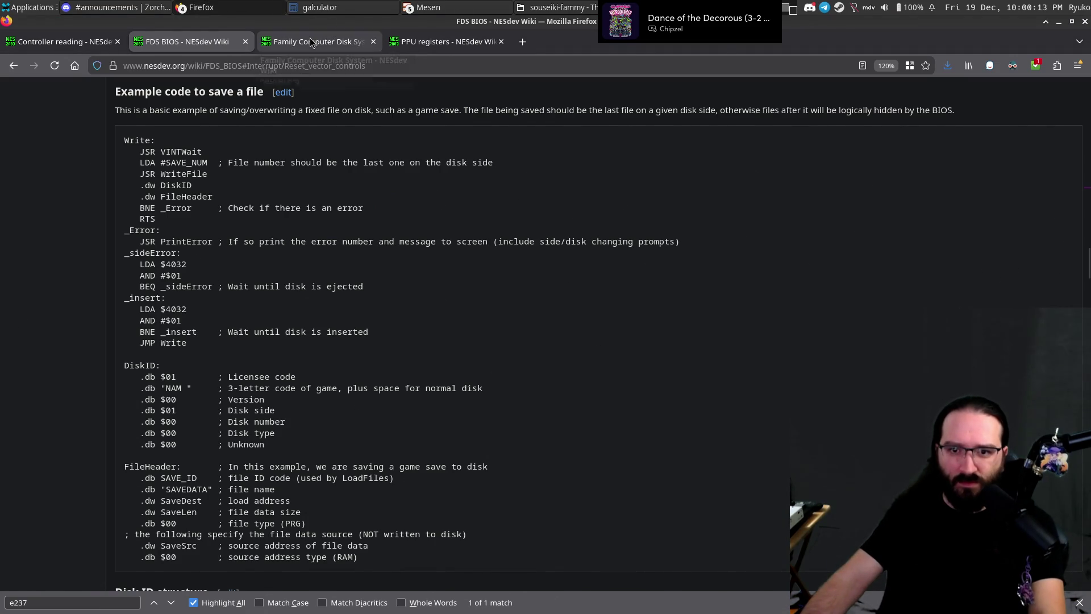
# Open the FDS disk format page in a new tab and scroll to the Disk info block table.
pyautogui.scroll(5, 386, 221)
pyautogui.scroll(-15, 386, 221)
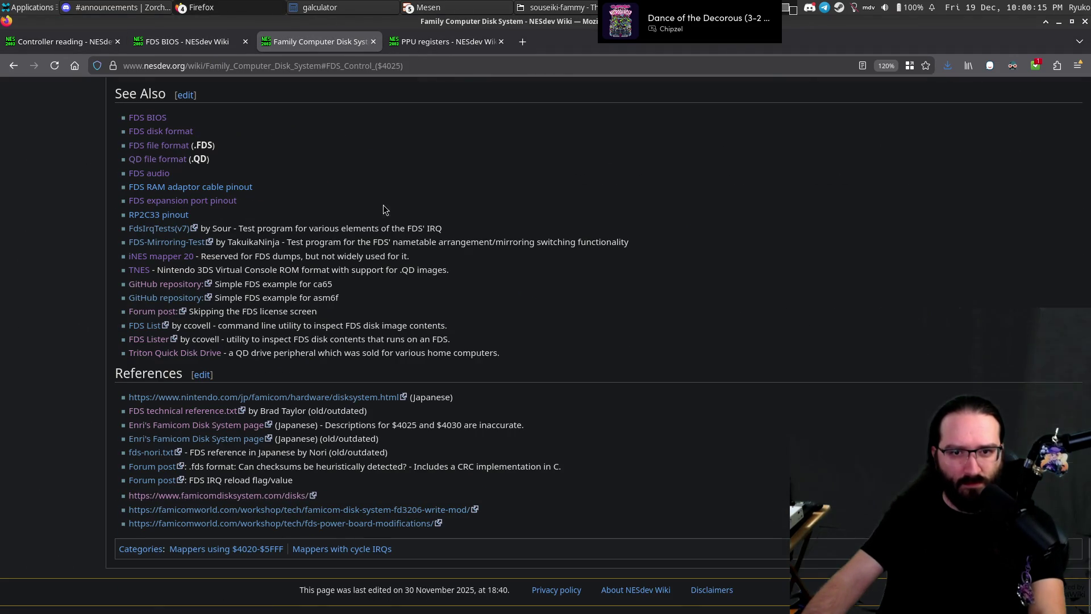
pyautogui.middleClick(139, 130)
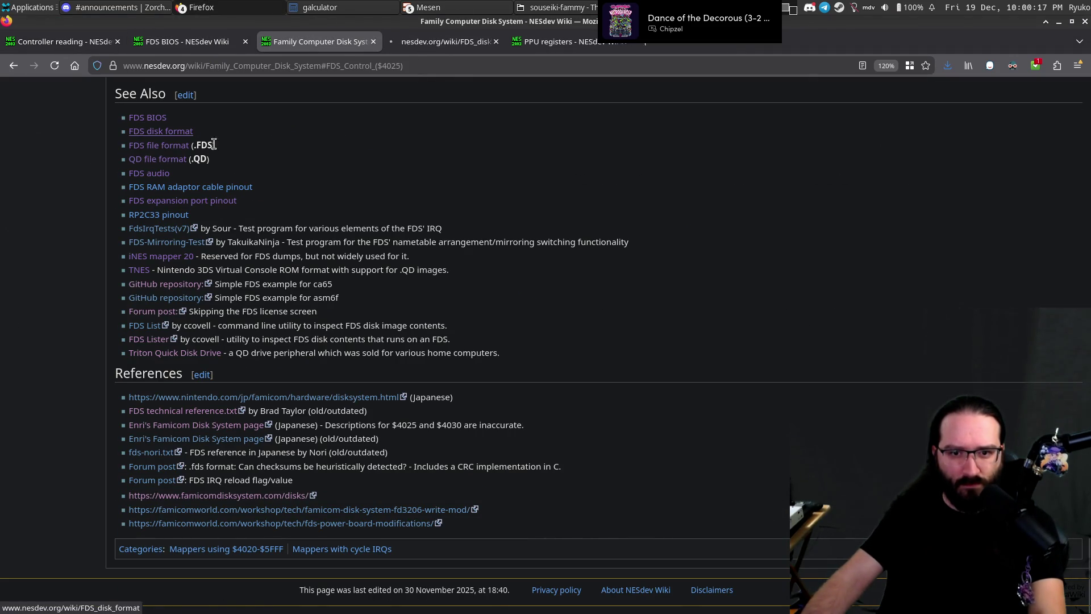
pyautogui.hotkey('ctrl', 'Tab')
pyautogui.scroll(-5, 532, 234)
pyautogui.scroll(-2, 531, 234)
pyautogui.scroll(-8, 531, 235)
pyautogui.scroll(-5, 531, 234)
pyautogui.scroll(10, 531, 235)
pyautogui.scroll(5, 530, 235)
pyautogui.scroll(5, 531, 235)
pyautogui.scroll(-1, 531, 235)
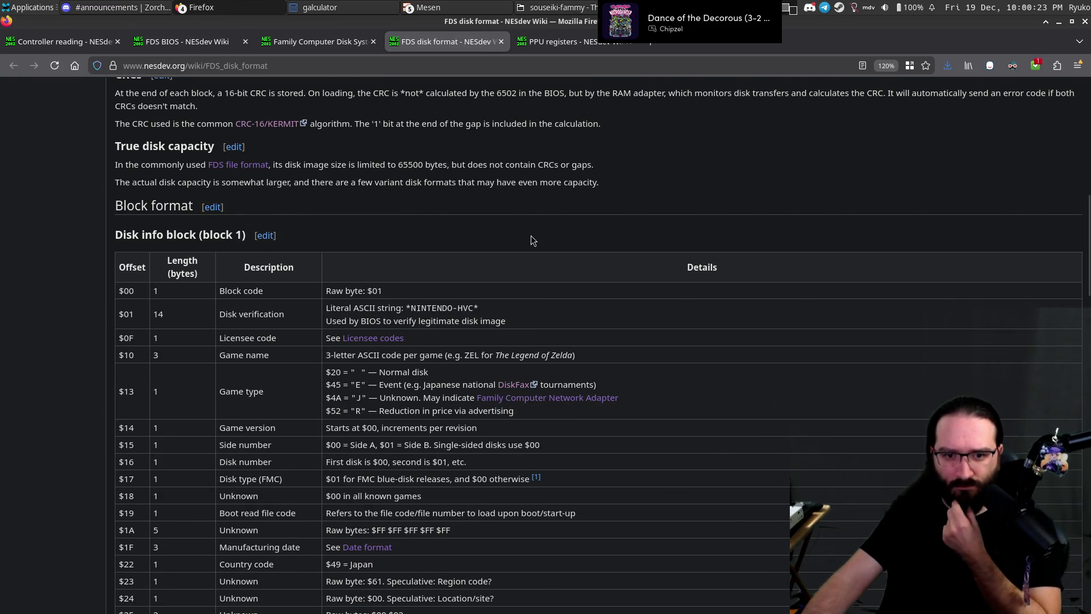
pyautogui.scroll(-3, 530, 236)
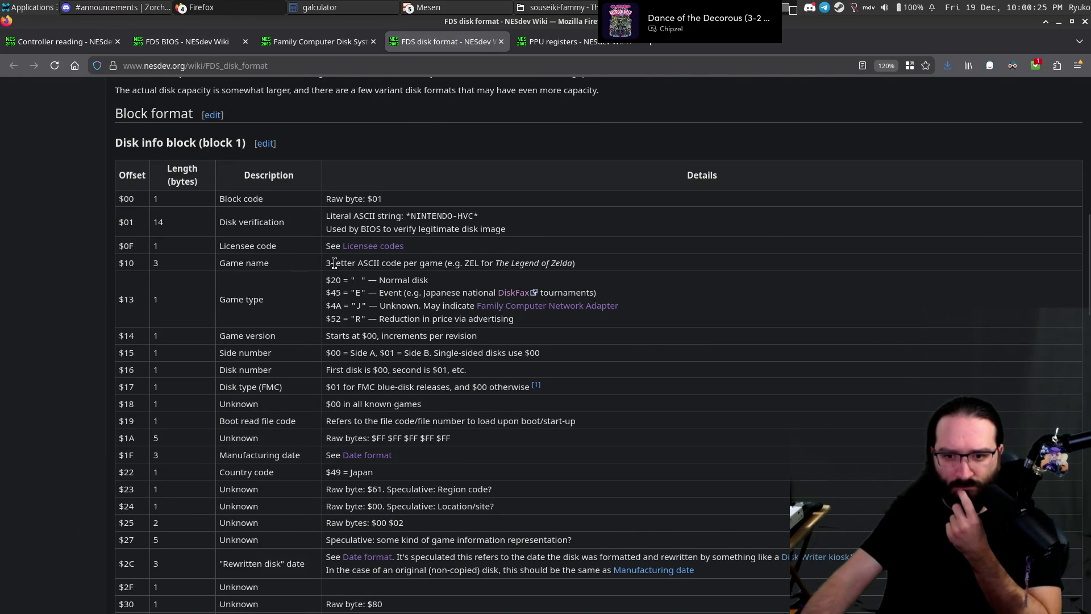
# Read the Game name and Game type entries, including the Event, Unknown and Reduction codes.
pyautogui.moveTo(342, 264); pyautogui.dragTo(598, 265)
pyautogui.click(597, 267)
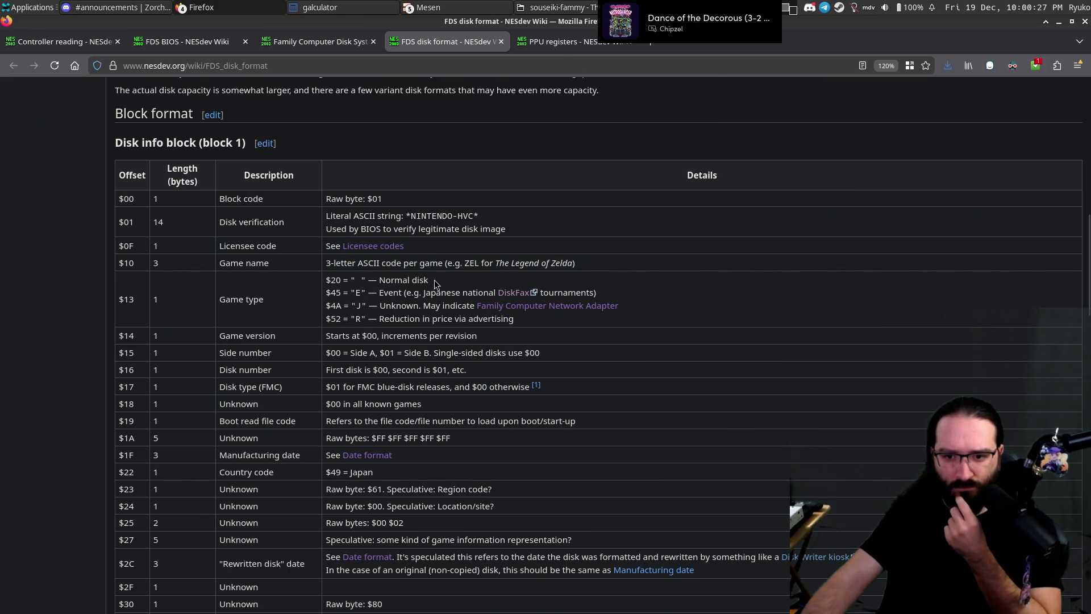
pyautogui.scroll(-3, 389, 284)
pyautogui.moveTo(530, 229)
pyautogui.mouseDown()
pyautogui.moveTo(320, 192)
pyautogui.moveTo(445, 192)
pyautogui.mouseUp()
pyautogui.click(328, 192)
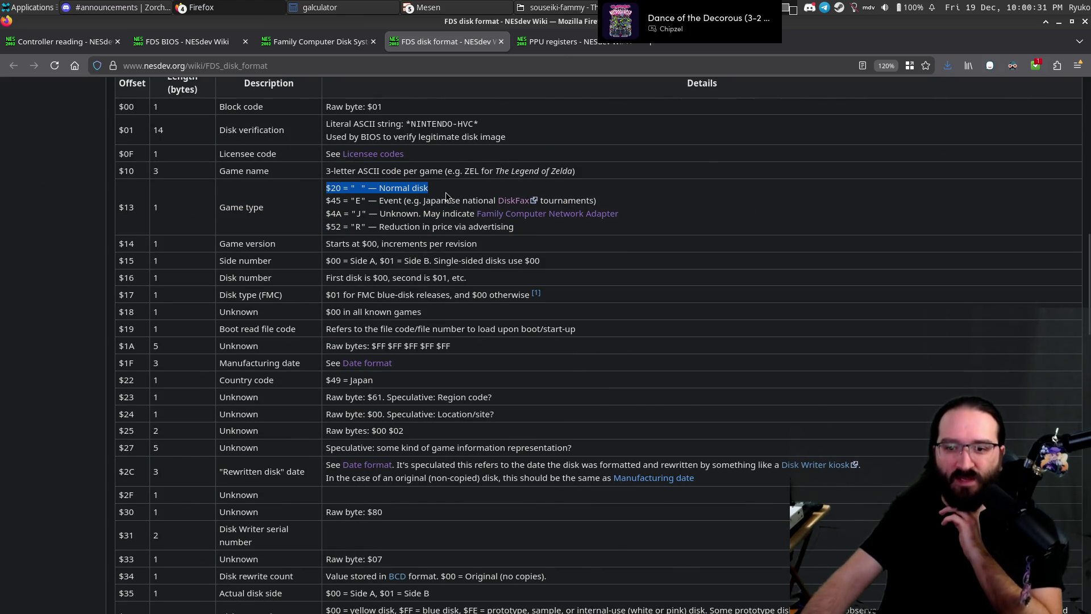
pyautogui.doubleClick(391, 200)
pyautogui.doubleClick(400, 213)
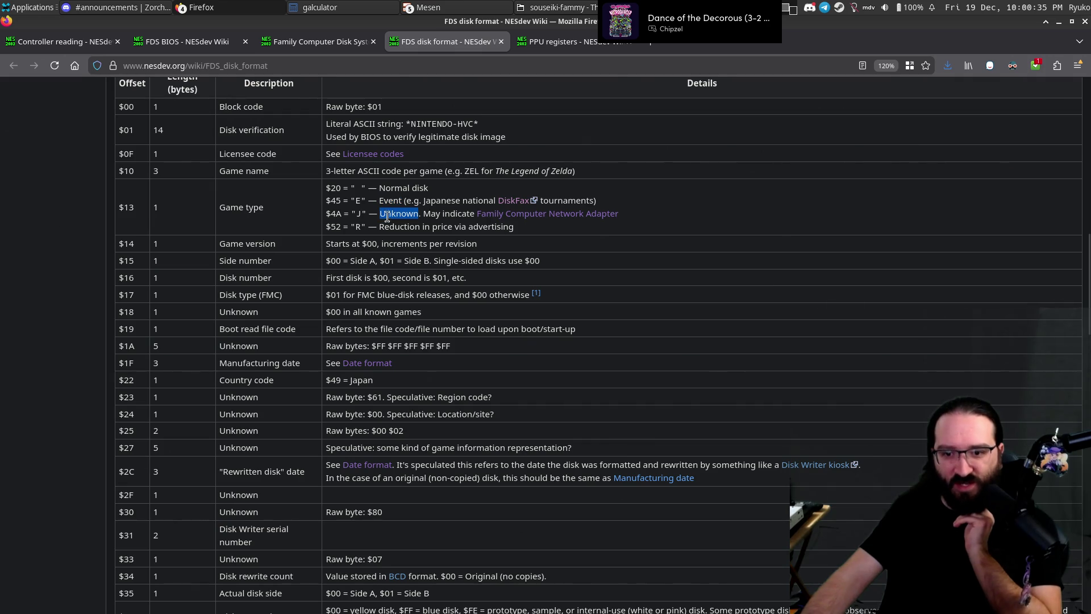
pyautogui.doubleClick(400, 226)
pyautogui.click(605, 260)
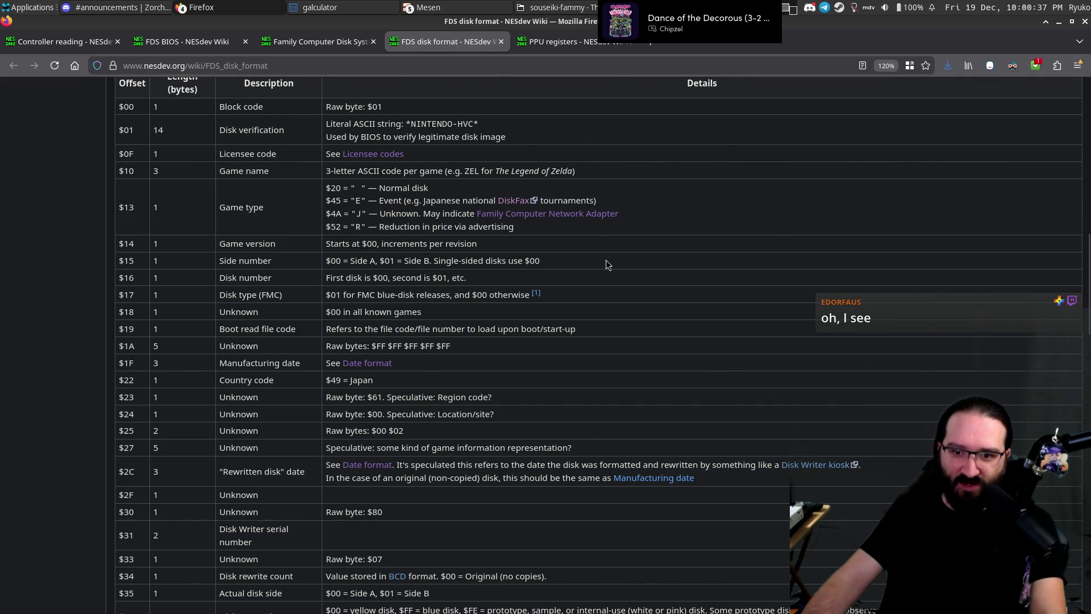
pyautogui.hotkey('alt', 'Tab')
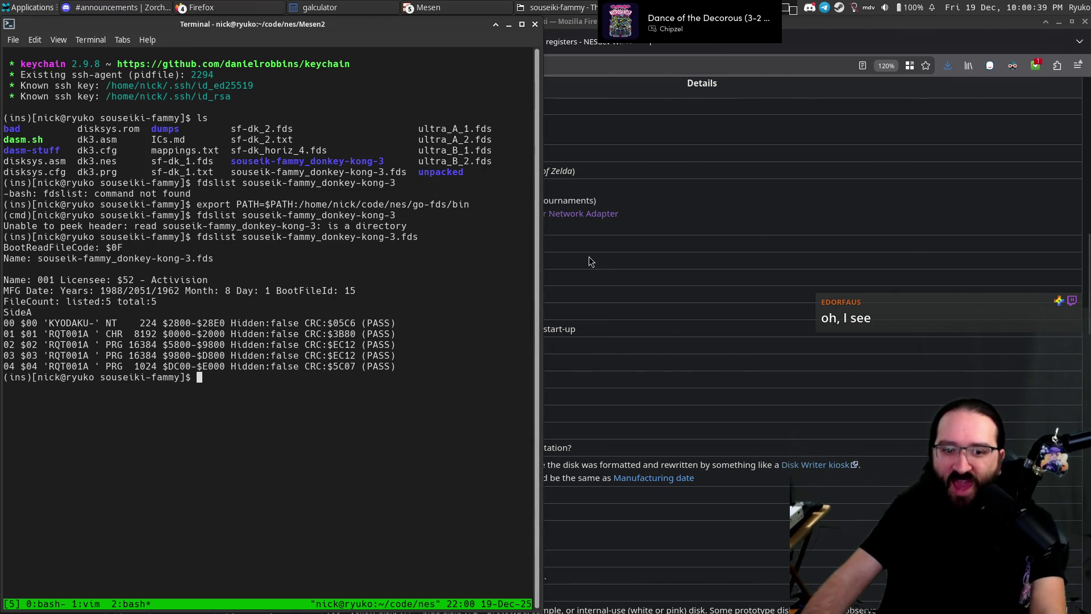
# Bring the terminal back over the wiki page and maximize it to full screen.
pyautogui.click(591, 262)
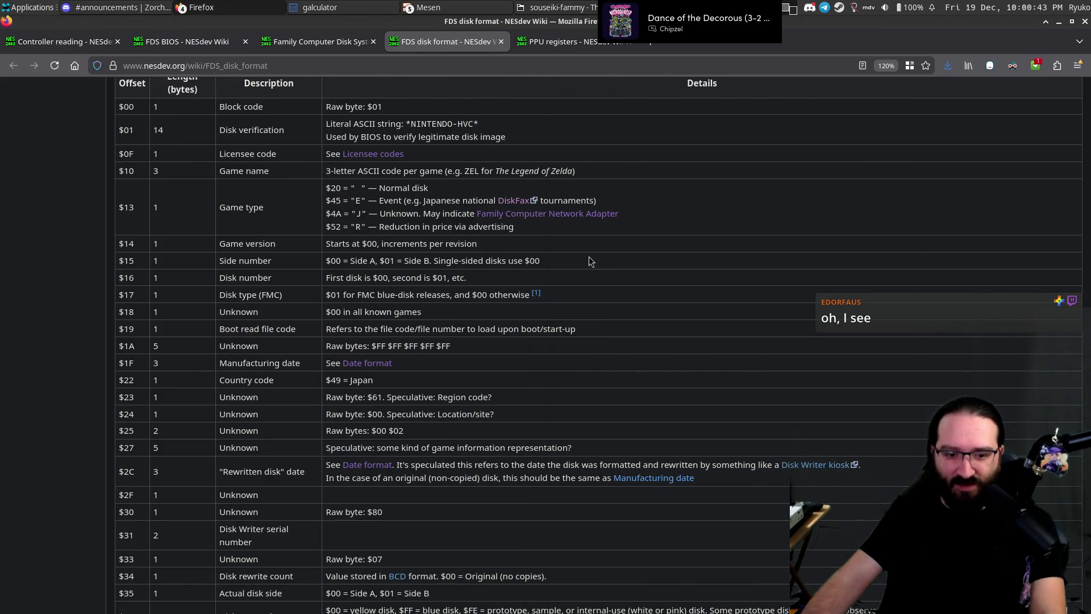
pyautogui.hotkey('alt', 'Tab')
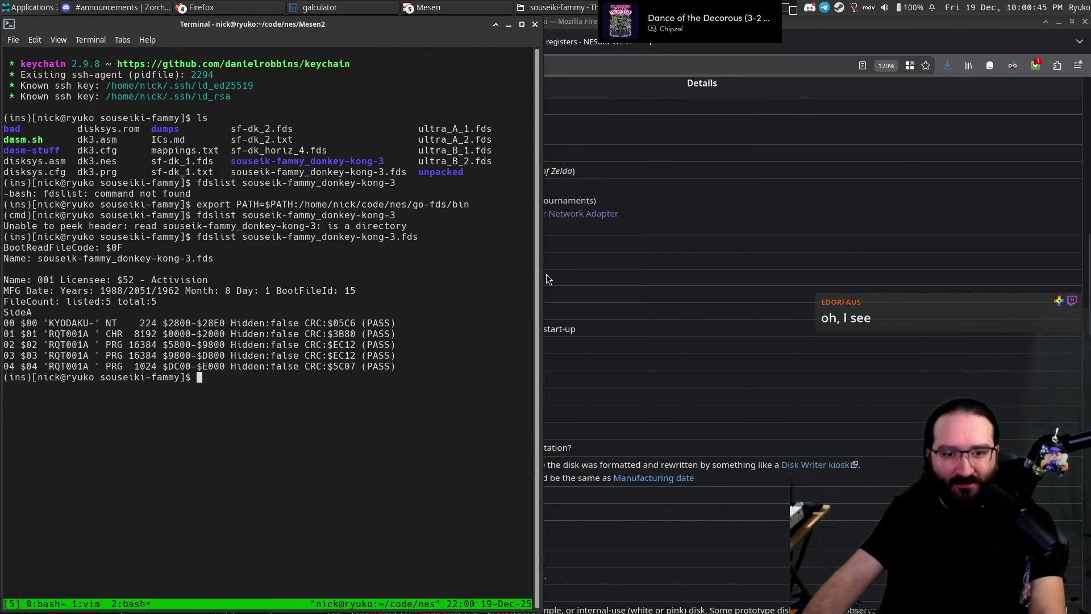
pyautogui.hotkey('alt', 'Tab')
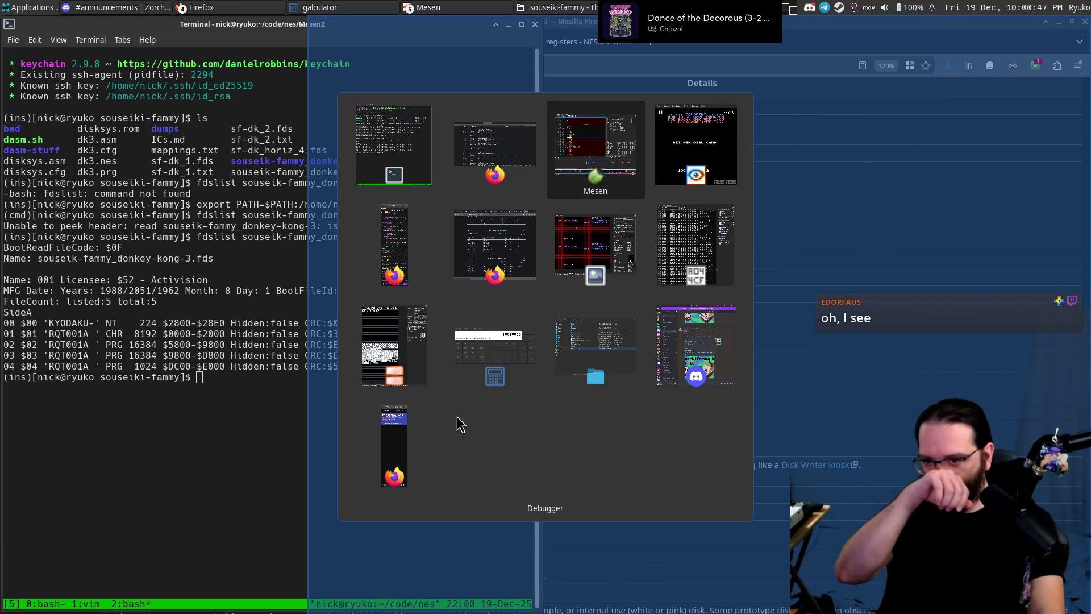
pyautogui.press('Escape')
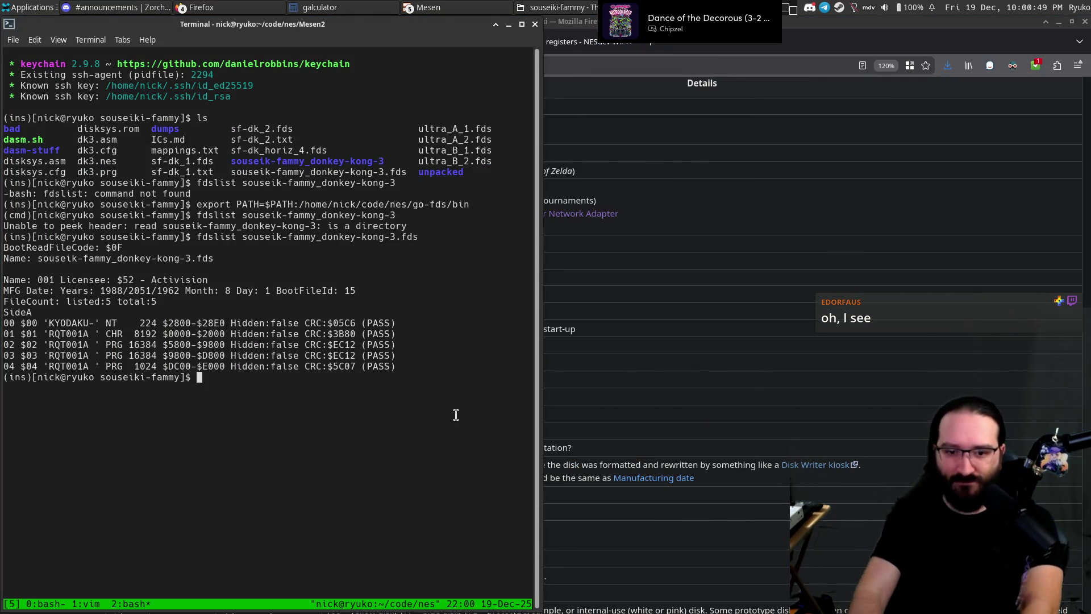
pyautogui.hotkey('alt', 'F10')
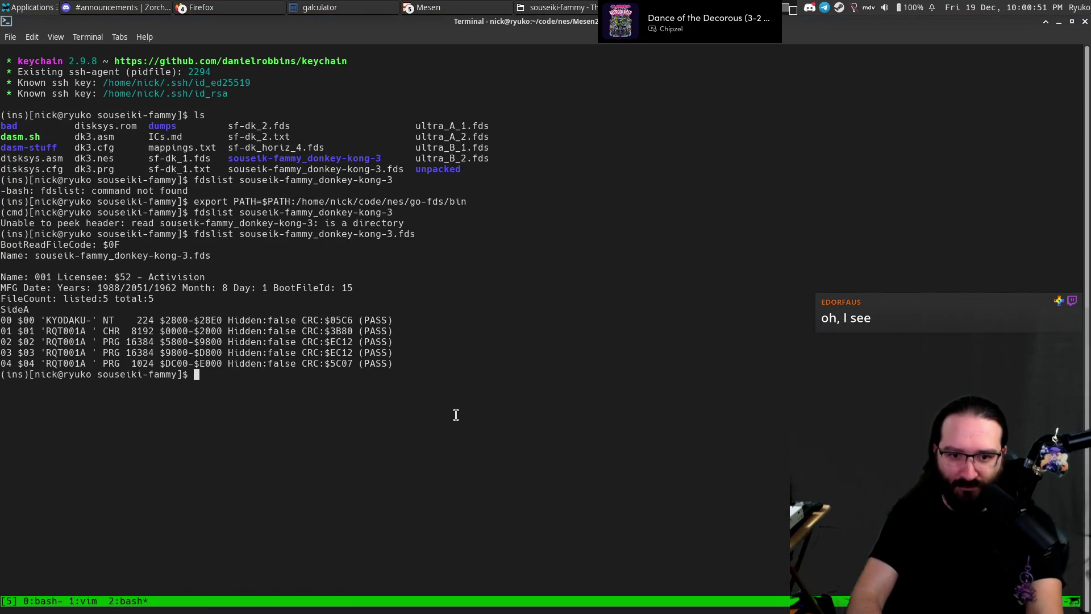
# Switch to the go-fds tmux session's shell window through choose-tree.
pyautogui.hotkey('ctrl', 'b')
pyautogui.press('w')
pyautogui.press('Up')
pyautogui.press('Up')
pyautogui.press('Up')
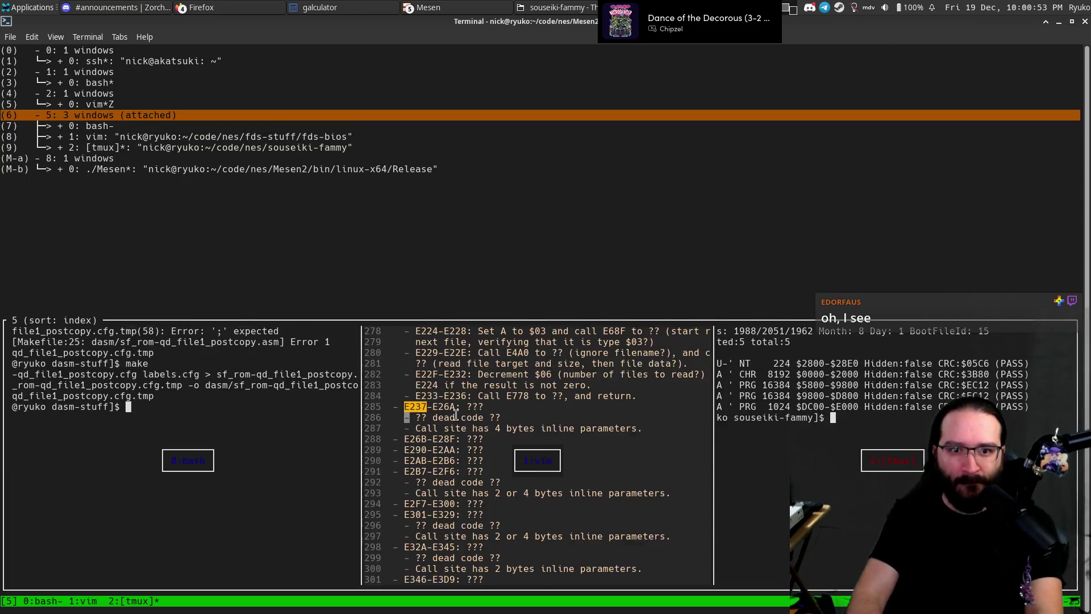
pyautogui.press('Up')
pyautogui.press('Up')
pyautogui.press('Return')
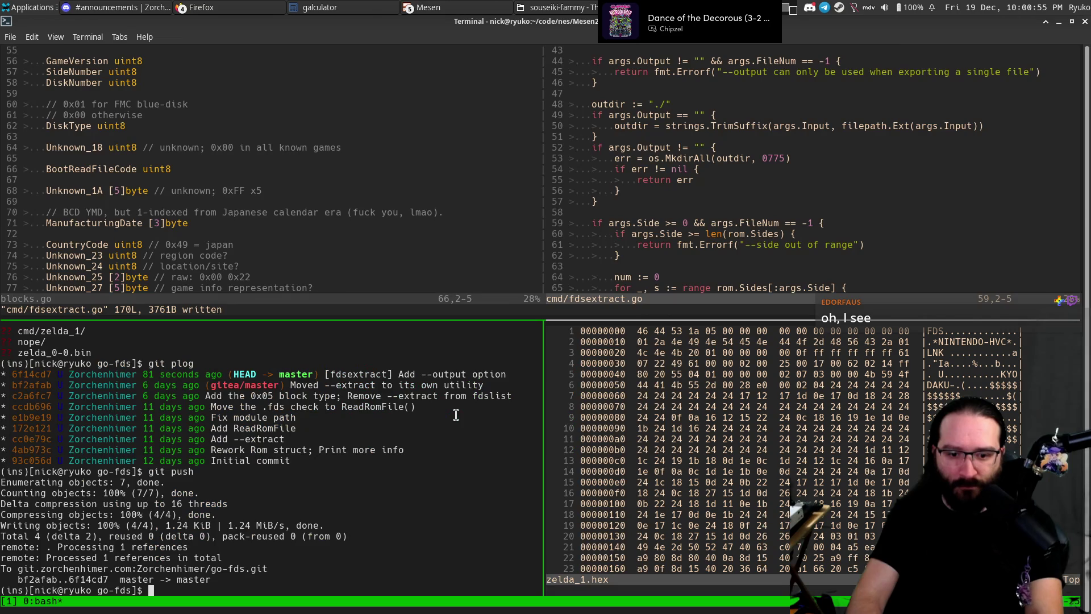
# Close the hex-dump vim pane and the leftover shell pane, then zoom the editor pane.
pyautogui.hotkey('ctrl', 'b')
pyautogui.press('Right')
pyautogui.hotkey('ctrl', 'w')
pyautogui.write('o:q')
pyautogui.press('Return')
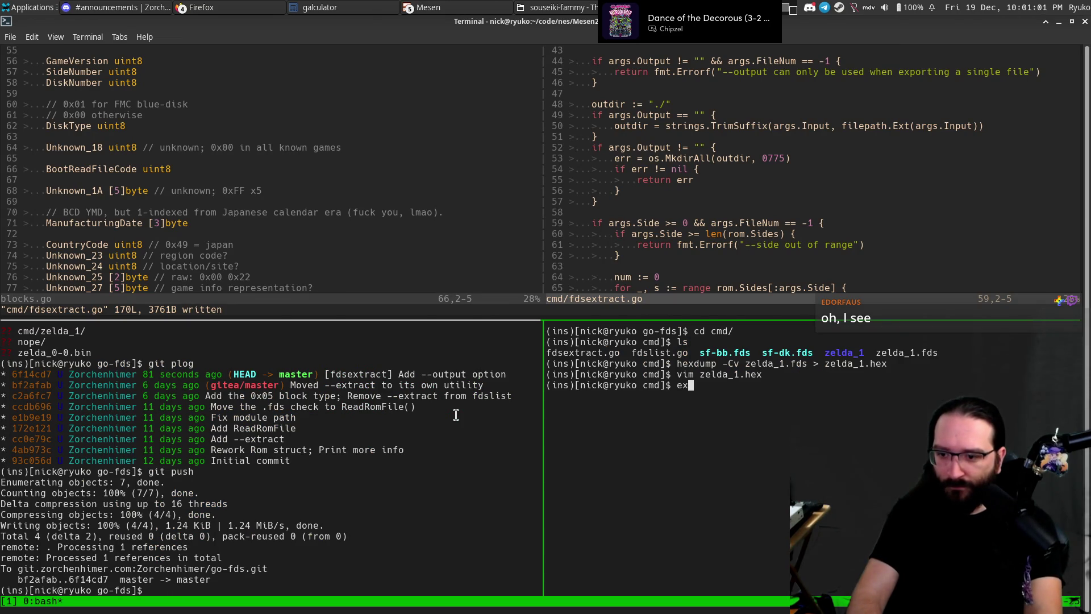
pyautogui.write('it')
pyautogui.press('Return')
pyautogui.hotkey('ctrl', 'b')
pyautogui.press('Up')
pyautogui.hotkey('ctrl', 'b')
pyautogui.press('z')
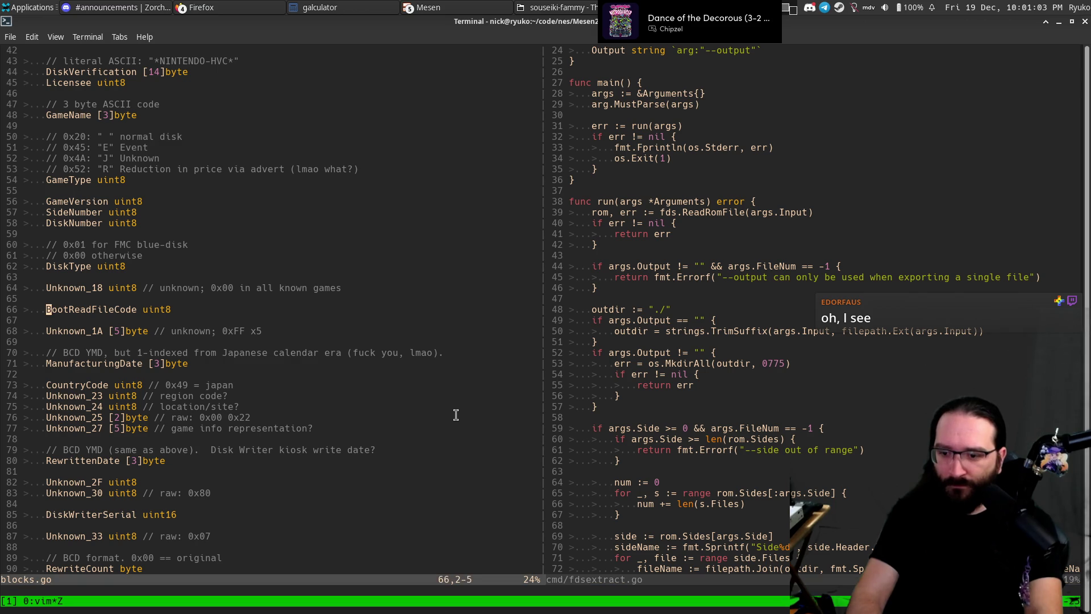
# Briefly view zelda_0-0.bin's hex dump, then return to the project file listing with :E.
pyautogui.press('}')
pyautogui.press('}')
pyautogui.press('}')
pyautogui.press('}')
pyautogui.press('}')
pyautogui.press('}')
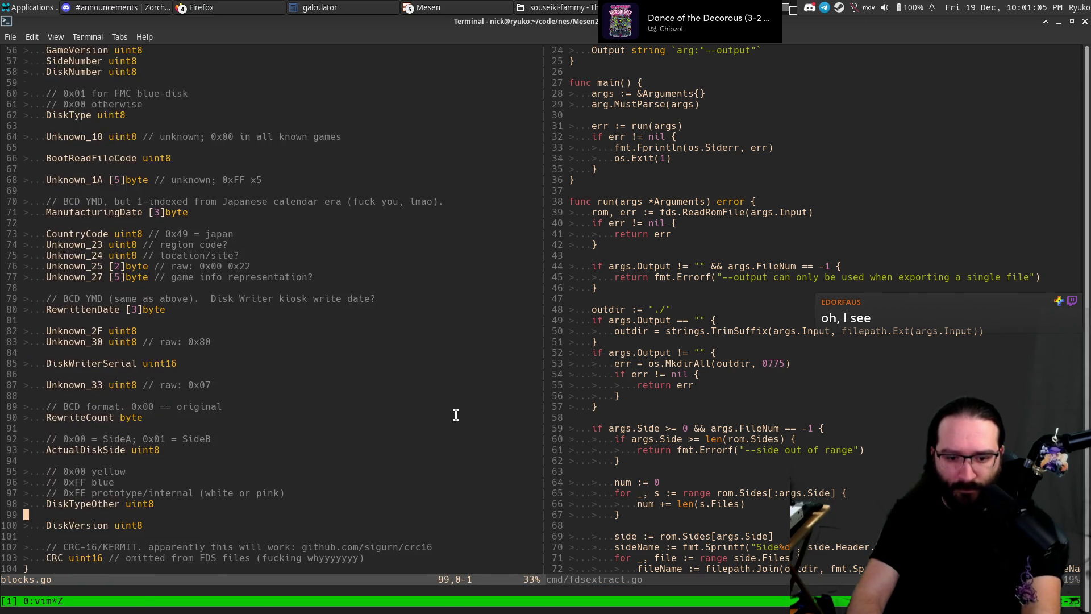
pyautogui.press('}')
pyautogui.press('}')
pyautogui.press('}')
pyautogui.press('Return')
pyautogui.press('j')
pyautogui.press('j')
pyautogui.press('j')
pyautogui.press('j')
pyautogui.press('j')
pyautogui.press('j')
pyautogui.press('j')
pyautogui.press('Return')
pyautogui.press('Return')
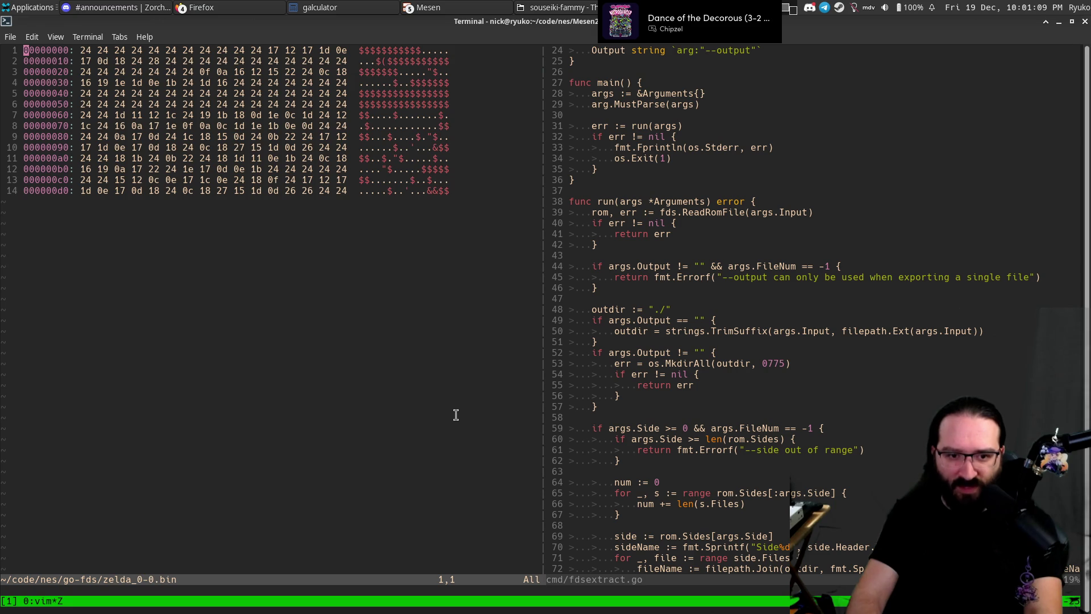
pyautogui.write(':E')
pyautogui.press('Return')
# Open rom.go and move to the RomHeader Info function's format line.
pyautogui.press('j')
pyautogui.press('j')
pyautogui.press('j')
pyautogui.press('j')
pyautogui.press('j')
pyautogui.press('j')
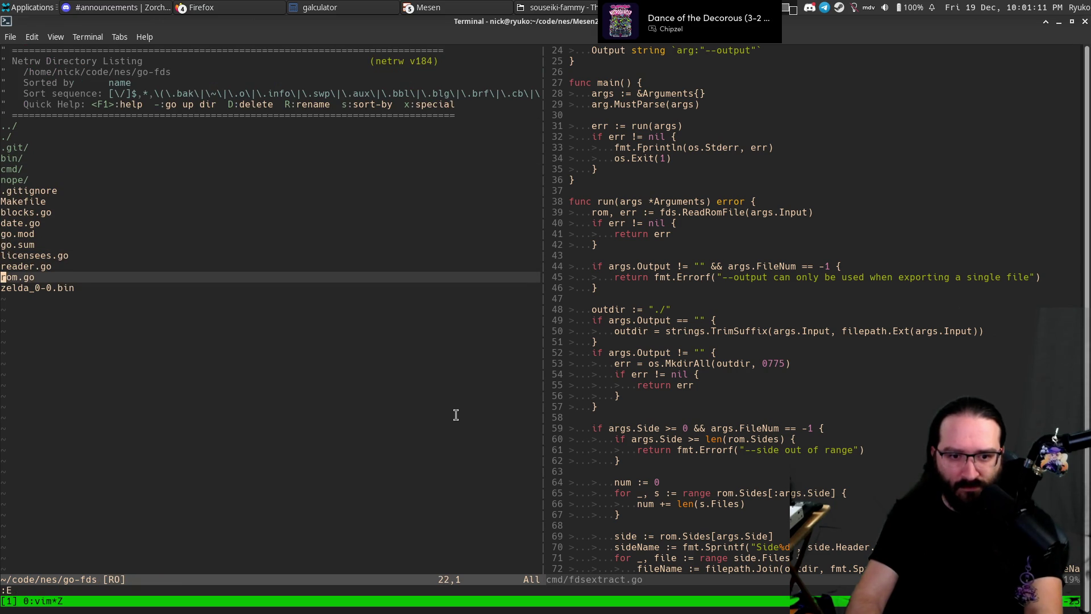
pyautogui.press('Return')
pyautogui.press('}')
pyautogui.press('}')
pyautogui.press('}')
pyautogui.press('}')
pyautogui.press('}')
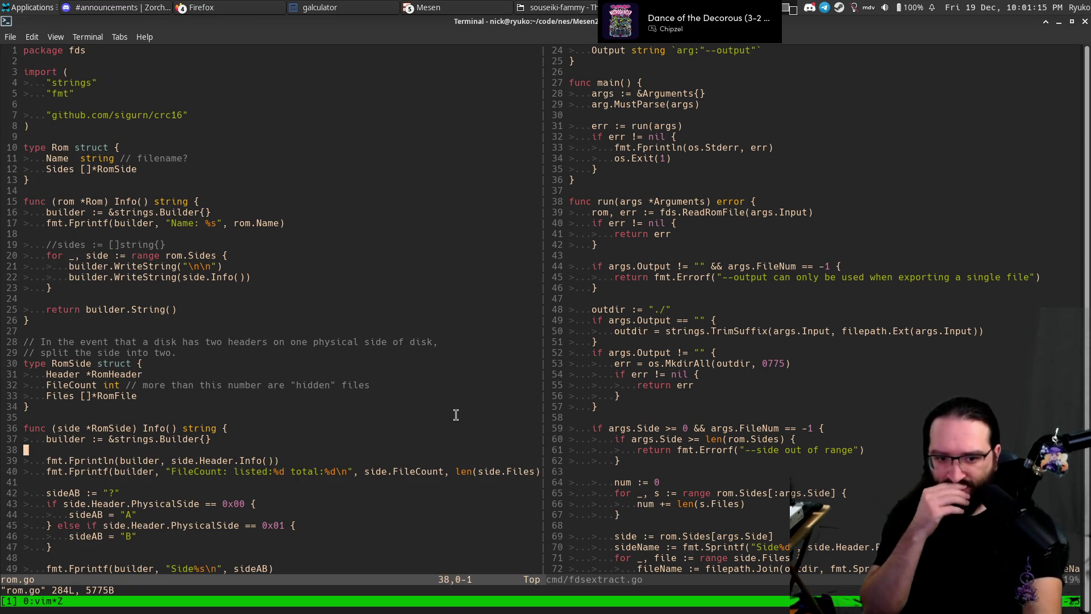
pyautogui.press('}')
pyautogui.press('}')
pyautogui.press('}')
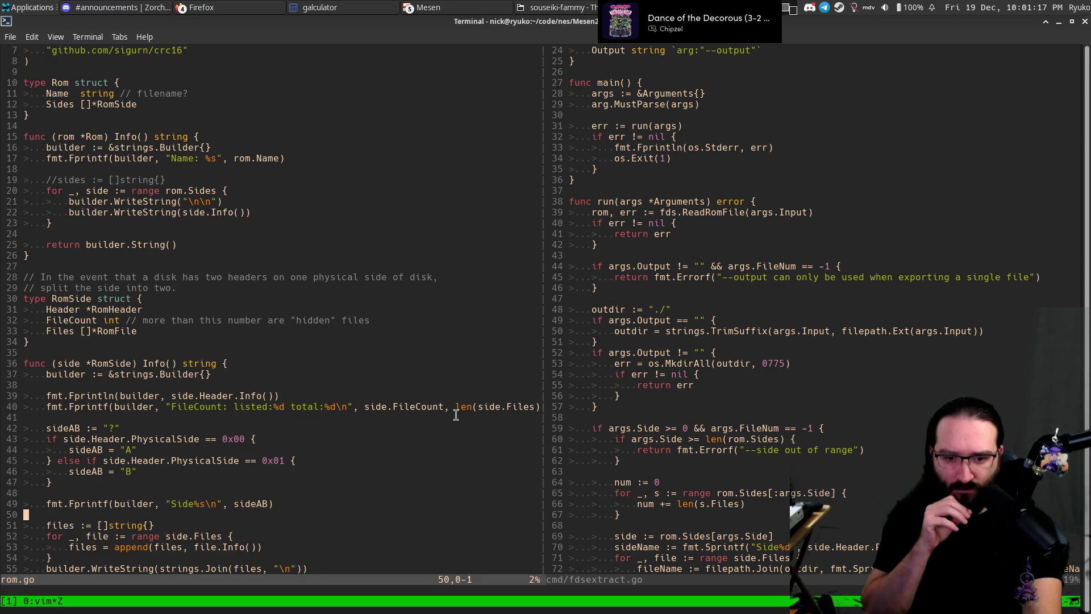
pyautogui.press('}')
pyautogui.press('}')
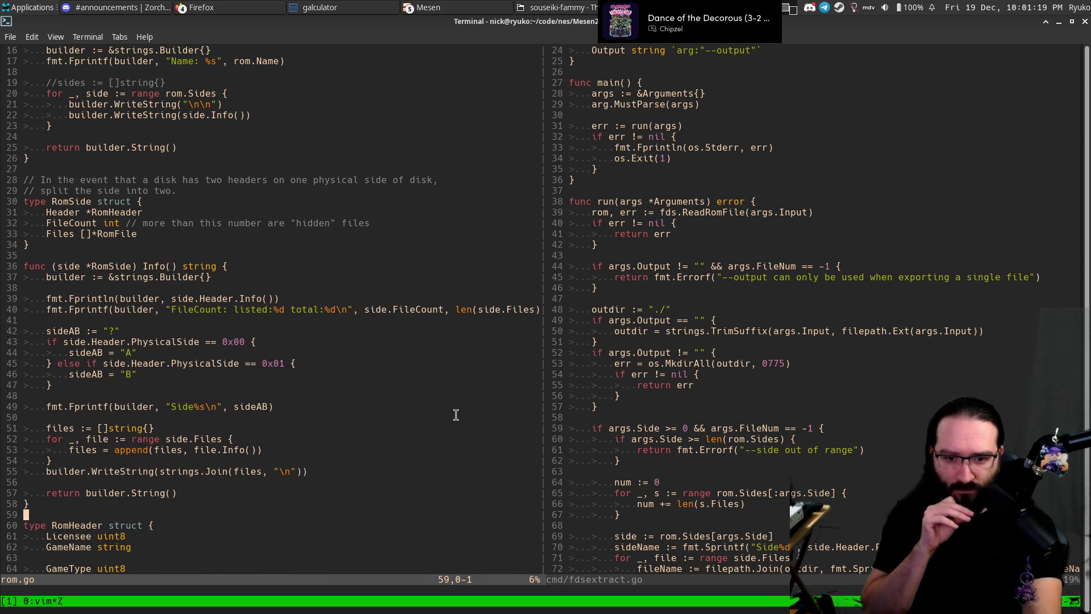
pyautogui.press('}')
pyautogui.press('}')
pyautogui.press('}')
pyautogui.press('}')
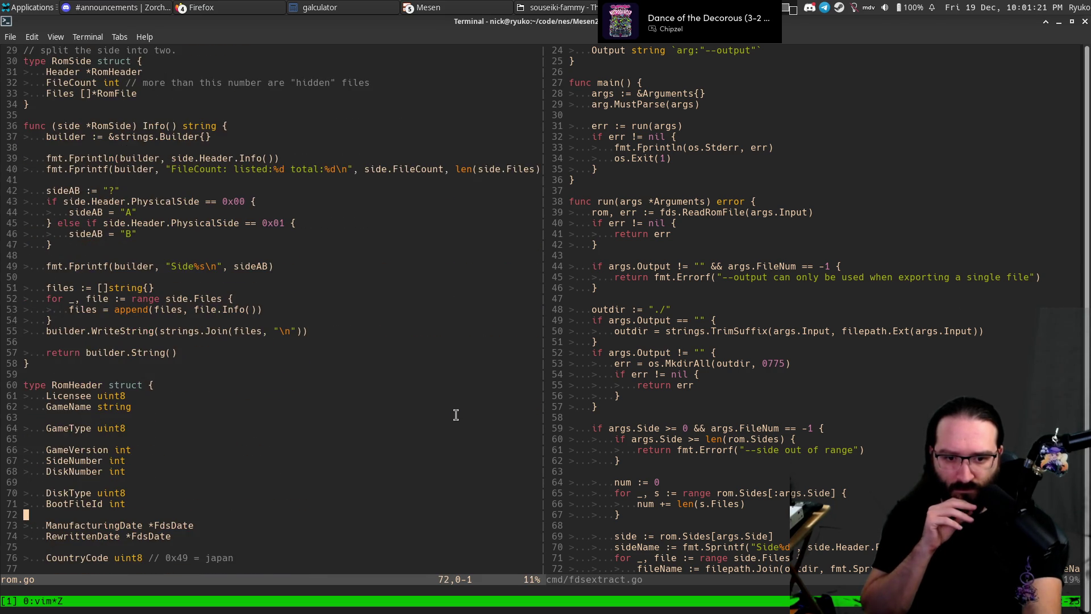
pyautogui.press('}')
pyautogui.press('}')
pyautogui.press('}')
pyautogui.press('}')
pyautogui.press('}')
pyautogui.press('}')
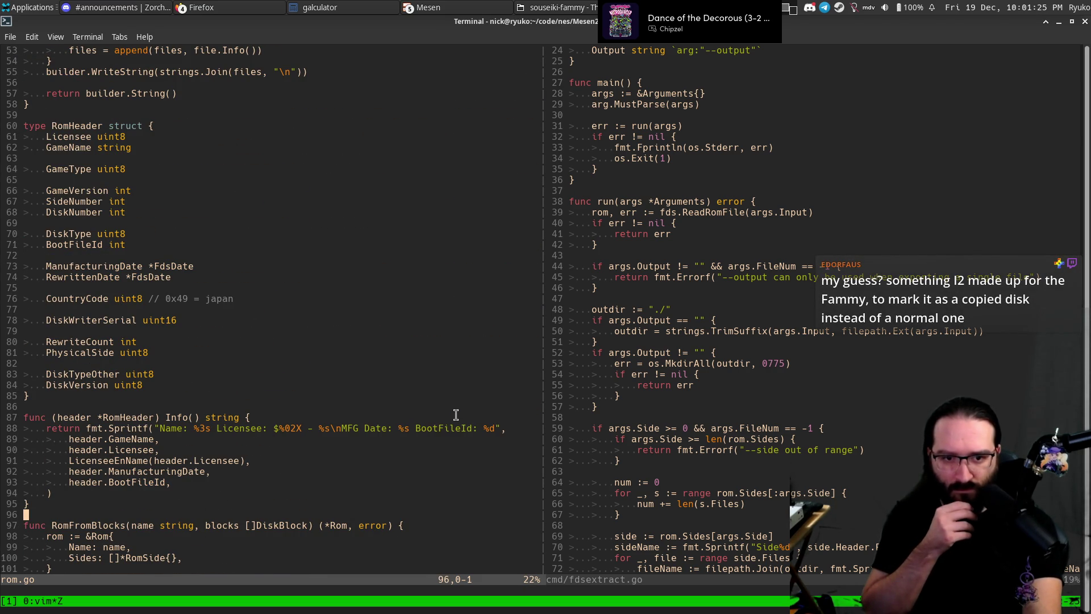
pyautogui.press('{')
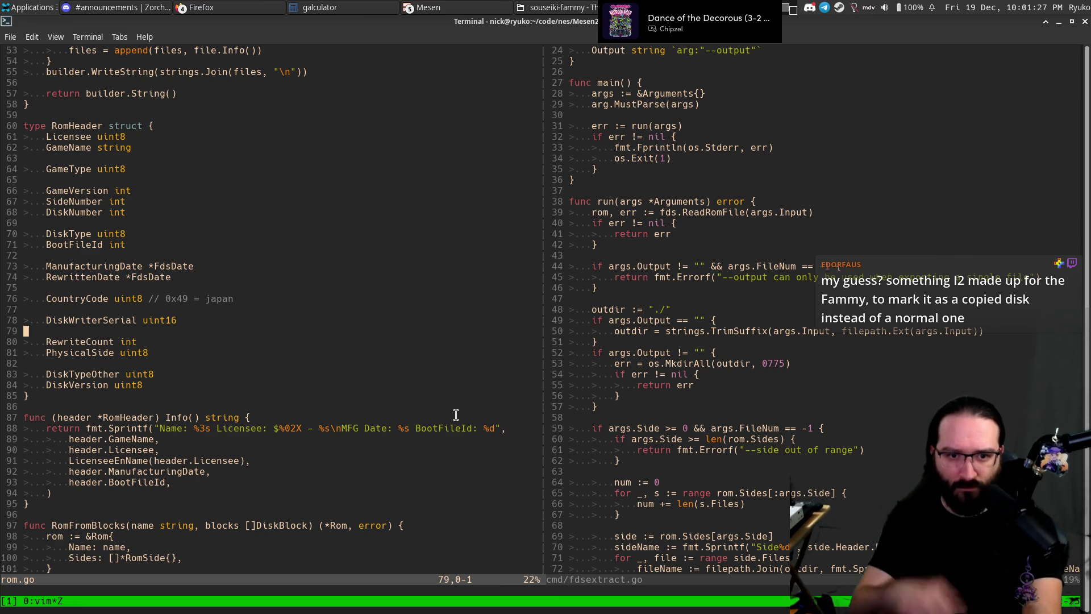
pyautogui.press('{')
pyautogui.press('{')
pyautogui.press('{')
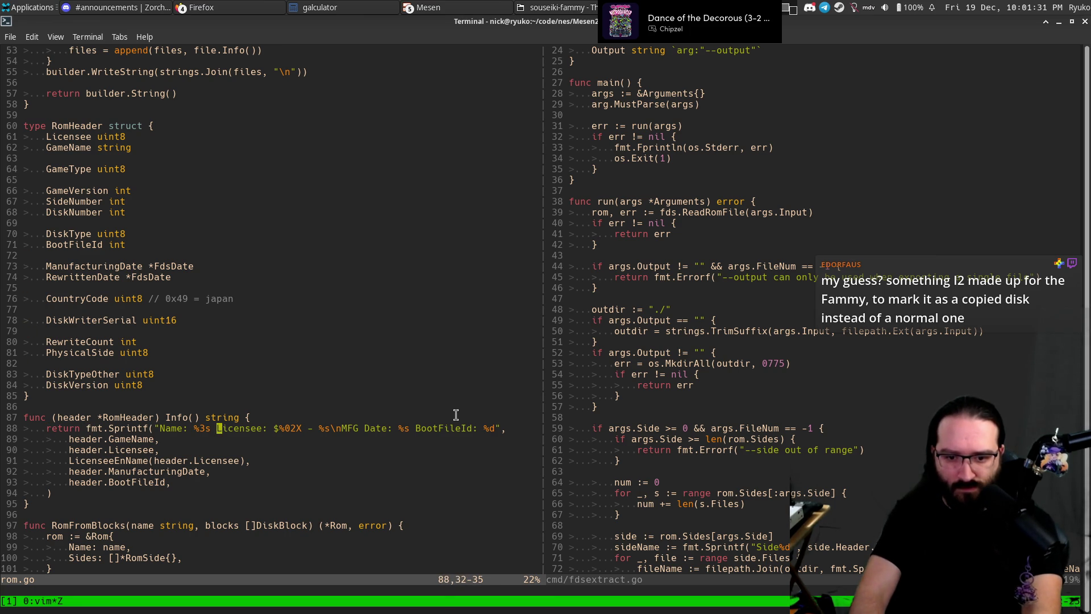
# Add 'Type: %q (%02X)' to the Info format with two header.GameType arguments.
pyautogui.write('Type: %s')
pyautogui.press('Escape')
pyautogui.press('j')
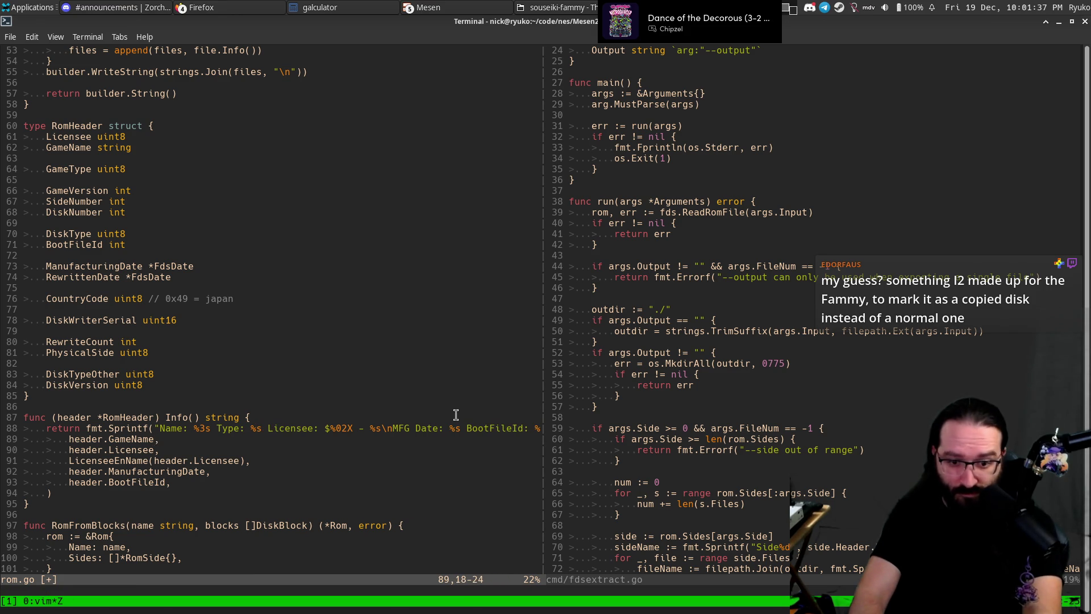
pyautogui.write('o')
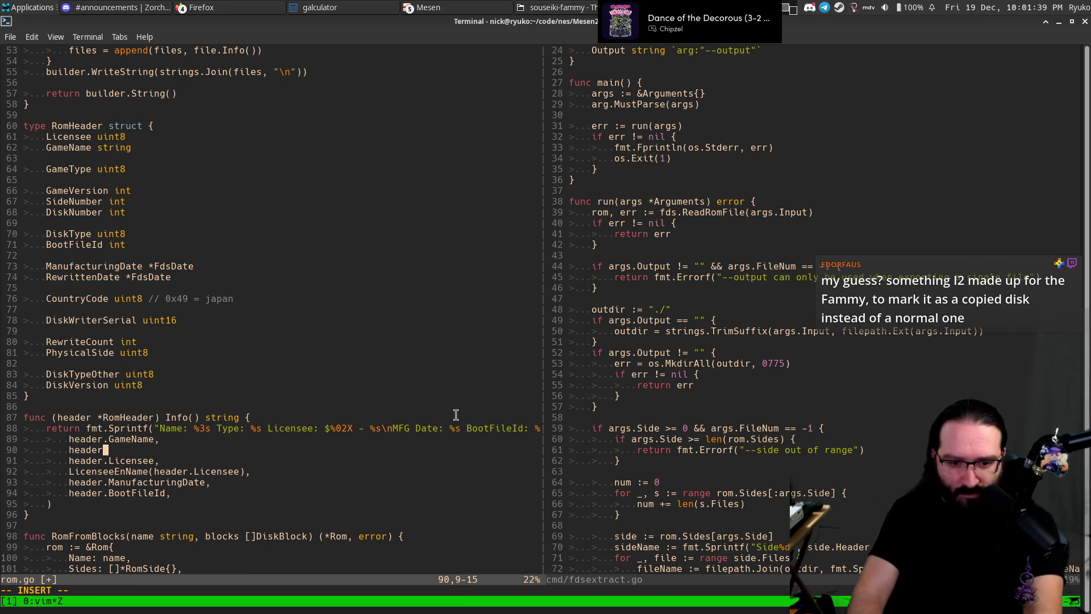
pyautogui.write('GameType')
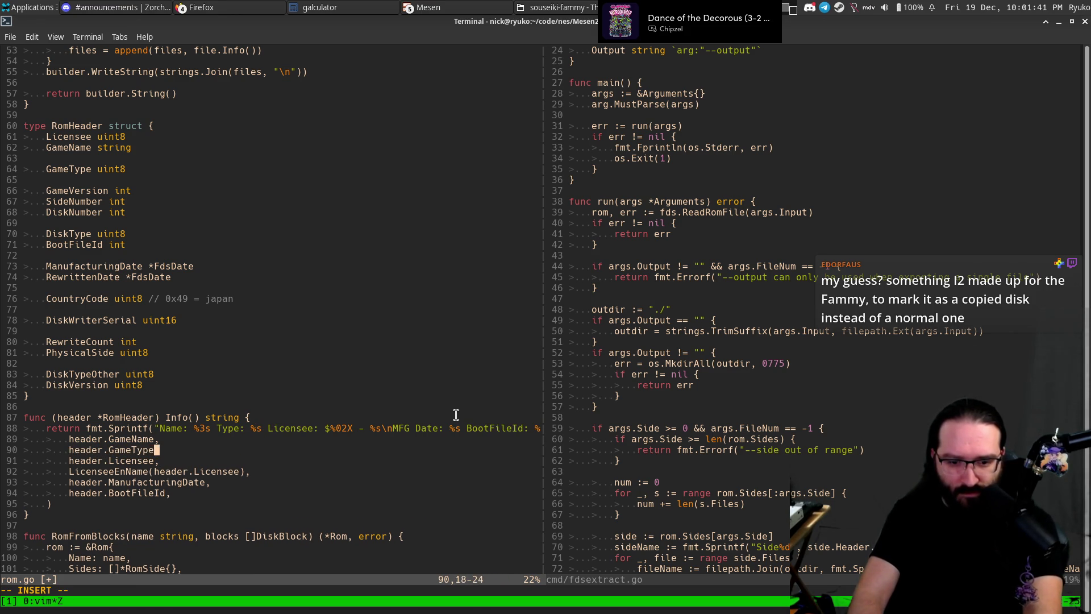
pyautogui.press('y')
pyautogui.press('y')
pyautogui.hotkey('shift', 'p')
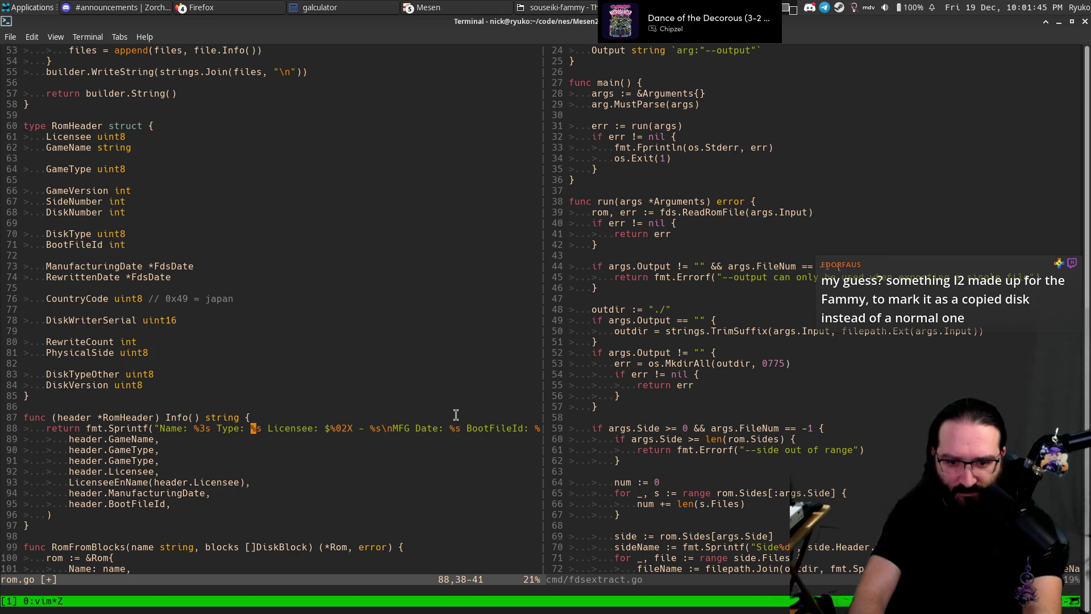
pyautogui.write('a ')
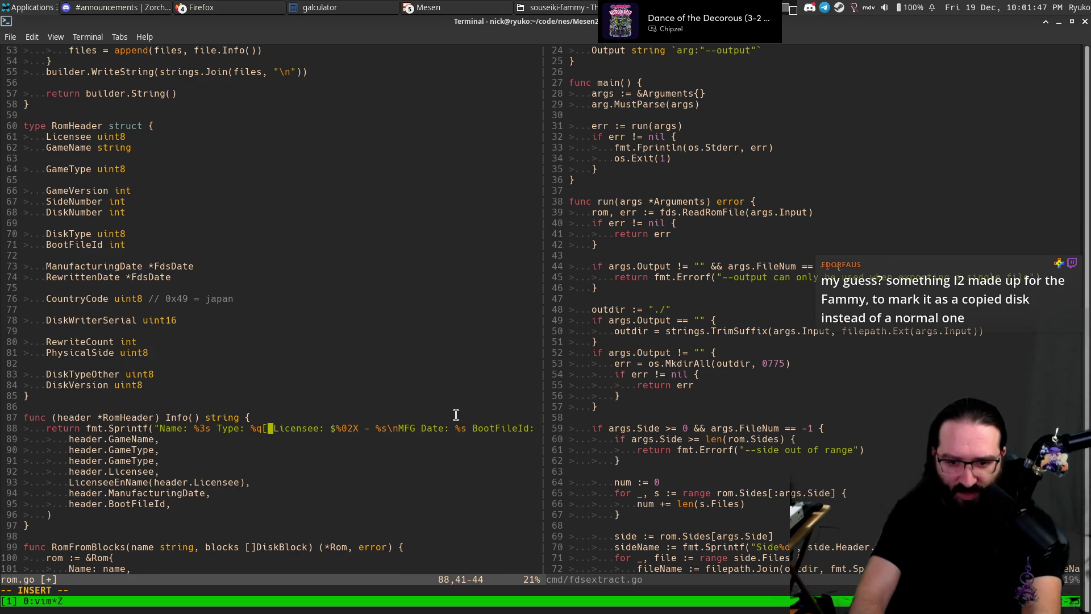
pyautogui.write('(')
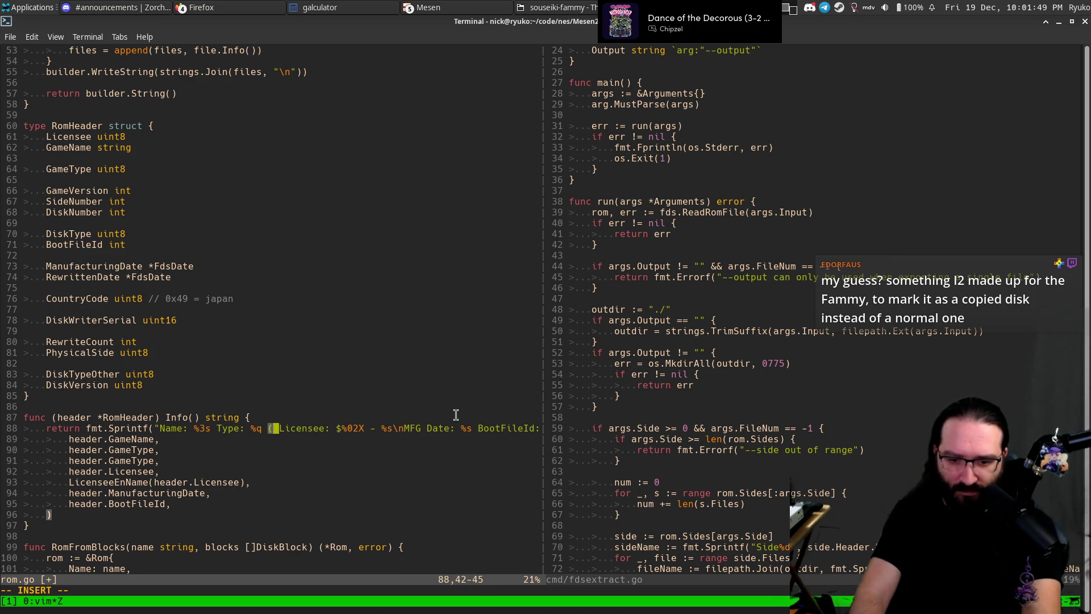
pyautogui.write('%02X)')
pyautogui.press('Escape')
# Save rom.go, unzoom the pane and rebuild the go-fds tools with make.
pyautogui.write(':w')
pyautogui.press('Return')
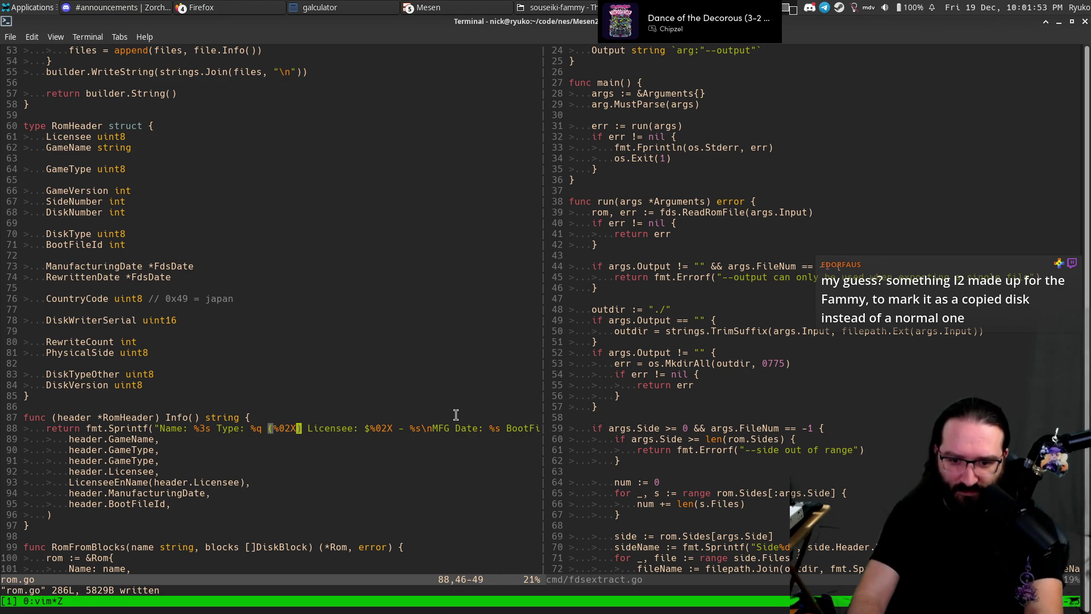
pyautogui.hotkey('ctrl', 'b')
pyautogui.write('z')
pyautogui.write('make')
pyautogui.press('Return')
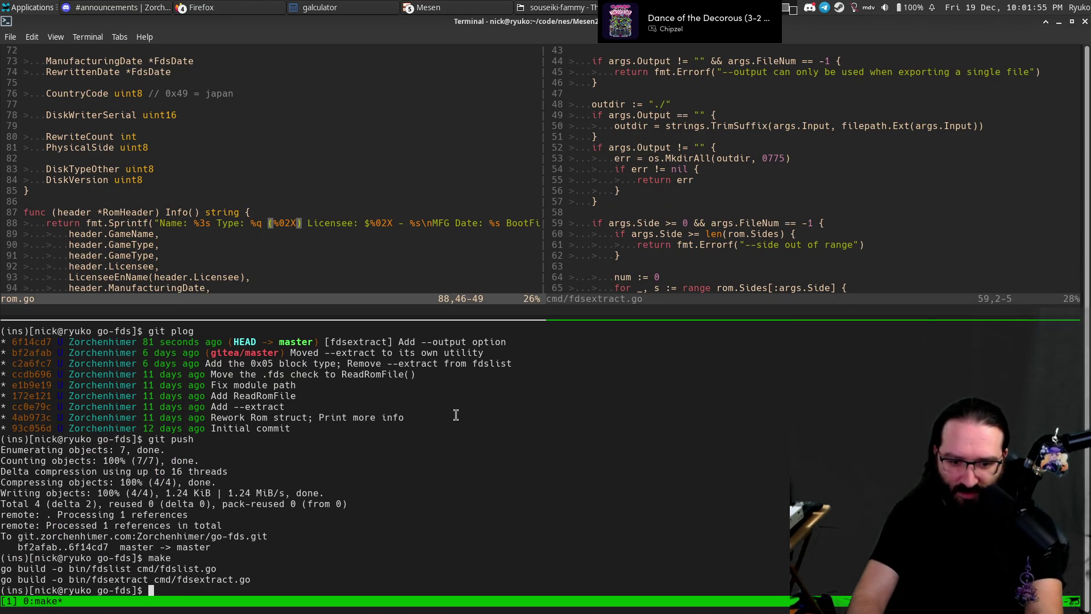
pyautogui.hotkey('ctrl', 'b')
pyautogui.press('w')
pyautogui.press('Down')
pyautogui.press('Down')
pyautogui.press('Down')
pyautogui.press('Down')
pyautogui.press('Down')
pyautogui.press('Down')
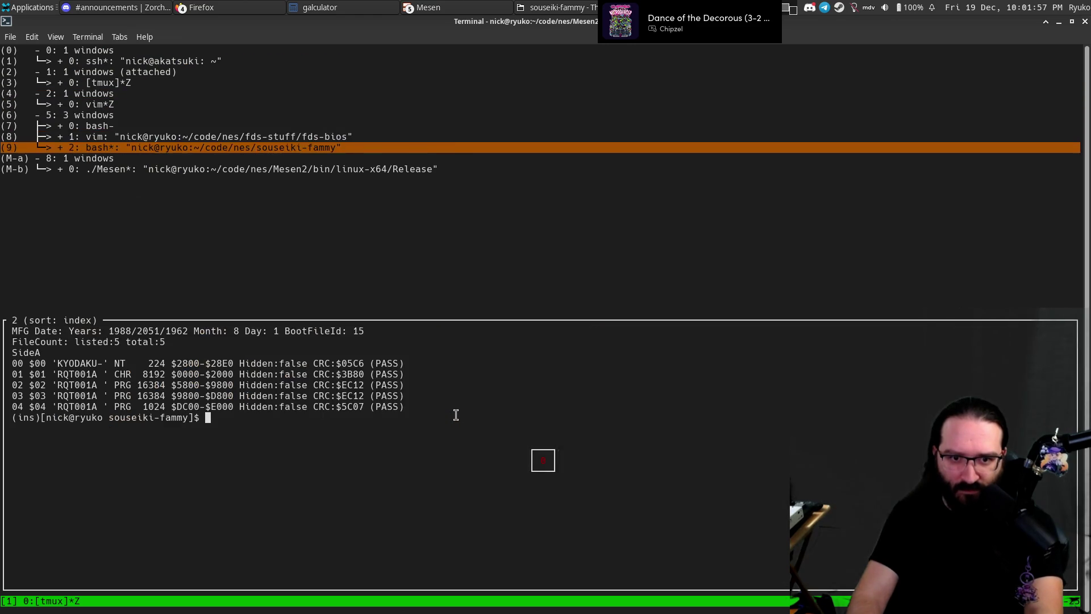
# Rerun fdslist in the souseiki-fammy shell to check the new Type field.
pyautogui.press('Return')
pyautogui.press('Escape')
pyautogui.press('k')
pyautogui.press('Return')
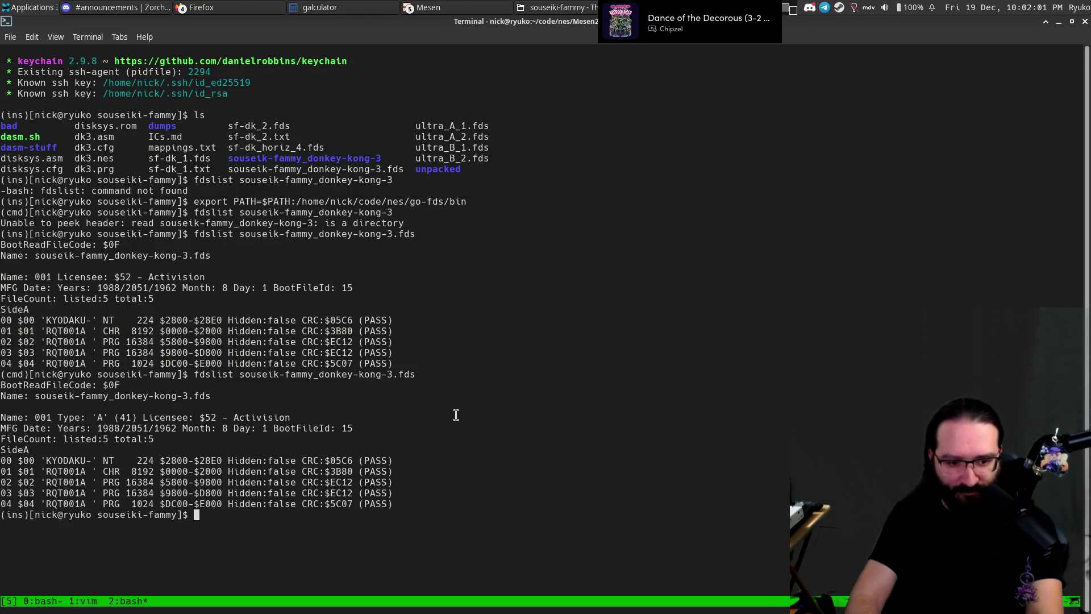
# Switch back to the go-fds window via tmux choose-tree.
pyautogui.hotkey('ctrl', 'b')
pyautogui.press('w')
pyautogui.press('Up')
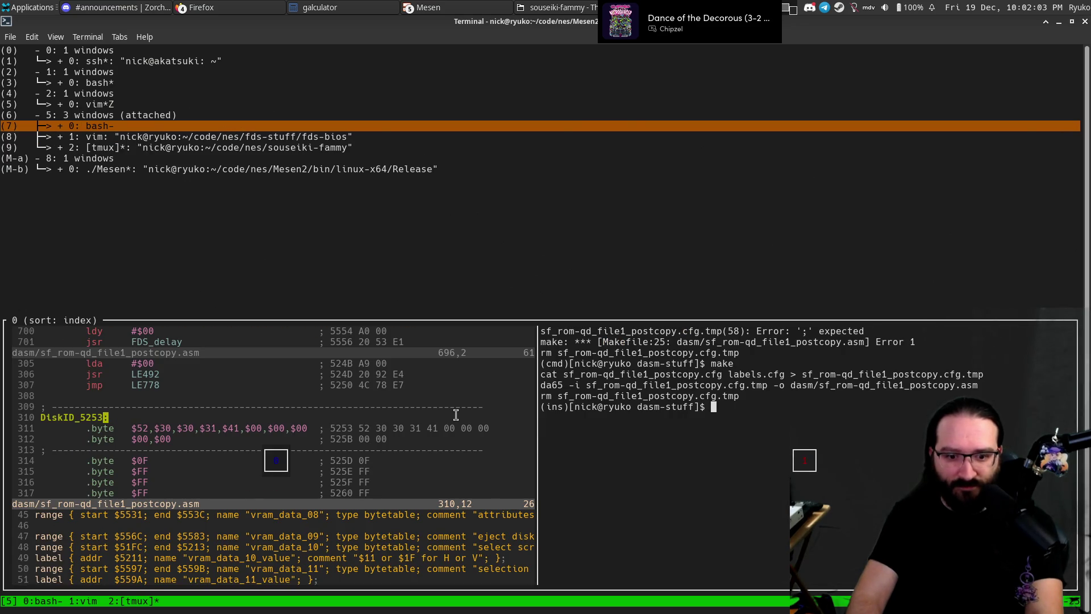
pyautogui.press('Up')
pyautogui.press('Up')
pyautogui.press('Up')
pyautogui.press('Up')
pyautogui.press('Return')
# Add a '$' before the hex type in rom.go's format, save, and rebuild with make.
pyautogui.press('BackSpace')
pyautogui.press('BackSpace')
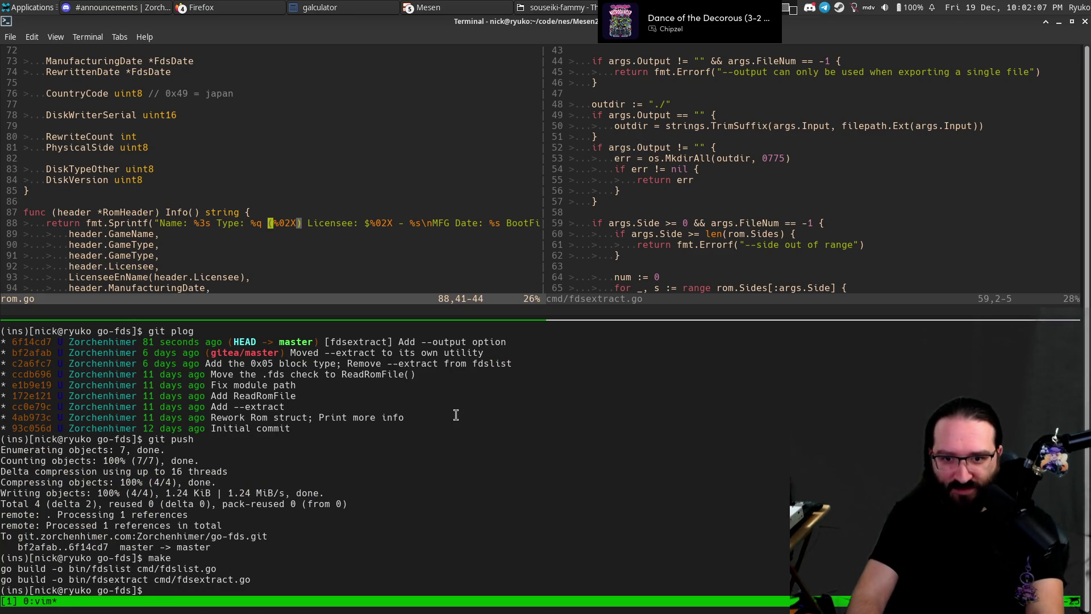
pyautogui.write('$')
pyautogui.press('Escape')
pyautogui.write(':w')
pyautogui.press('Return')
pyautogui.hotkey('ctrl', 'b')
pyautogui.press('Down')
pyautogui.press('Escape')
pyautogui.press('k')
pyautogui.press('Return')
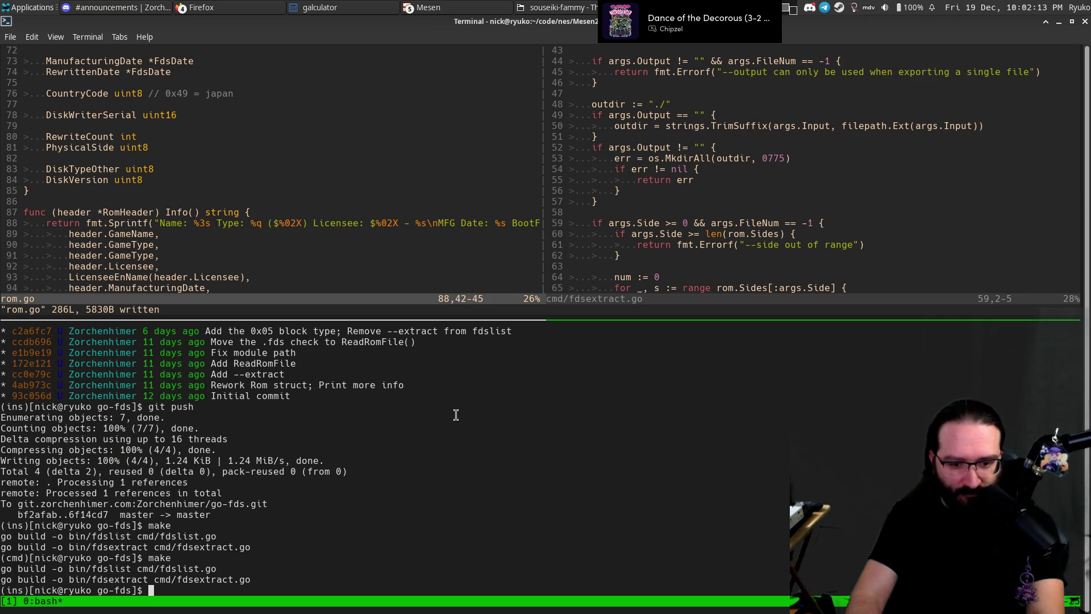
# Rerun fdslist in the souseiki-fammy shell, now showing Type 'A' ($41).
pyautogui.hotkey('ctrl', 'b')
pyautogui.press('w')
pyautogui.press('Down')
pyautogui.press('Down')
pyautogui.press('Down')
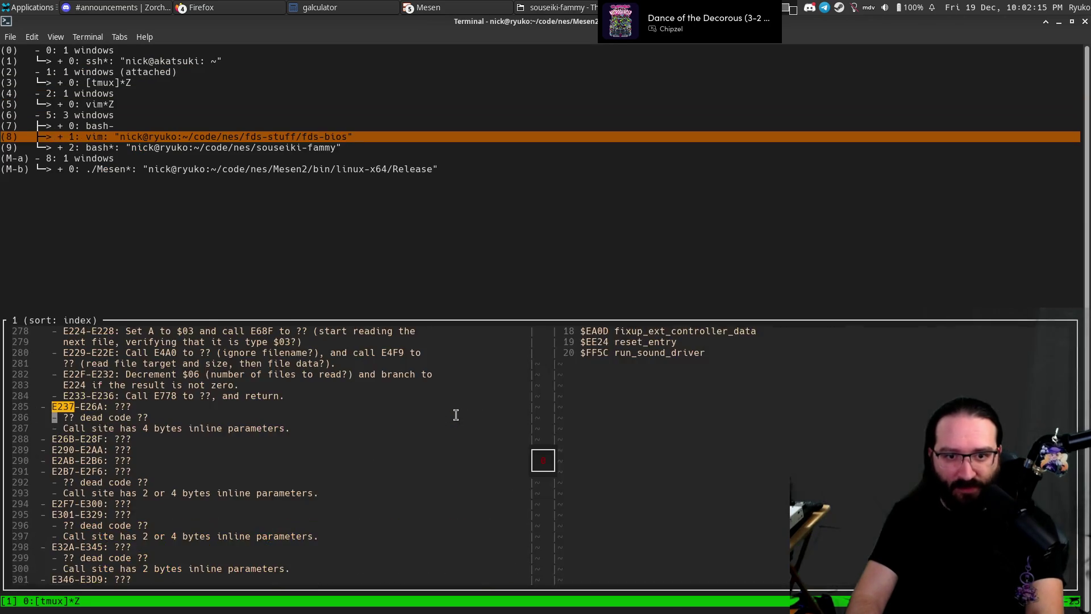
pyautogui.press('Down')
pyautogui.press('Return')
pyautogui.press('Escape')
pyautogui.press('k')
pyautogui.press('Return')
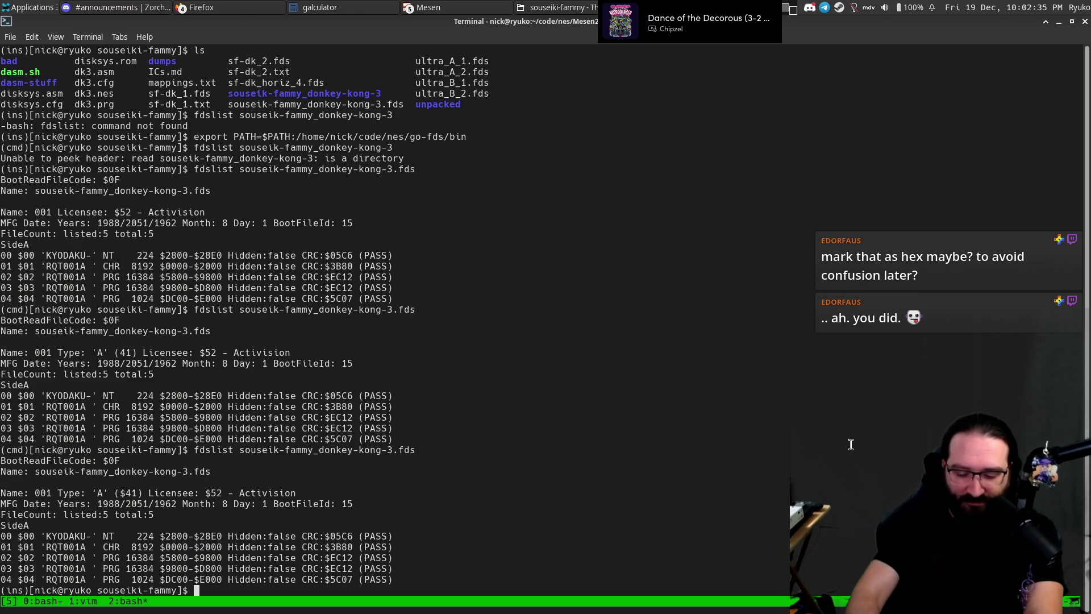
# Switch to window 0 of the dasm-stuff session with the vim disassembly.
pyautogui.hotkey('ctrl', 'b')
pyautogui.press('w')
pyautogui.press('Return')
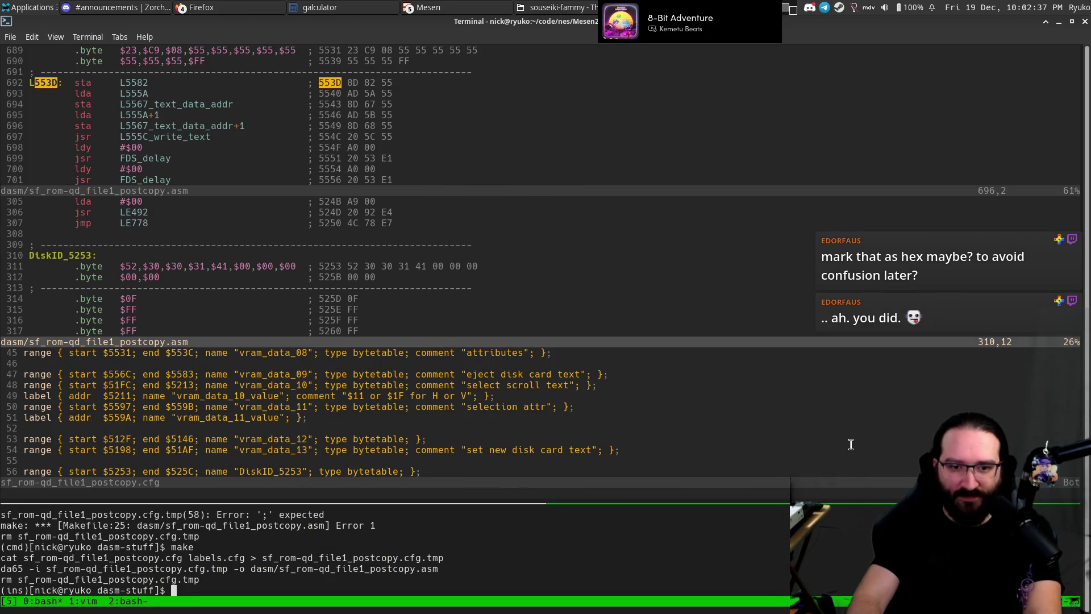
# Tile the terminal to the left half beside the NESdev wiki page.
pyautogui.write('jj')
pyautogui.press('super+Down')
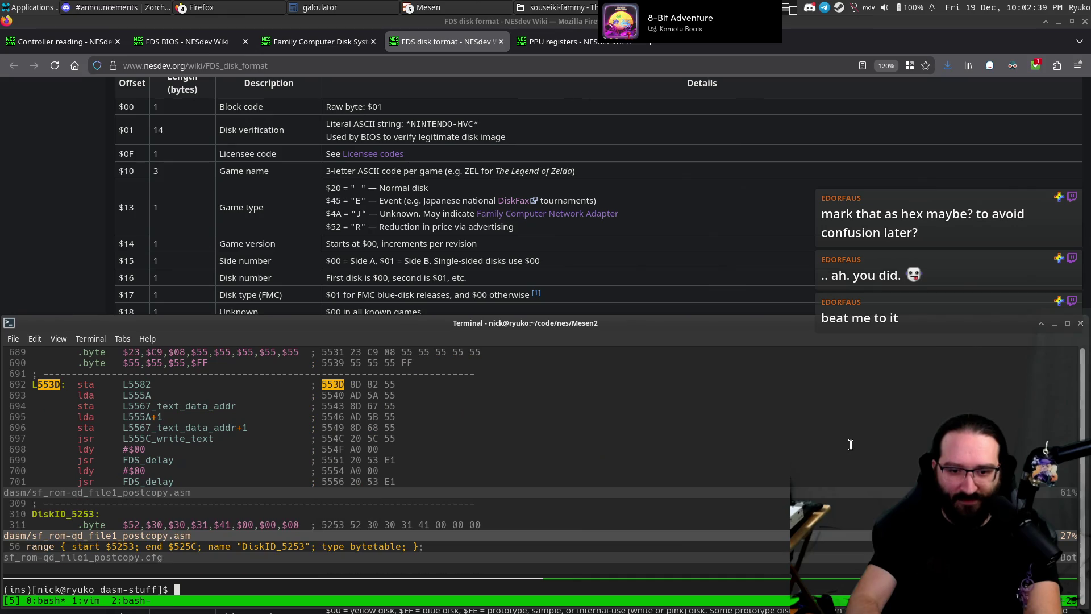
pyautogui.press('super+Left')
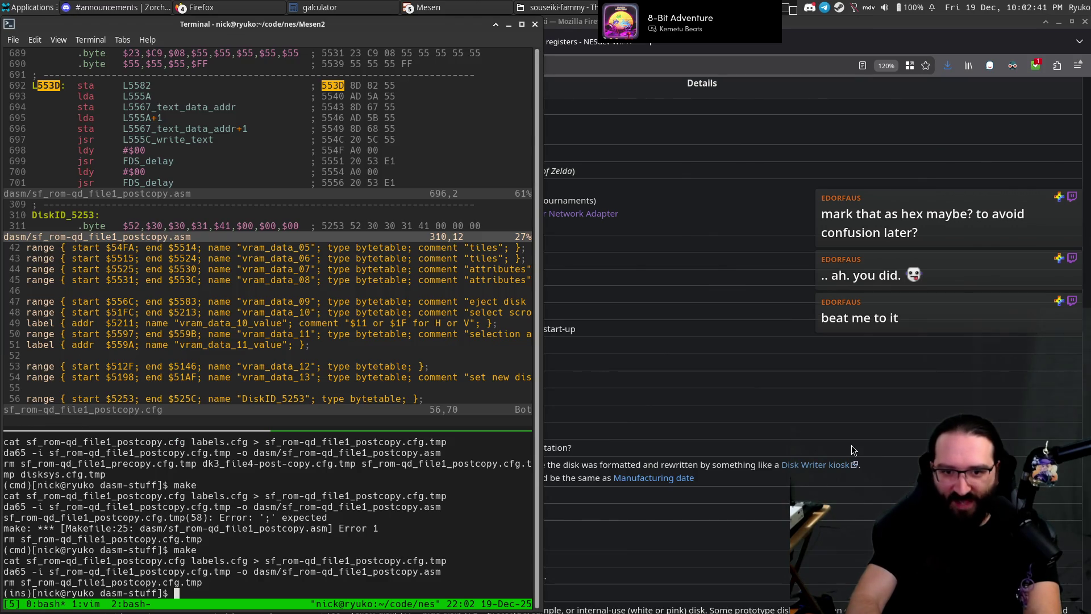
# Focus and equalize the vim splits, move to the $41 byte in DiskID_5253, then switch to Mesen.
pyautogui.press('Escape')
pyautogui.hotkey('ctrl', 'k')
pyautogui.hotkey('ctrl', 'w')
pyautogui.press('=')
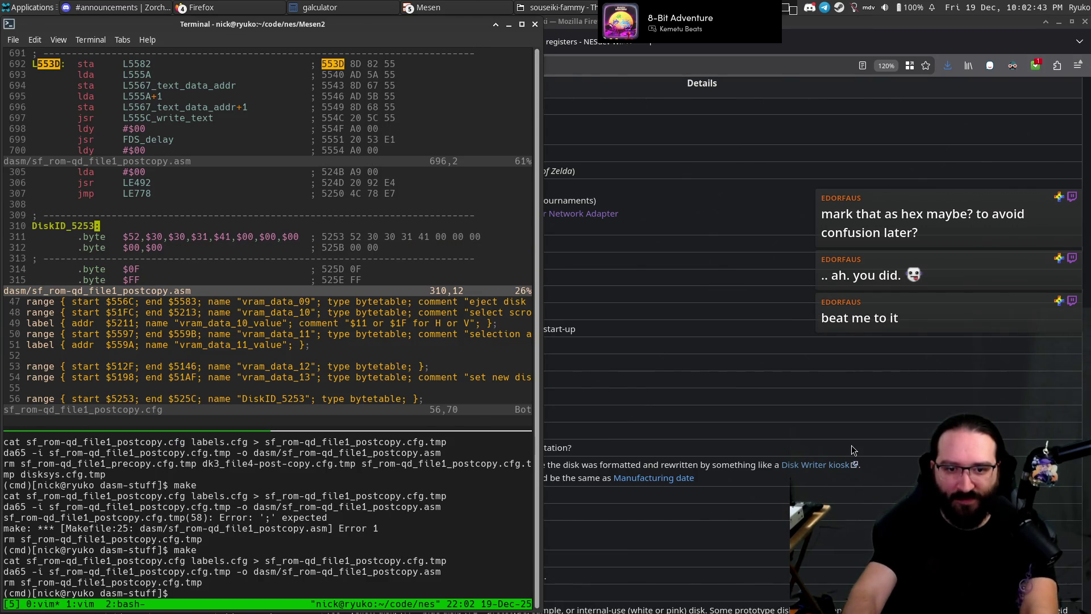
pyautogui.press('j')
pyautogui.press('W')
pyautogui.press('W')
pyautogui.press('W')
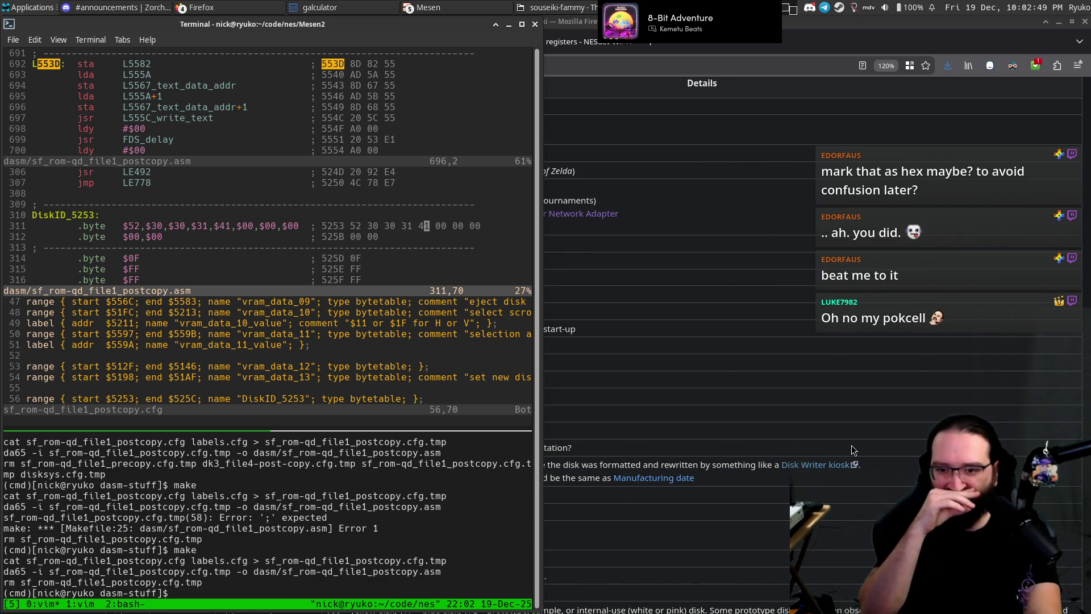
pyautogui.hotkey('alt', 'Tab')
pyautogui.hotkey('alt', 'Tab')
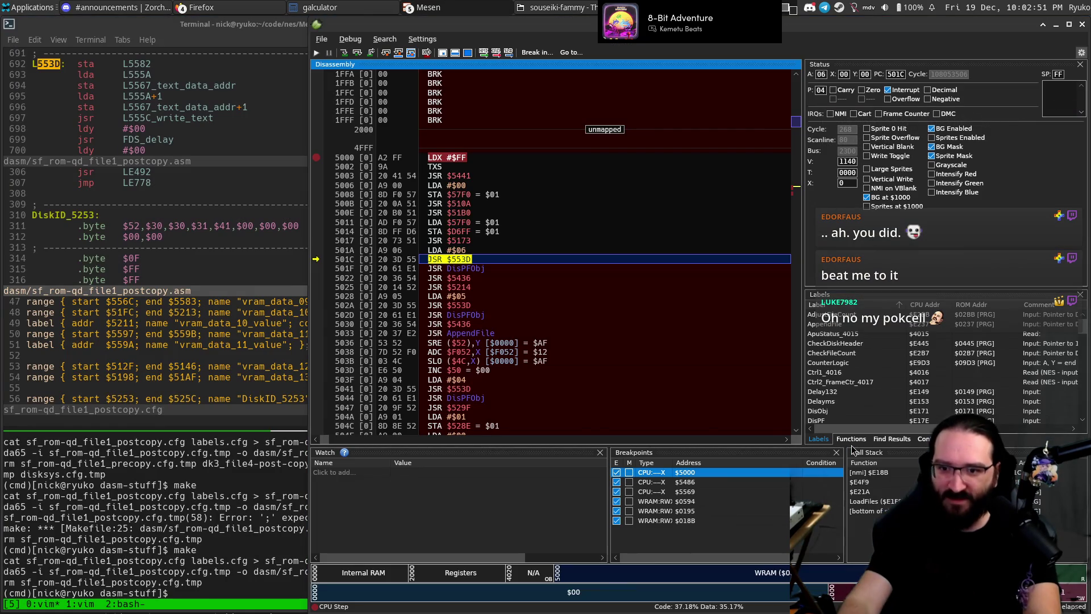
# Step into the $553D routine in Mesen, then search the vim disassembly for 555A.
pyautogui.press('F11')
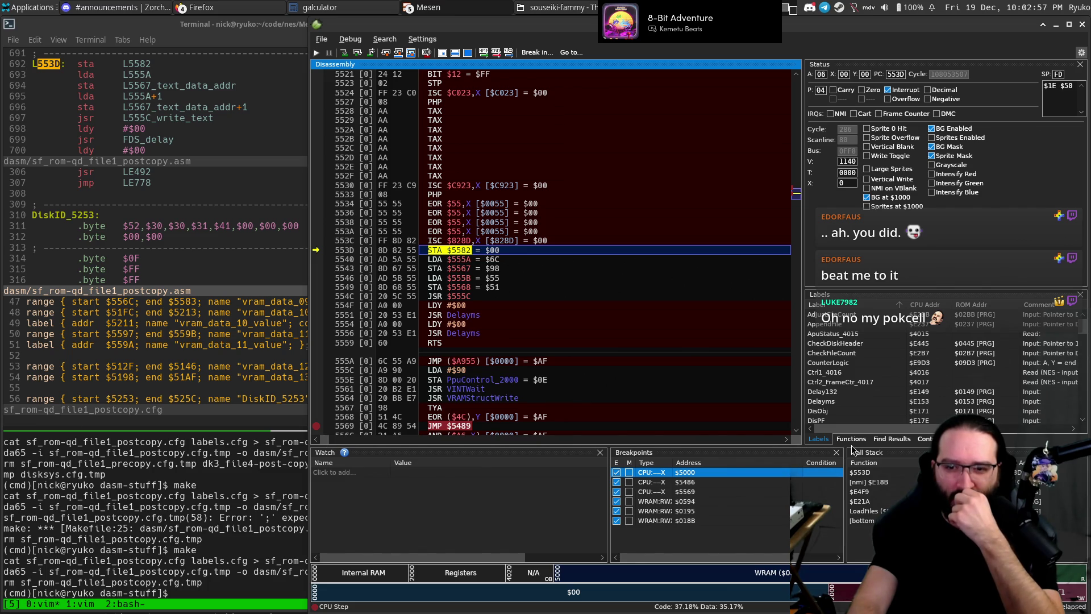
pyautogui.press('F11')
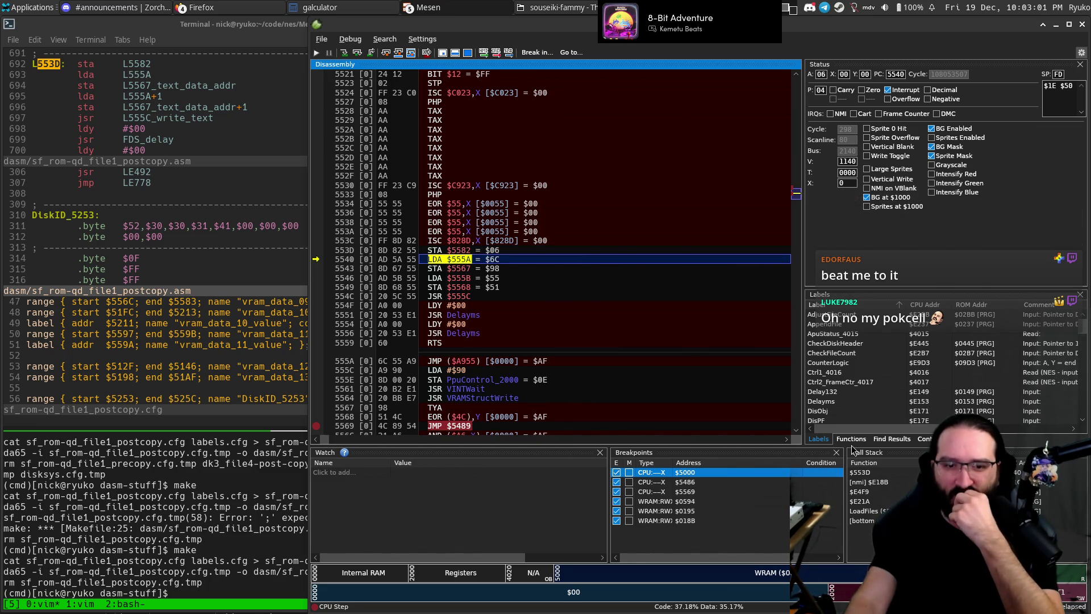
pyautogui.click(172, 241)
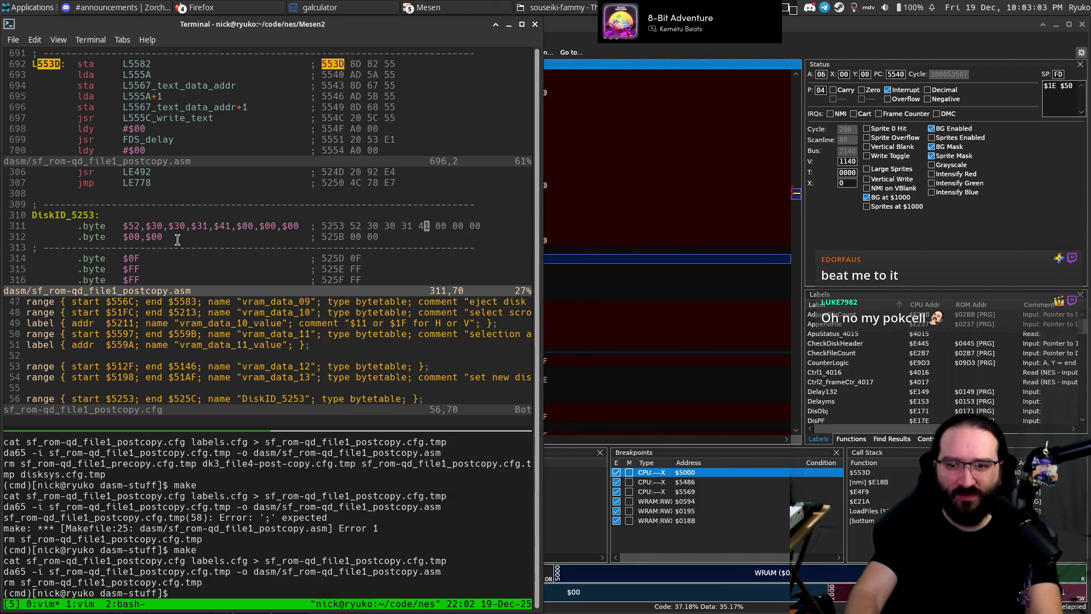
pyautogui.write('/555A')
pyautogui.press('Return')
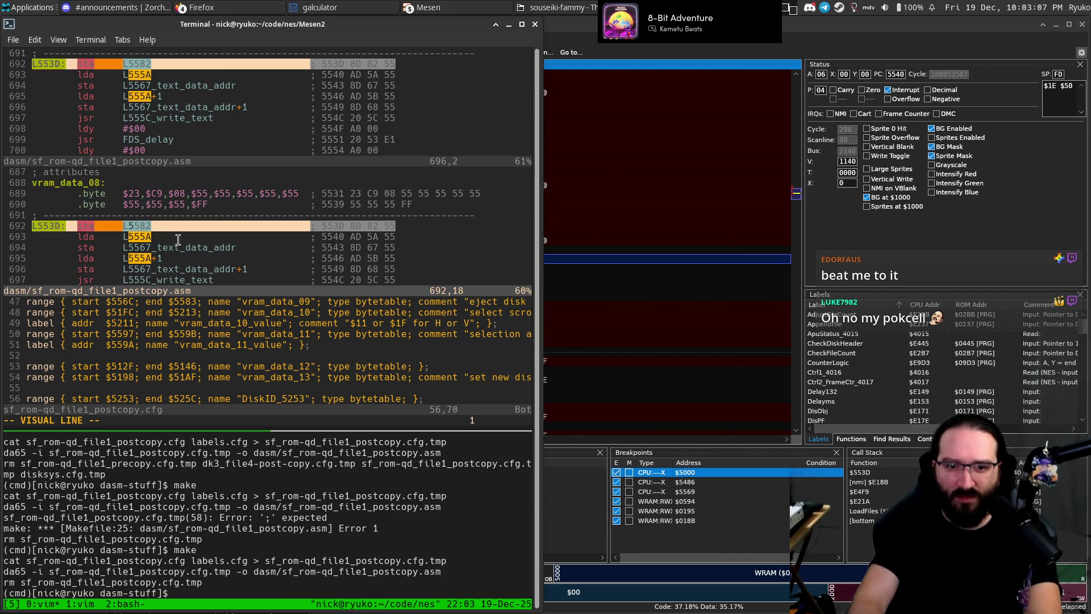
# Inspect the L555A label definition and the vram_data_09 range line in the config split.
pyautogui.press('j')
pyautogui.press('j')
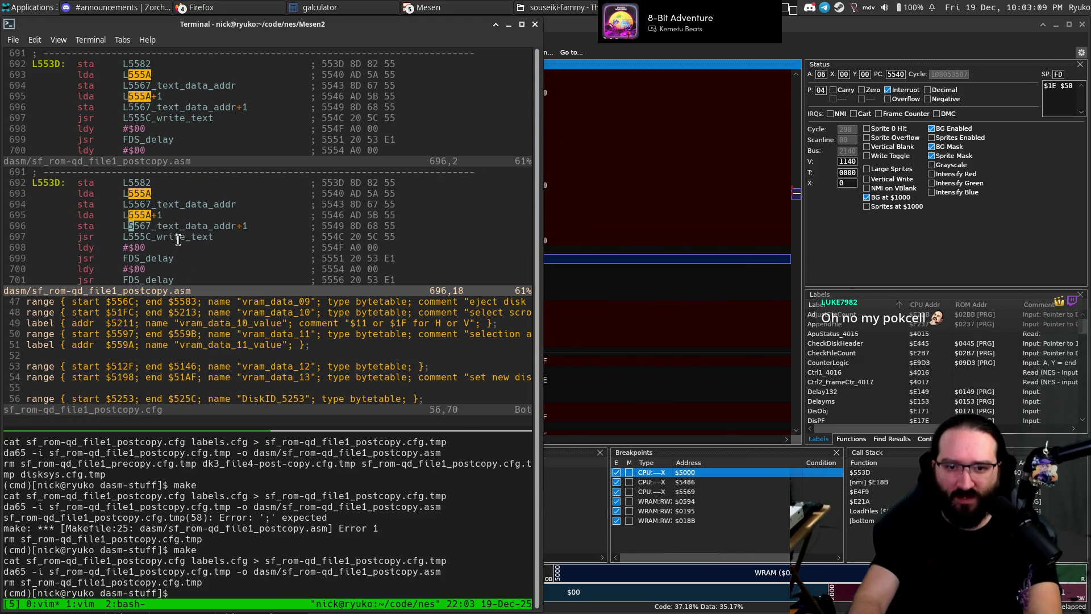
pyautogui.press('j')
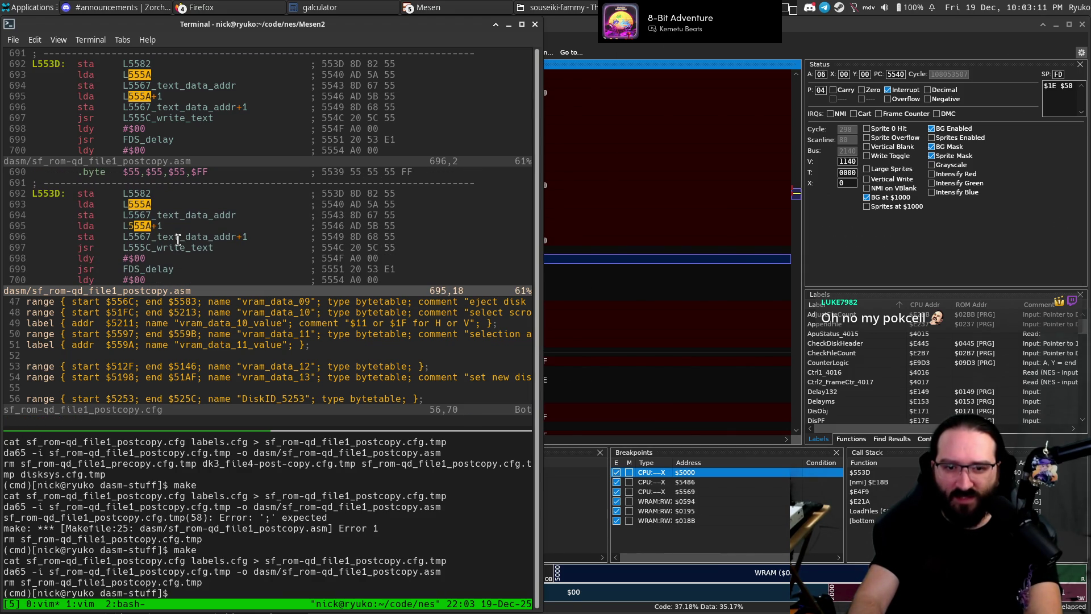
pyautogui.press('k')
pyautogui.press('k')
pyautogui.hotkey('ctrl', 'w')
pyautogui.press('j')
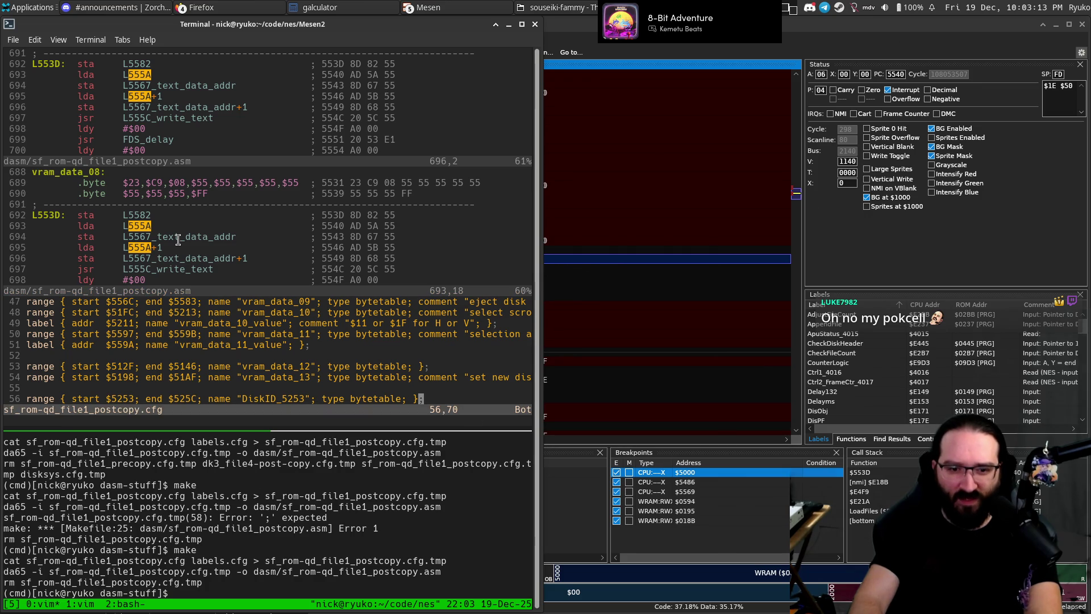
pyautogui.hotkey('ctrl', 'w')
pyautogui.press('k')
pyautogui.press('n')
pyautogui.press('n')
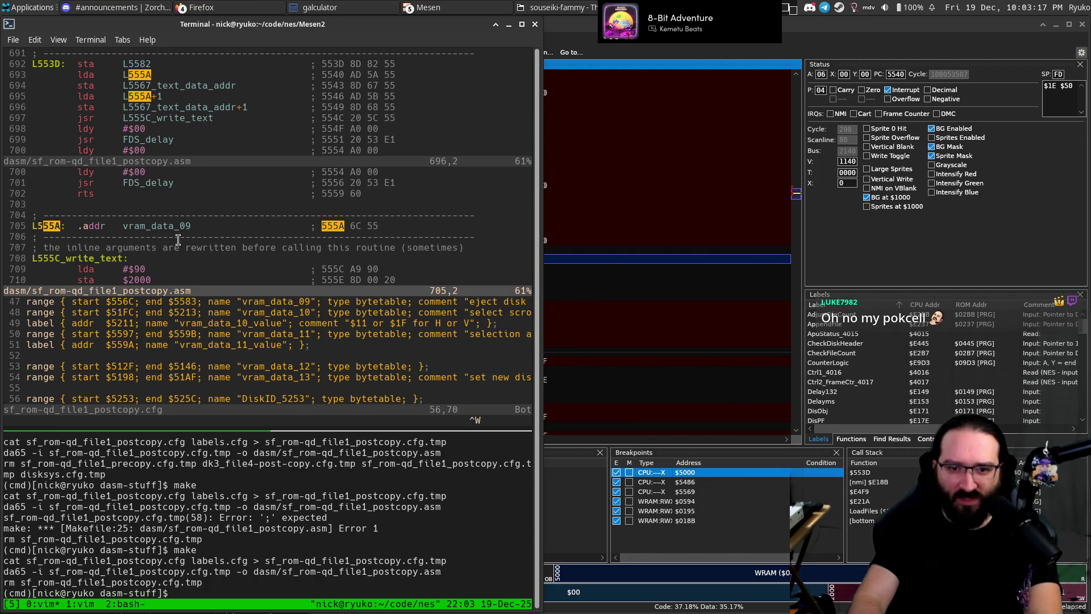
pyautogui.press('j')
pyautogui.press('k')
pyautogui.press('k')
pyautogui.press('k')
pyautogui.press('k')
pyautogui.press('k')
pyautogui.press('k')
pyautogui.press('k')
pyautogui.press('$')
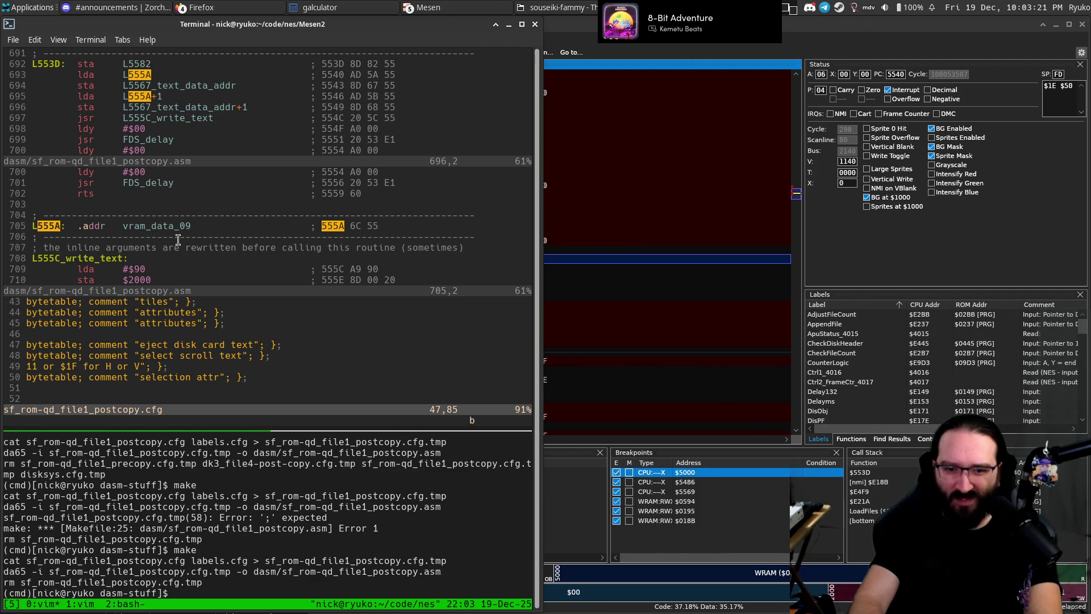
pyautogui.press('0')
# In Mesen, step past LDA $555A, run to the $5569 breakpoint, step back to $554F, resume, then maximize the terminal.
pyautogui.hotkey('alt', 'Tab')
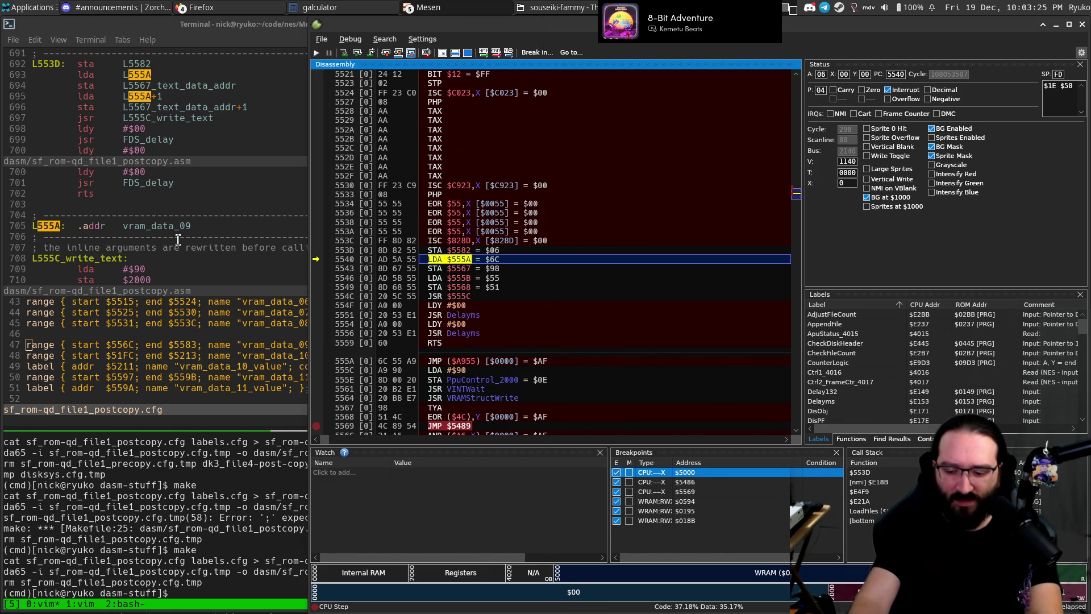
pyautogui.press('F11')
pyautogui.press('F11')
pyautogui.press('F11')
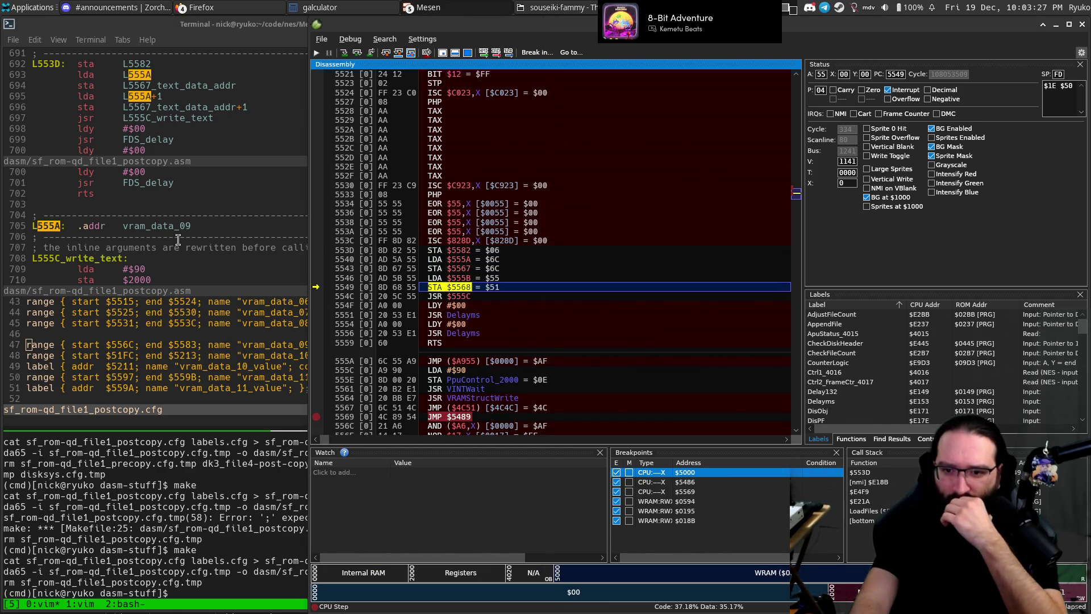
pyautogui.press('F11')
pyautogui.press('F5')
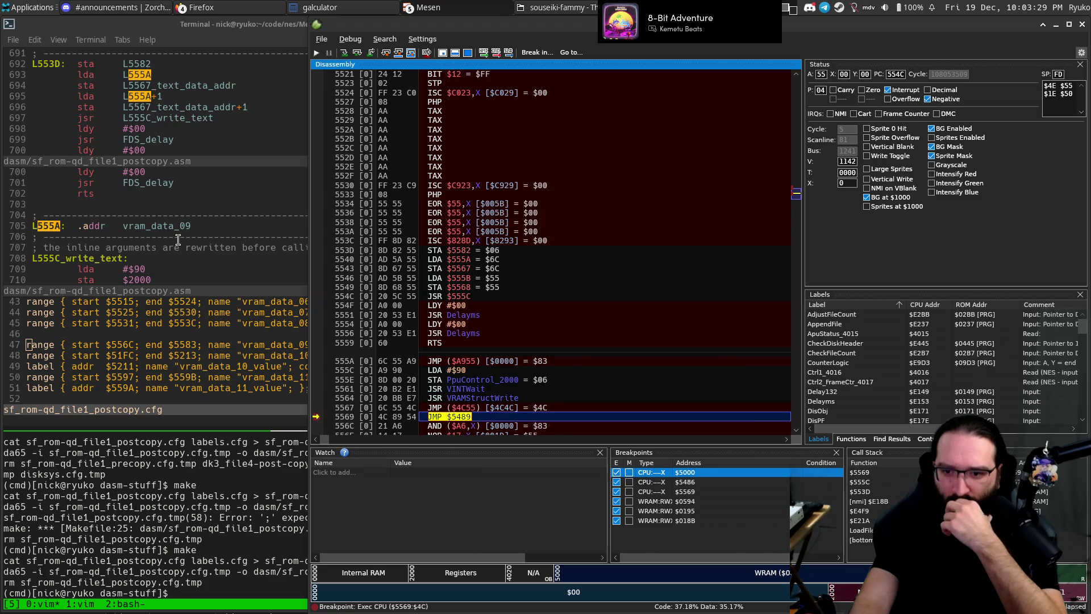
pyautogui.press('F11')
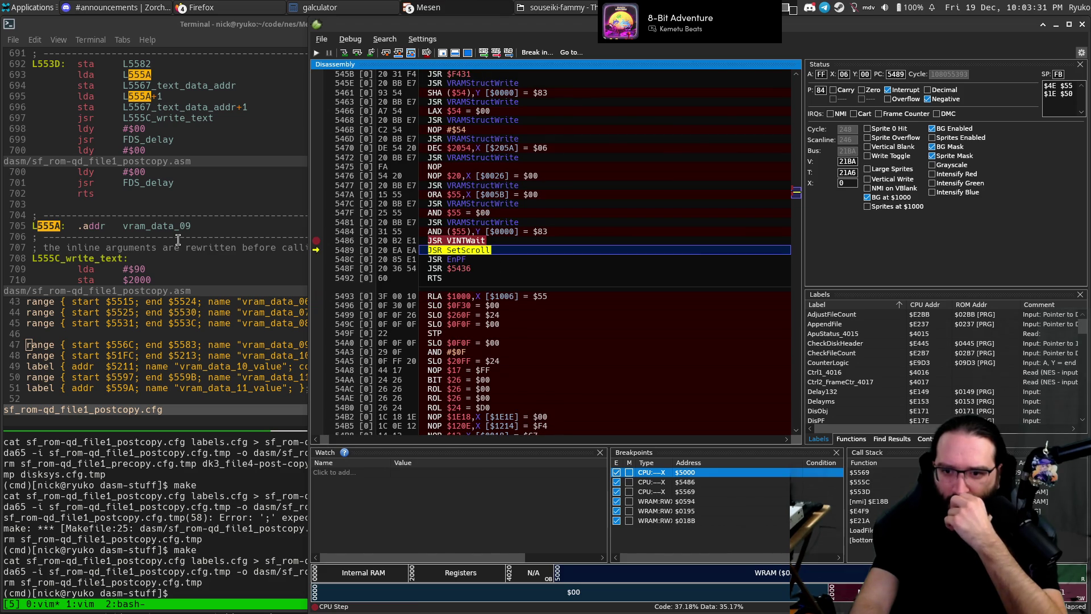
pyautogui.press('F10')
pyautogui.press('F10')
pyautogui.press('F10')
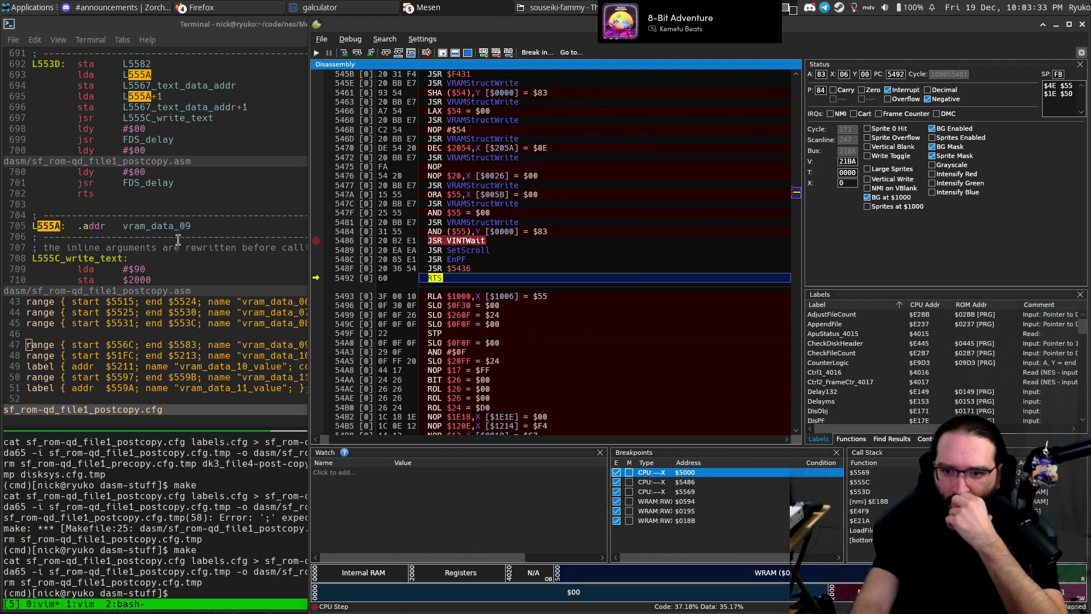
pyautogui.press('F10')
pyautogui.press('F5')
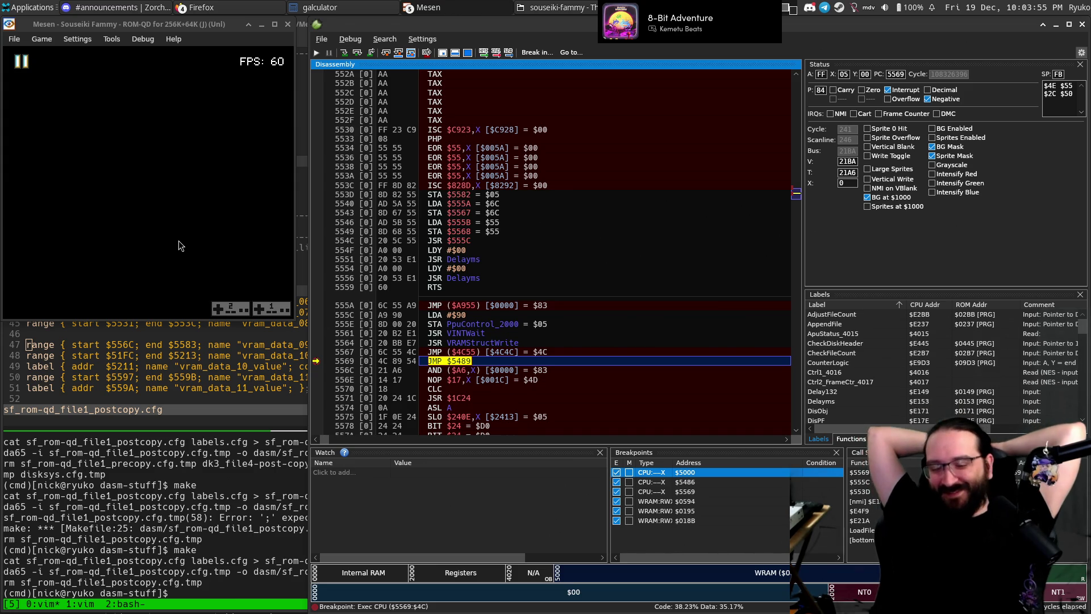
pyautogui.click(122, 506)
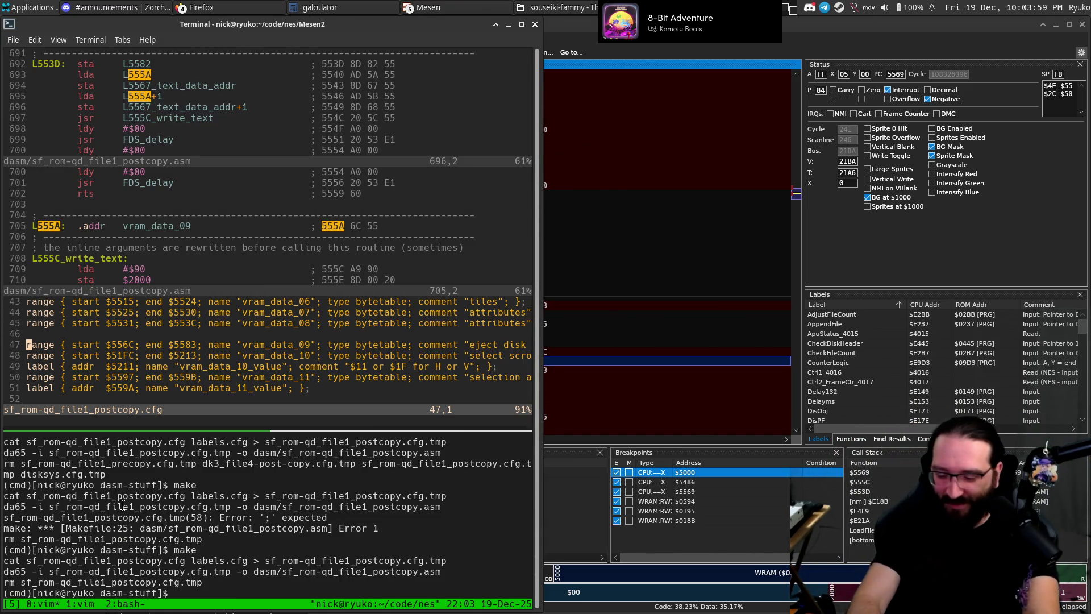
pyautogui.hotkey('alt', 'F10')
# Zoom the bash pane and show the repository's git status.
pyautogui.press('j')
pyautogui.hotkey('ctrl', 'b')
pyautogui.press('Down')
pyautogui.hotkey('ctrl', 'b')
pyautogui.write('z')
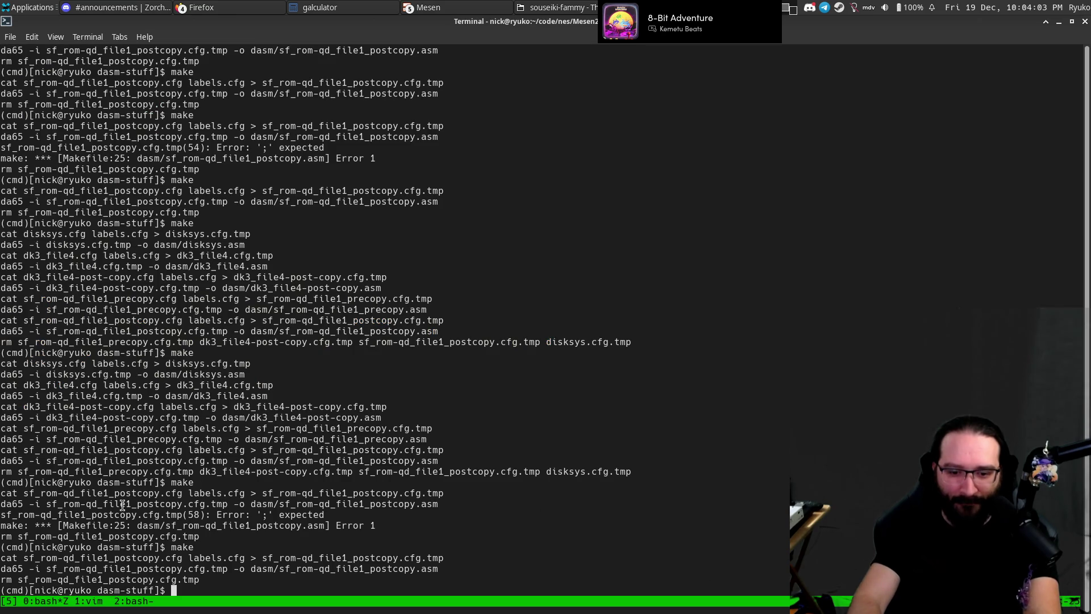
pyautogui.write('it  st')
pyautogui.press('Return')
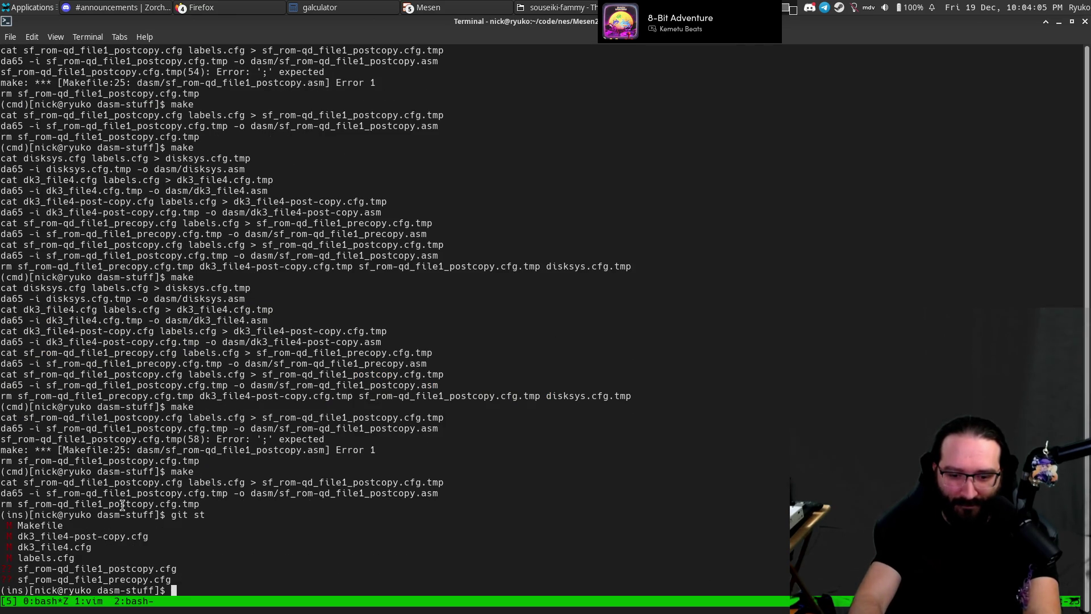
# Stage the sf_rom-qd_file1 precopy and postcopy configs and display the Makefile diff.
pyautogui.write('git a')
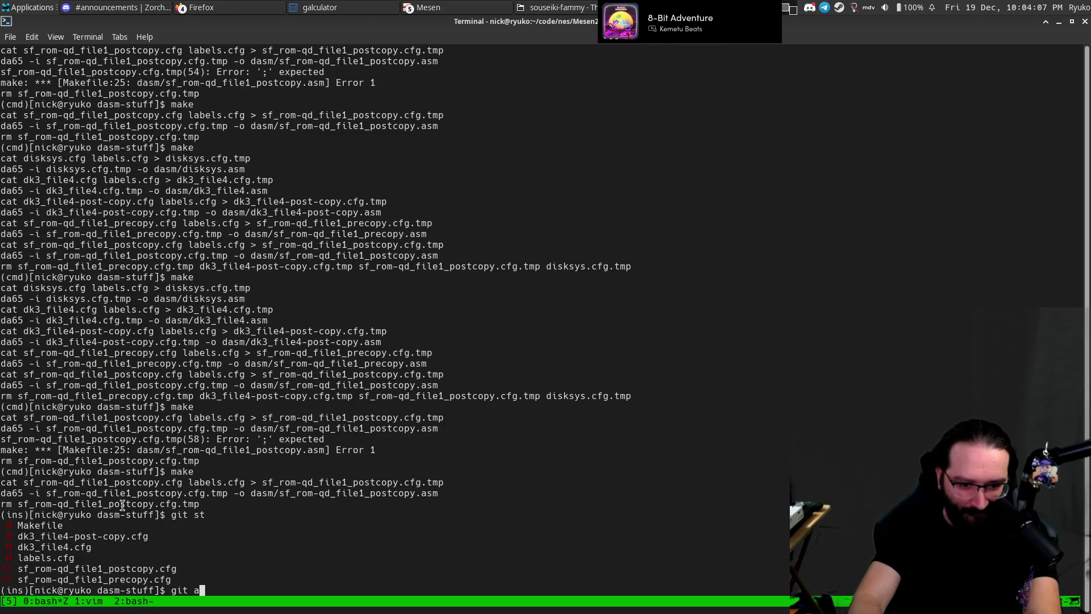
pyautogui.write('f_rom-qd_file1_p*')
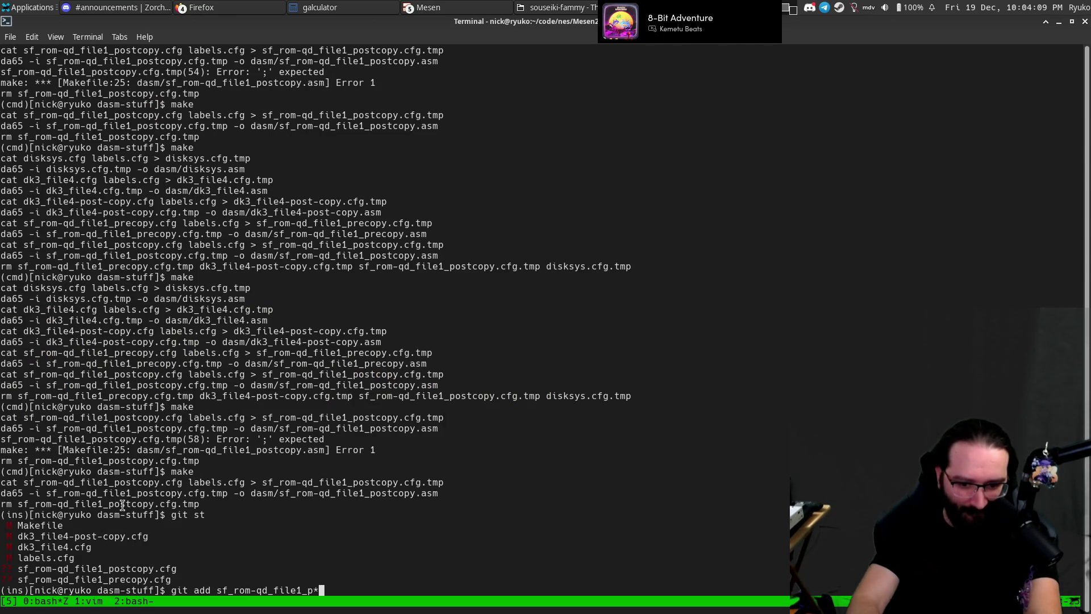
pyautogui.press('Return')
pyautogui.write('st')
pyautogui.write('diff Mak')
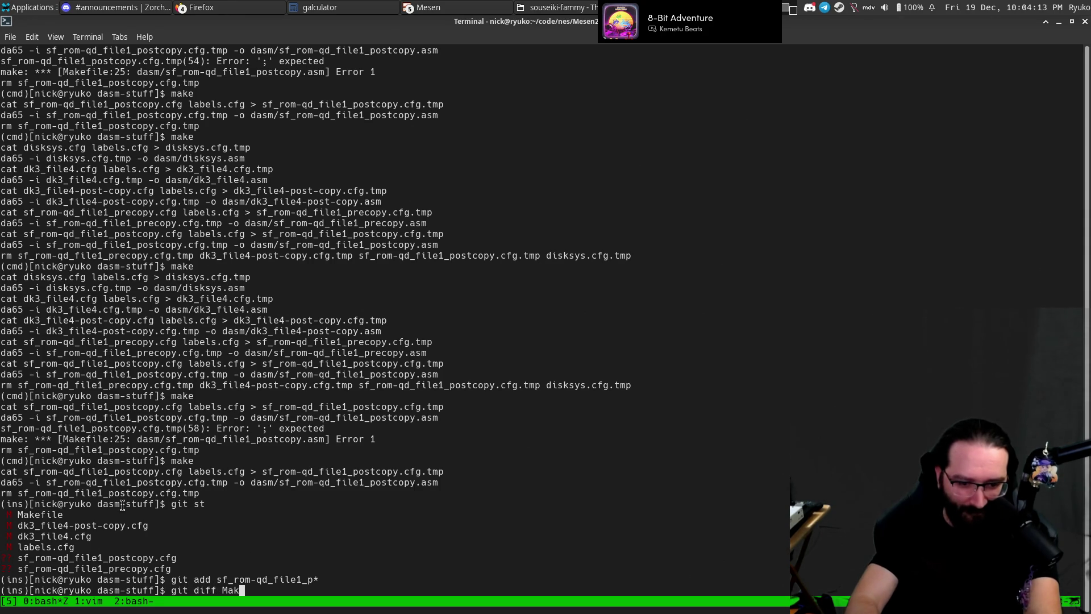
pyautogui.press('Return')
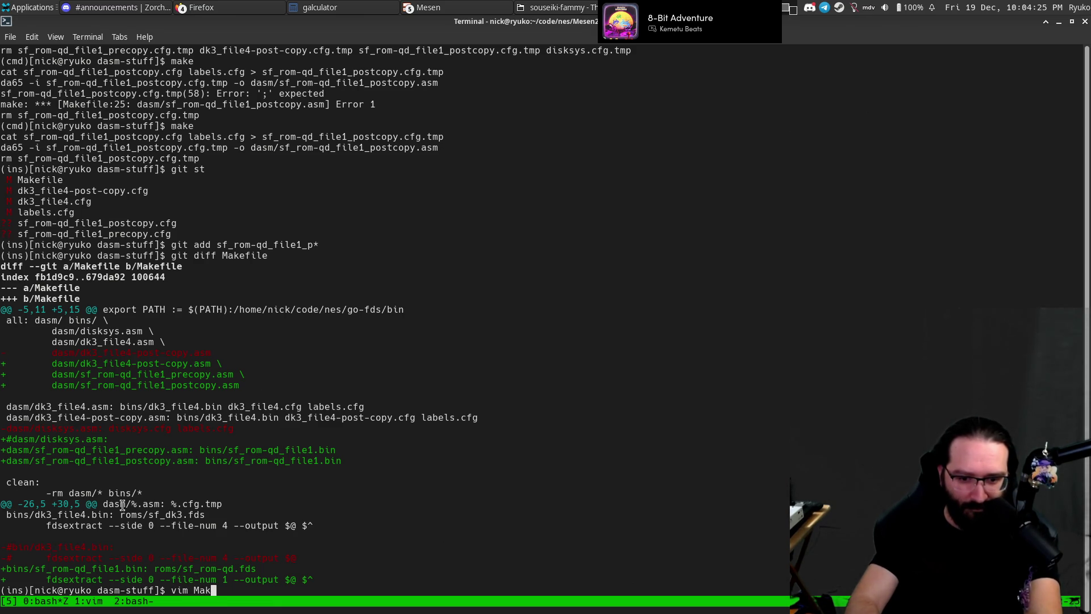
# Delete the commented-out #dasm/disksys.asm rule from the Makefile in vim and save it.
pyautogui.write('efile')
pyautogui.press('Return')
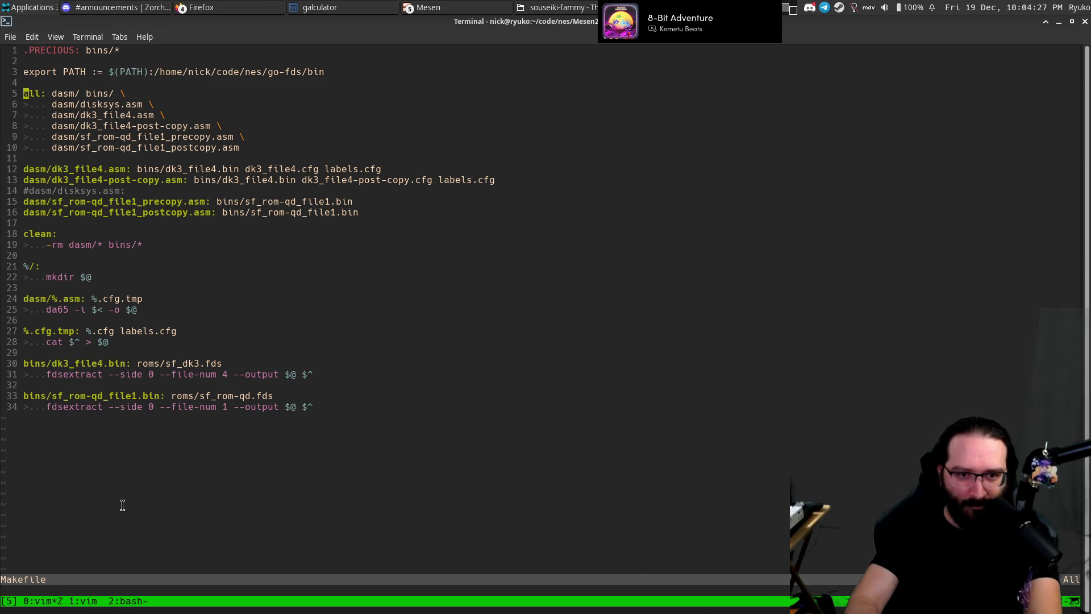
pyautogui.write(':w')
pyautogui.press('Return')
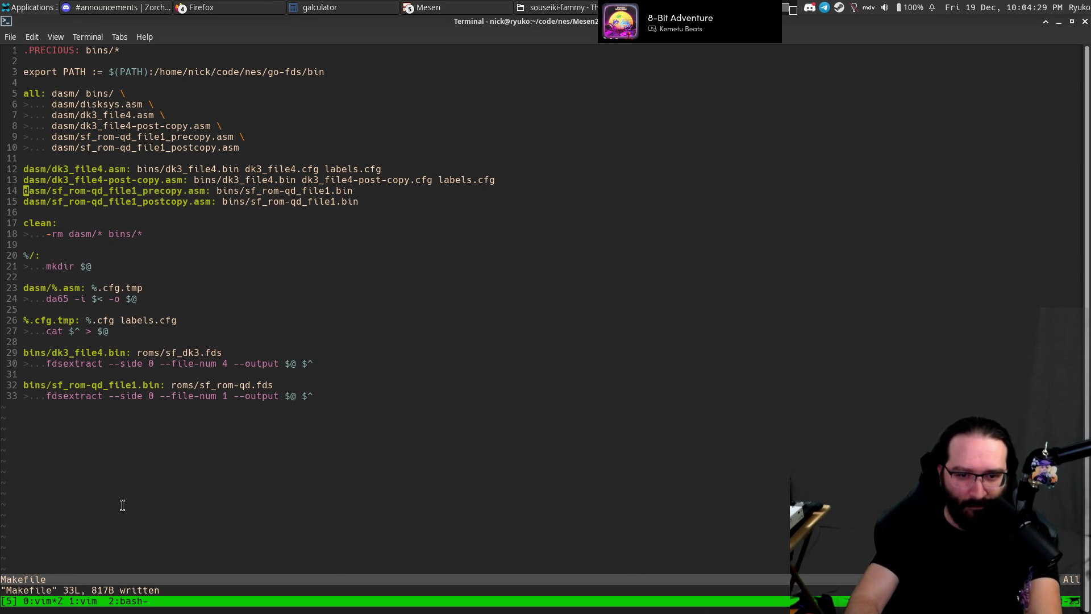
pyautogui.write(':q')
pyautogui.press('Return')
# Re-check the Makefile diff, stage the Makefile with git add, and review git status.
pyautogui.press('Escape')
pyautogui.press('k')
pyautogui.press('k')
pyautogui.press('Return')
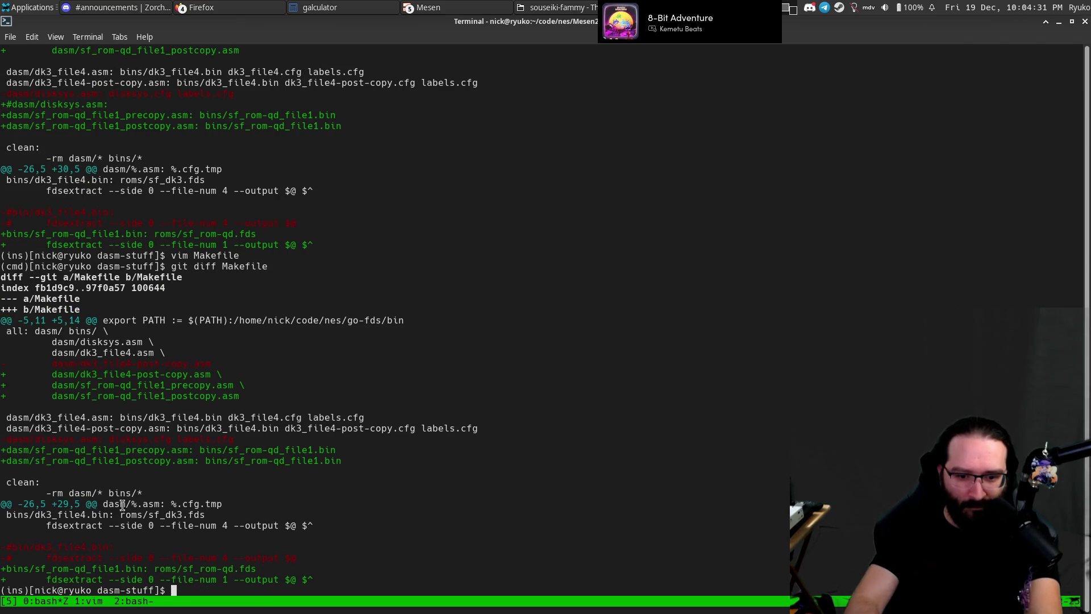
pyautogui.press('Escape')
pyautogui.write('k')
pyautogui.write('cwadd')
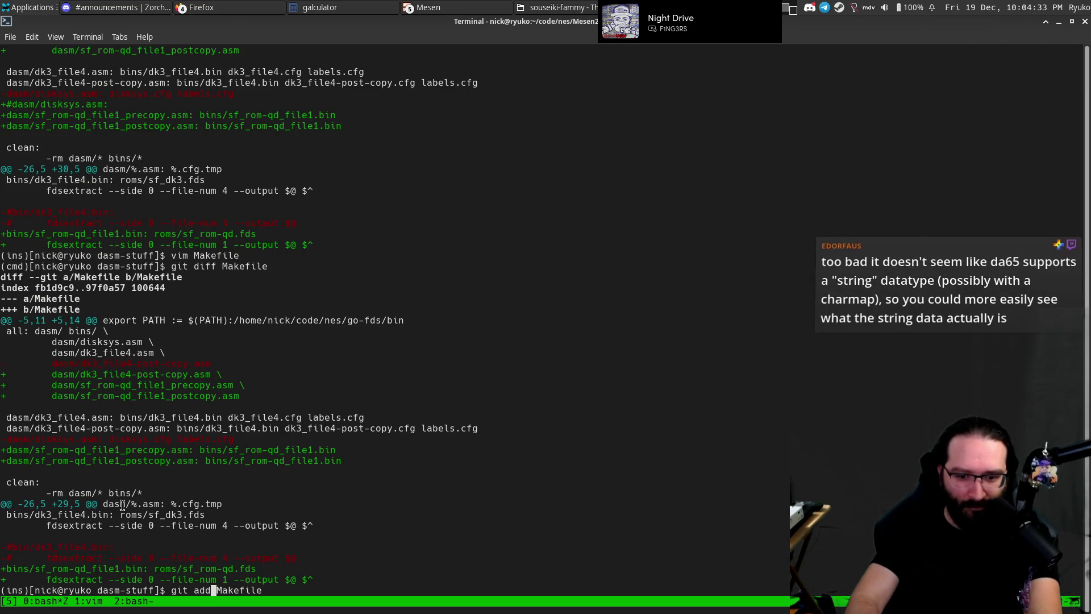
pyautogui.press('Return')
pyautogui.write('git st')
pyautogui.press('Return')
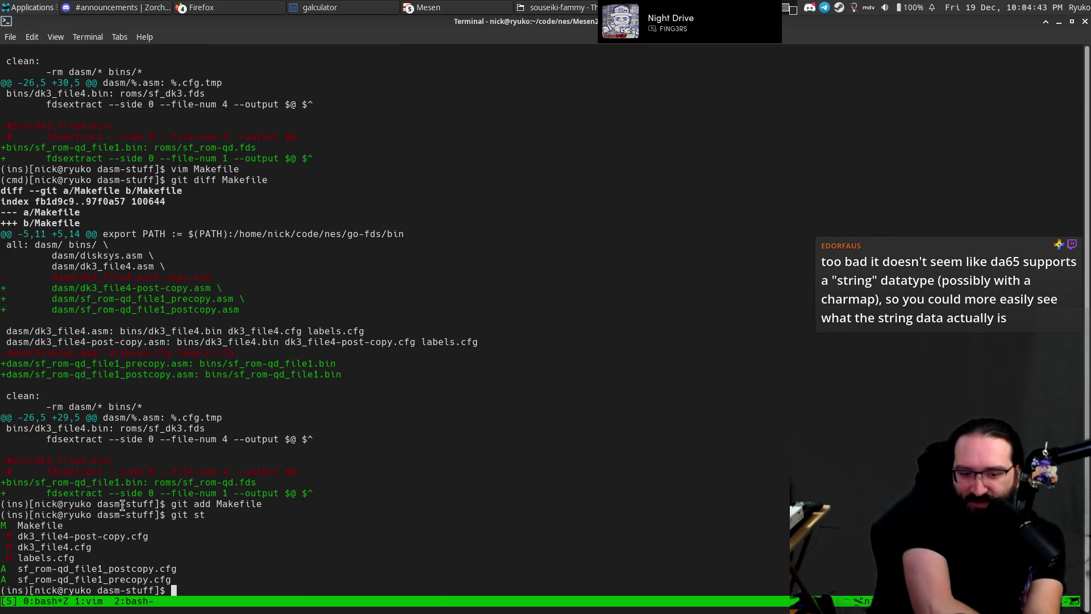
pyautogui.hotkey('alt', 'Tab')
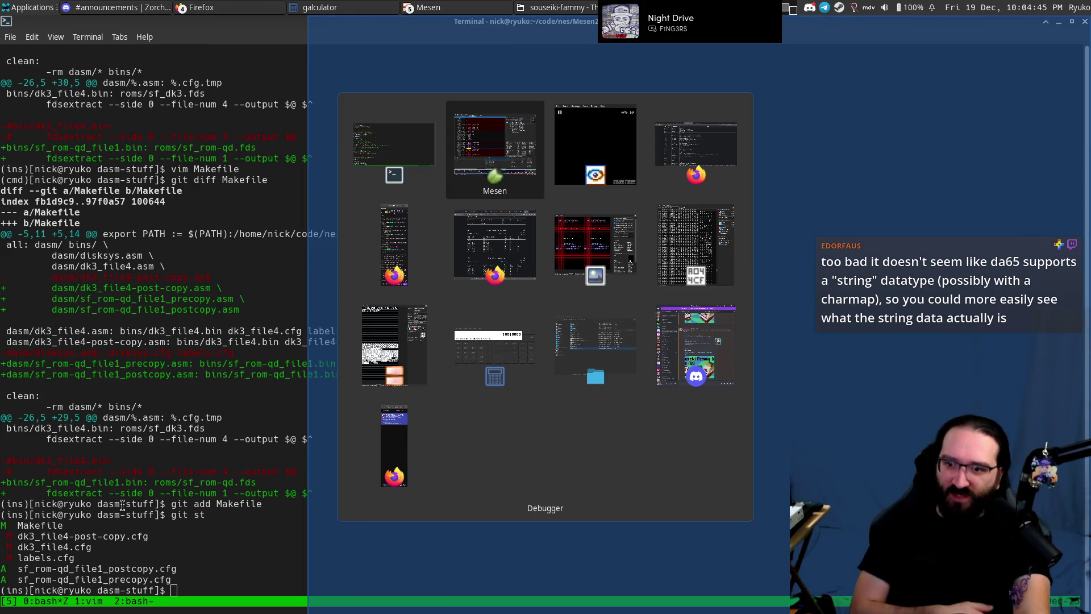
# Inspect the font tiles in Mesen's Tile Viewer, then close the Tile and Tilemap viewers.
pyautogui.hotkey('alt', 'Tab')
pyautogui.hotkey('alt', 'Tab')
pyautogui.hotkey('alt', 'Tab')
pyautogui.hotkey('alt', 'Tab')
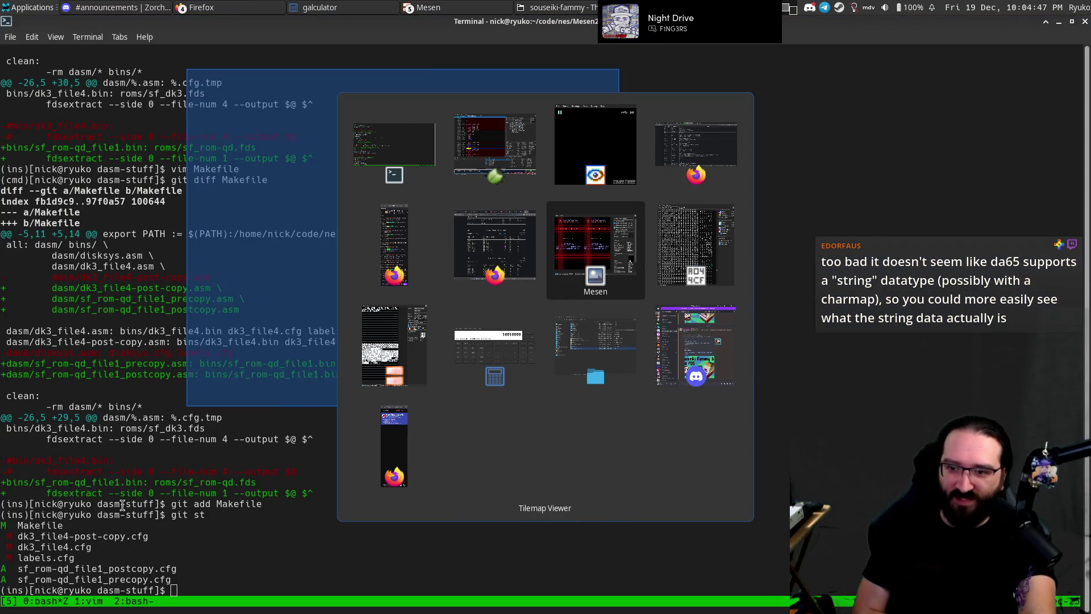
pyautogui.moveTo(223, 165)
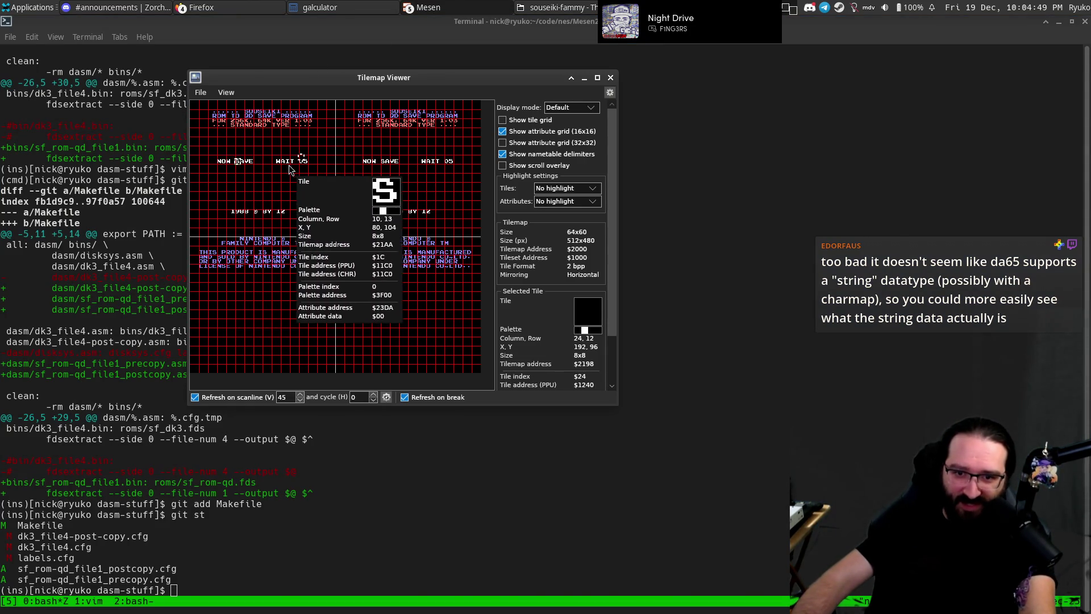
pyautogui.hotkey('alt', 'Tab')
pyautogui.hotkey('alt', 'Tab')
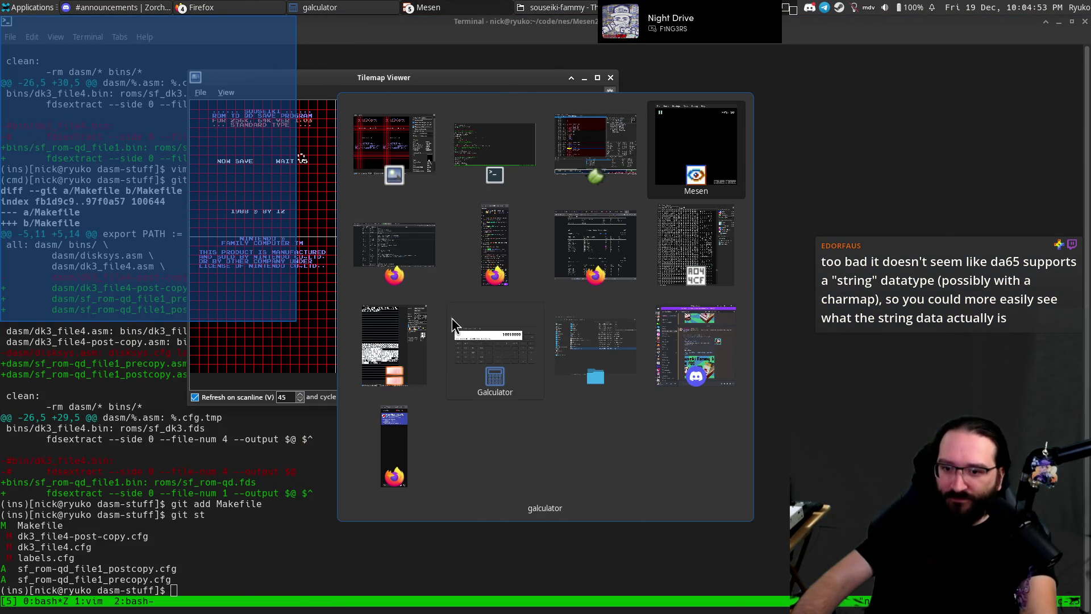
pyautogui.click(394, 347)
pyautogui.moveTo(175, 318)
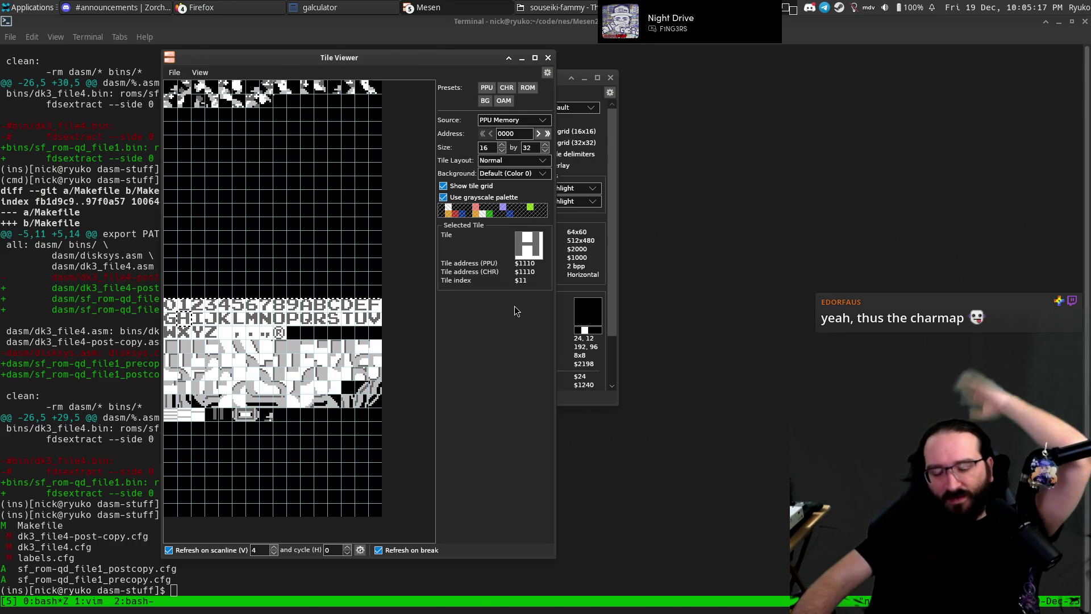
pyautogui.press('Escape')
pyautogui.press('Escape')
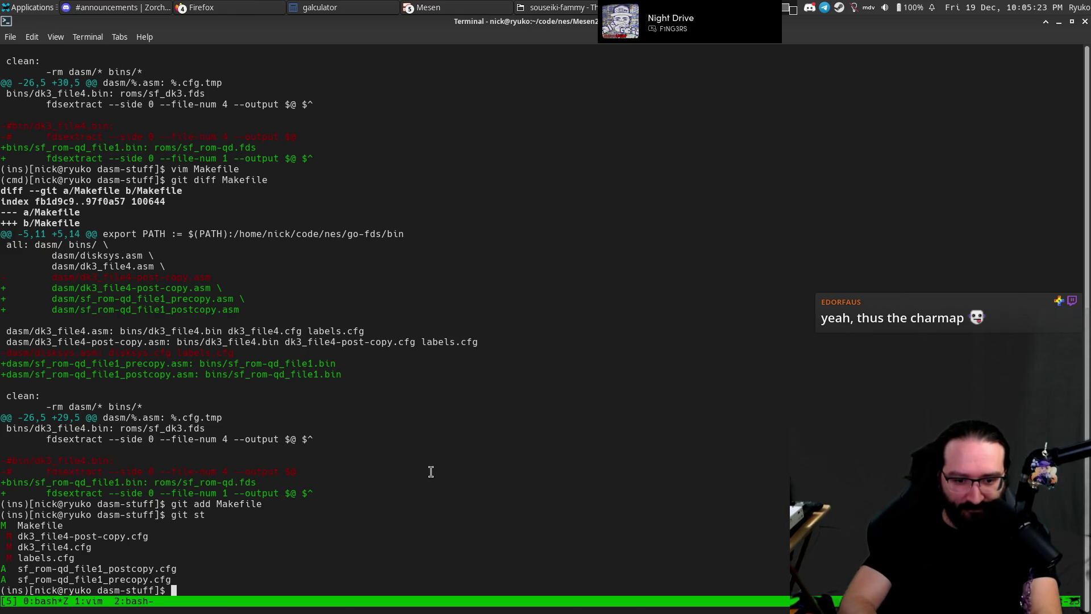
# Review the labels.cfg diff, stage labels.cfg, and check git status.
pyautogui.write('git diff labels.cfg')
pyautogui.press('Return')
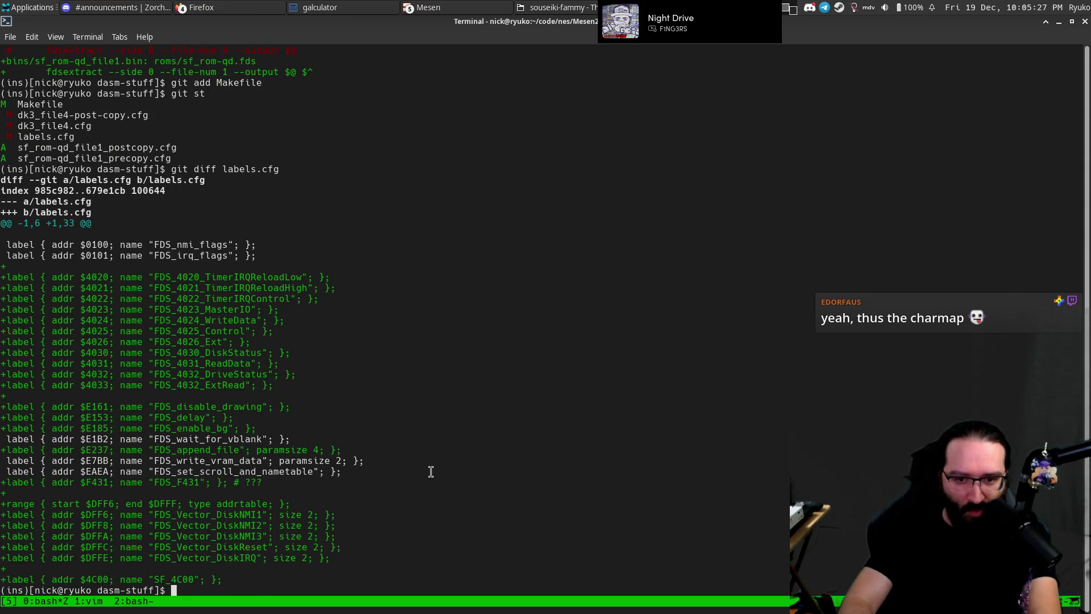
pyautogui.write('cwadd')
pyautogui.press('Return')
pyautogui.write('git stn')
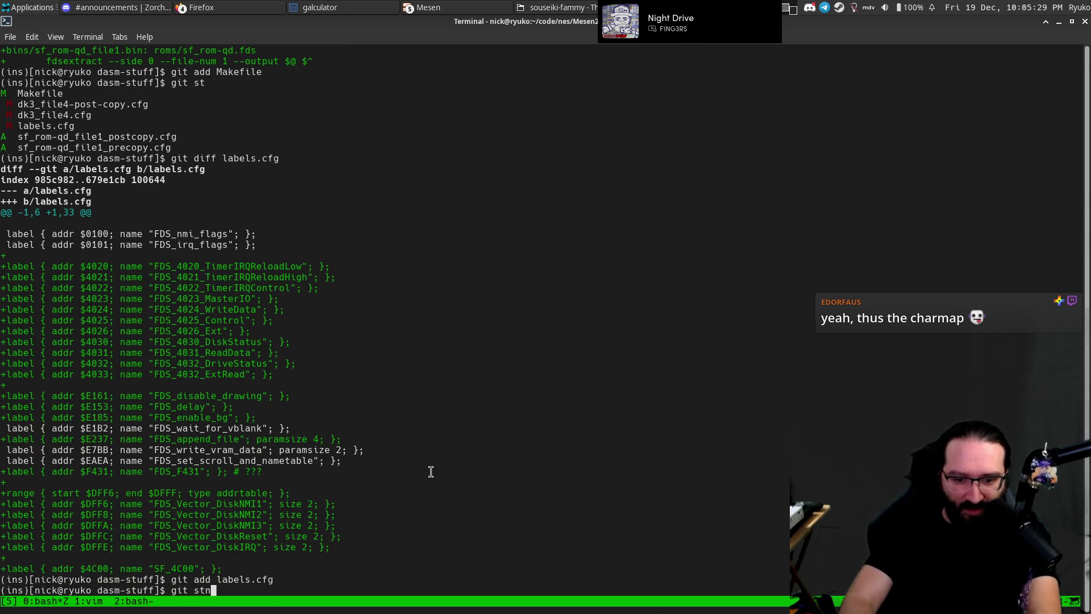
pyautogui.press('Return')
pyautogui.press('BackSpace')
pyautogui.press('Return')
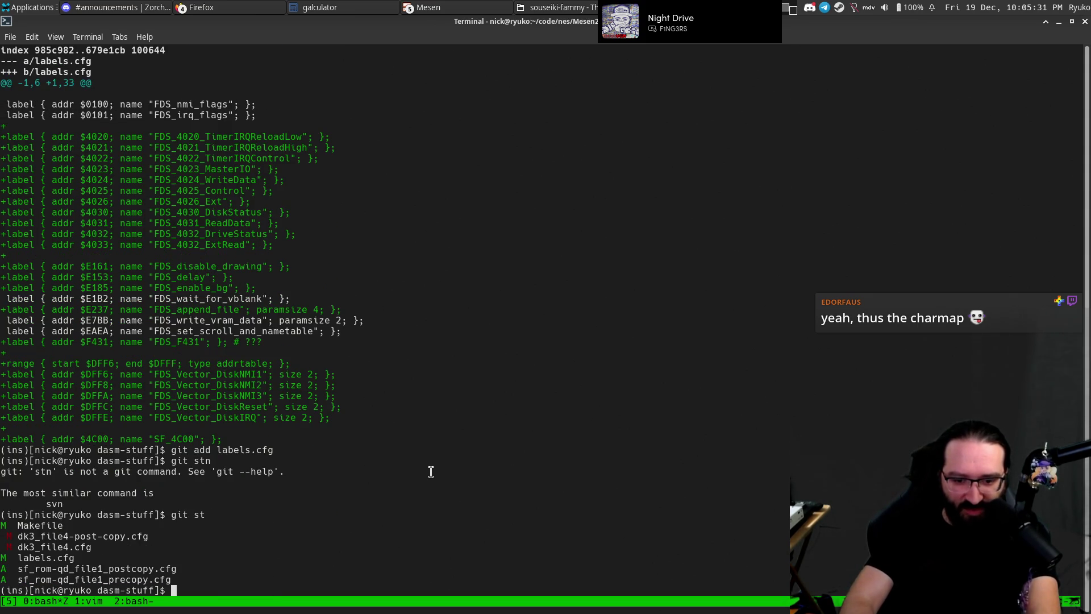
# Review the git diff of the dk3* config files.
pyautogui.write('git diff dk')
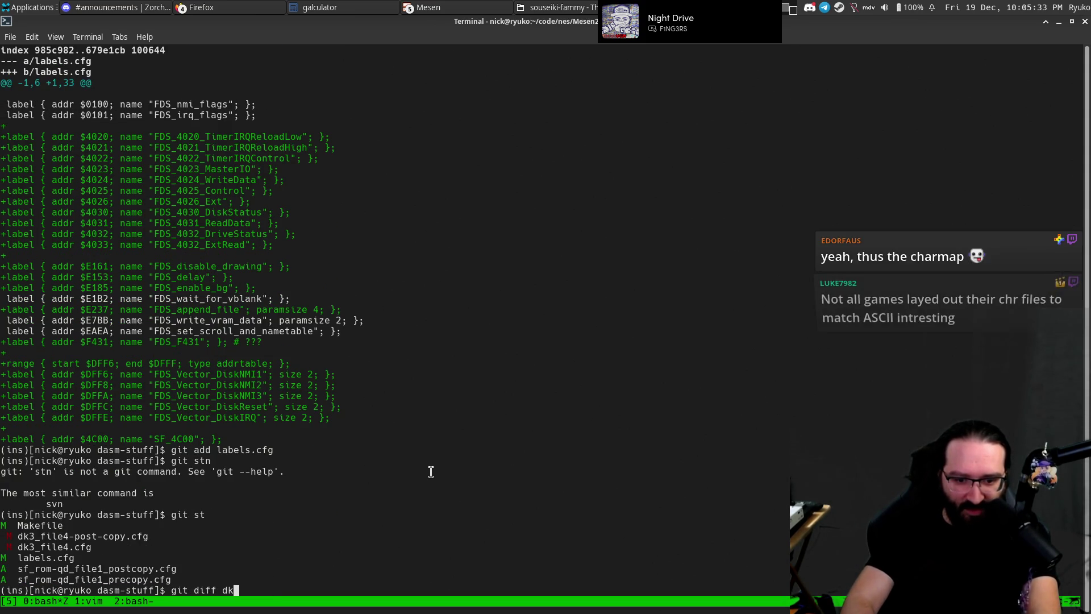
pyautogui.write('3*')
pyautogui.press('Return')
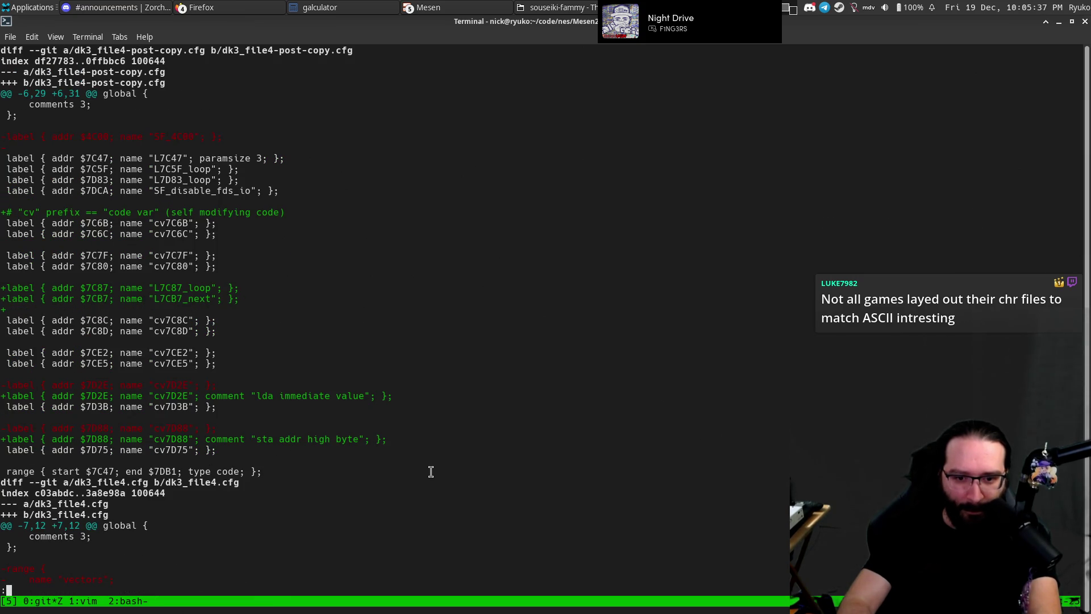
pyautogui.scroll(-1, 431, 472)
pyautogui.scroll(-2, 430, 471)
pyautogui.scroll(-1, 431, 472)
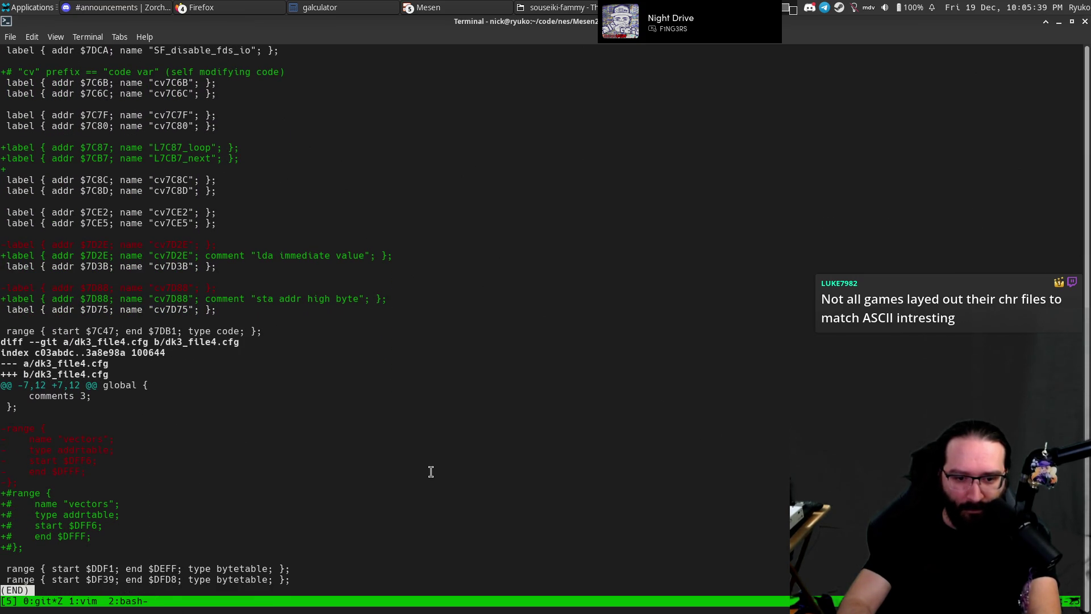
pyautogui.scroll(3, 431, 472)
pyautogui.scroll(1, 431, 472)
pyautogui.scroll(-1, 431, 471)
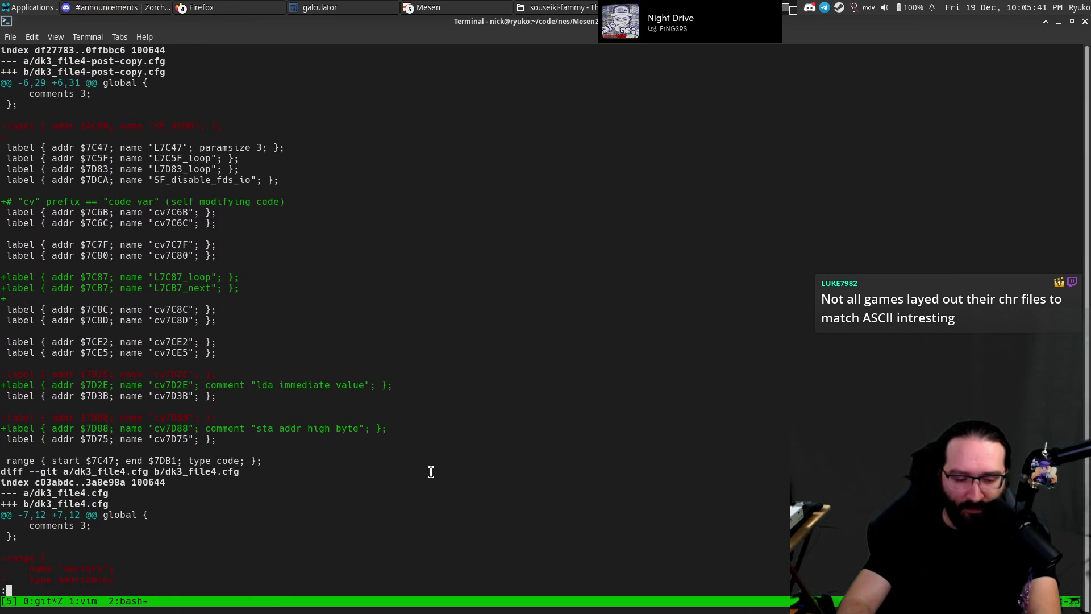
pyautogui.scroll(-2, 430, 472)
pyautogui.scroll(-2, 431, 472)
# Delete the commented-out vectors #range block from dk3_file4.cfg and save with :wq.
pyautogui.write('qk')
pyautogui.press('BackSpace')
pyautogui.write('vim dk3_')
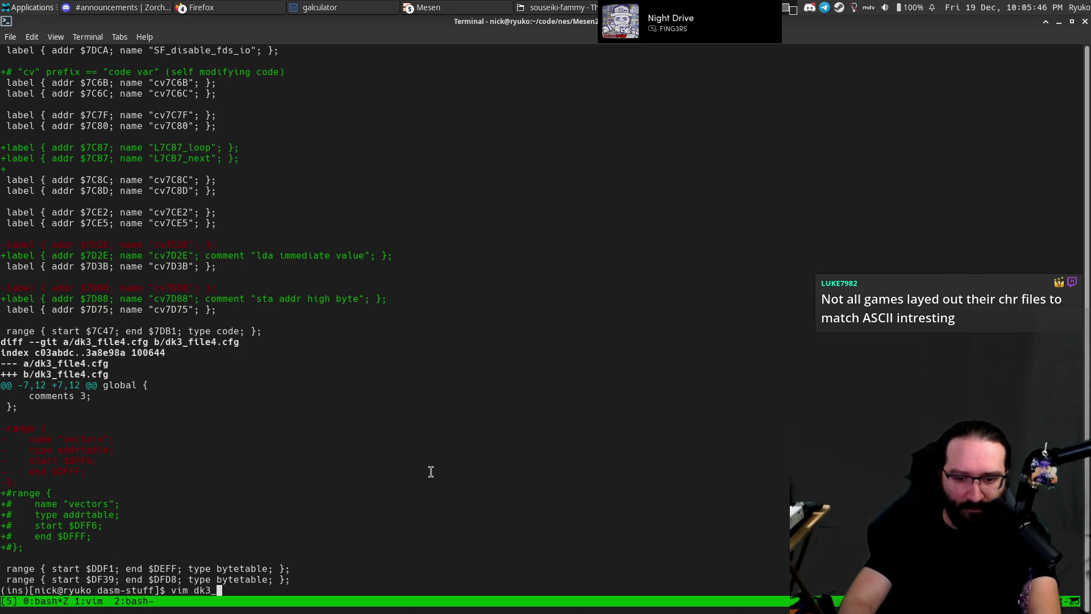
pyautogui.write('file4')
pyautogui.press('Return')
pyautogui.write(':E')
pyautogui.press('Return')
pyautogui.press('j')
pyautogui.press('j')
pyautogui.press('j')
pyautogui.press('j')
pyautogui.press('j')
pyautogui.press('j')
pyautogui.press('k')
pyautogui.press('k')
pyautogui.press('Return')
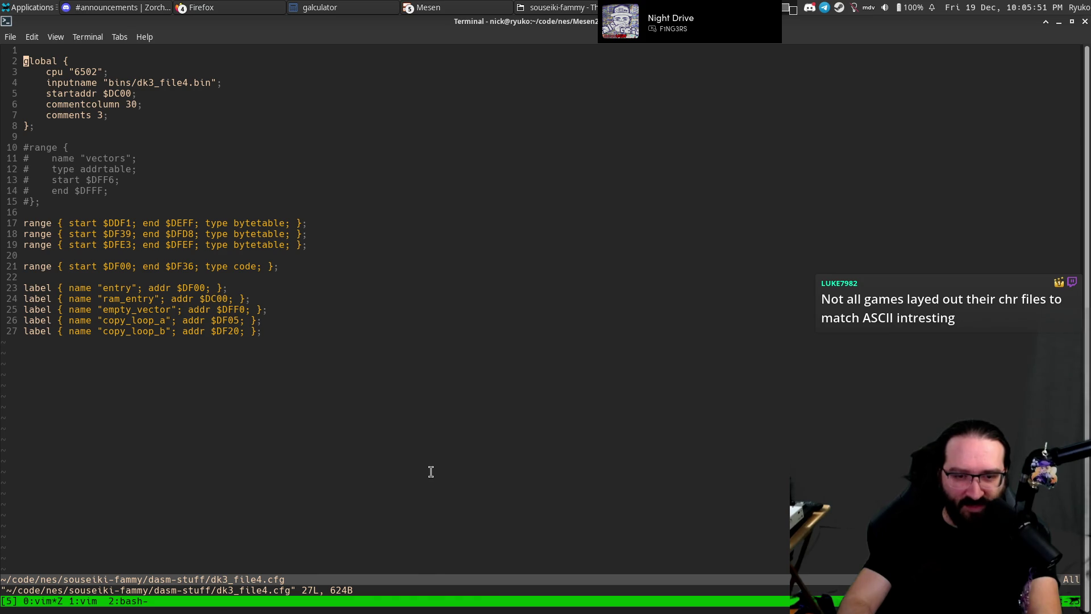
pyautogui.press('V')
pyautogui.press('j')
pyautogui.press('j')
pyautogui.press('j')
pyautogui.press('j')
pyautogui.press('j')
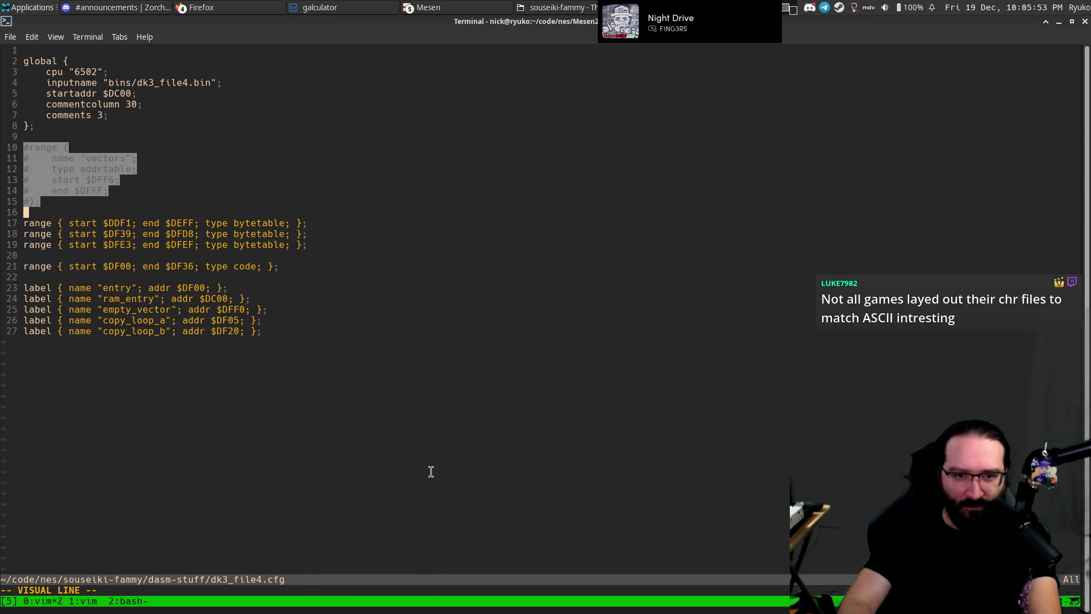
pyautogui.write('d:wq')
pyautogui.press('Return')
# Check git status and stage the dk3*.cfg files.
pyautogui.press('Escape')
pyautogui.press('k')
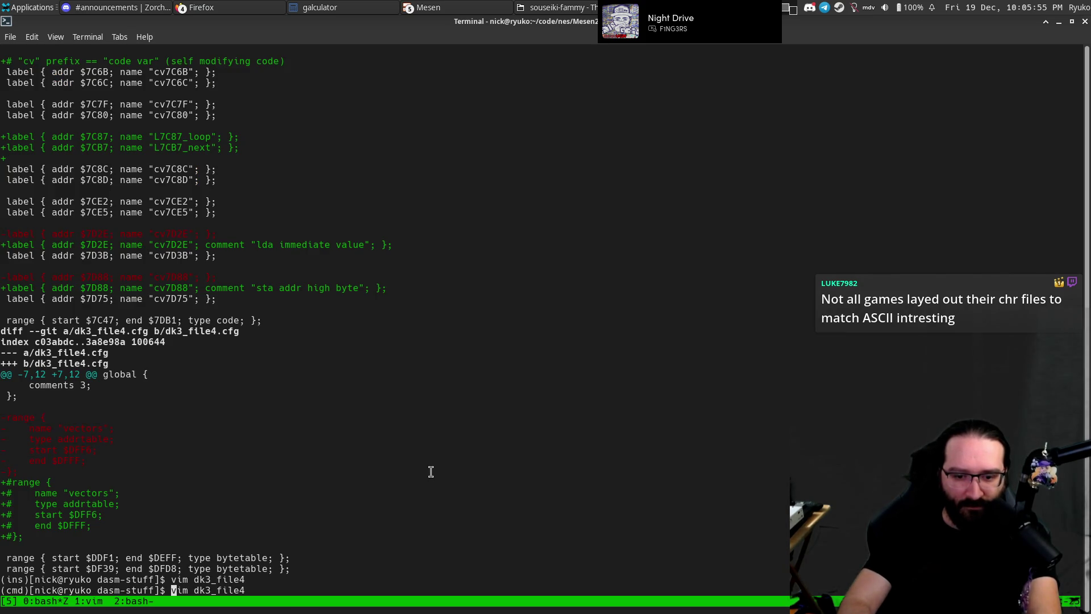
pyautogui.press('Return')
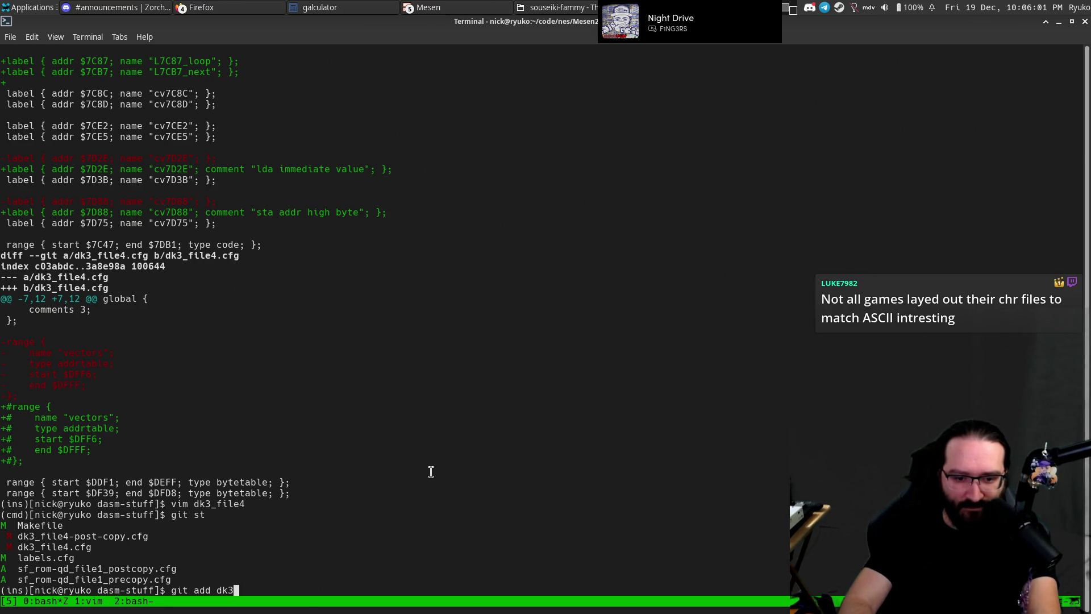
pyautogui.write('*.c')
pyautogui.write('fg')
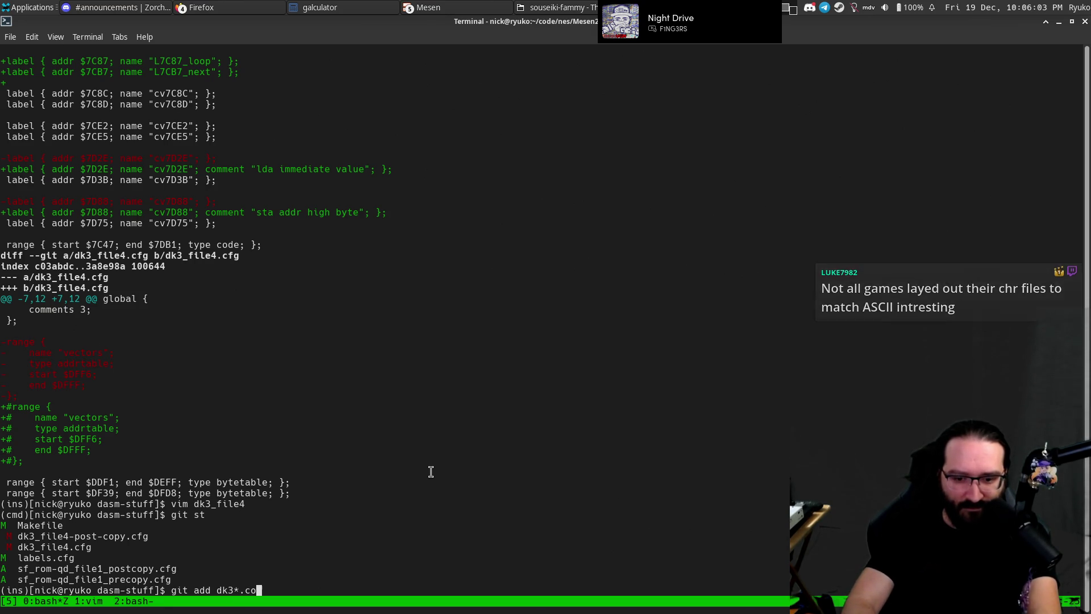
pyautogui.press('Return')
pyautogui.press('Return')
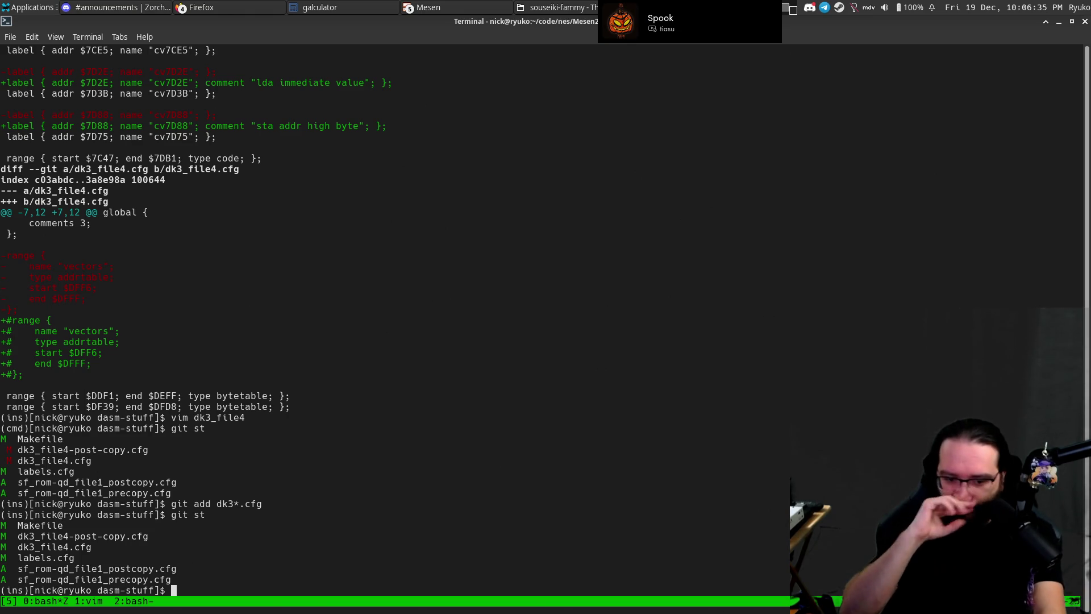
# Start git commit and write the message 'Add sf_rom-qd disassembly; Update other labels'.
pyautogui.write('git commit')
pyautogui.press('Return')
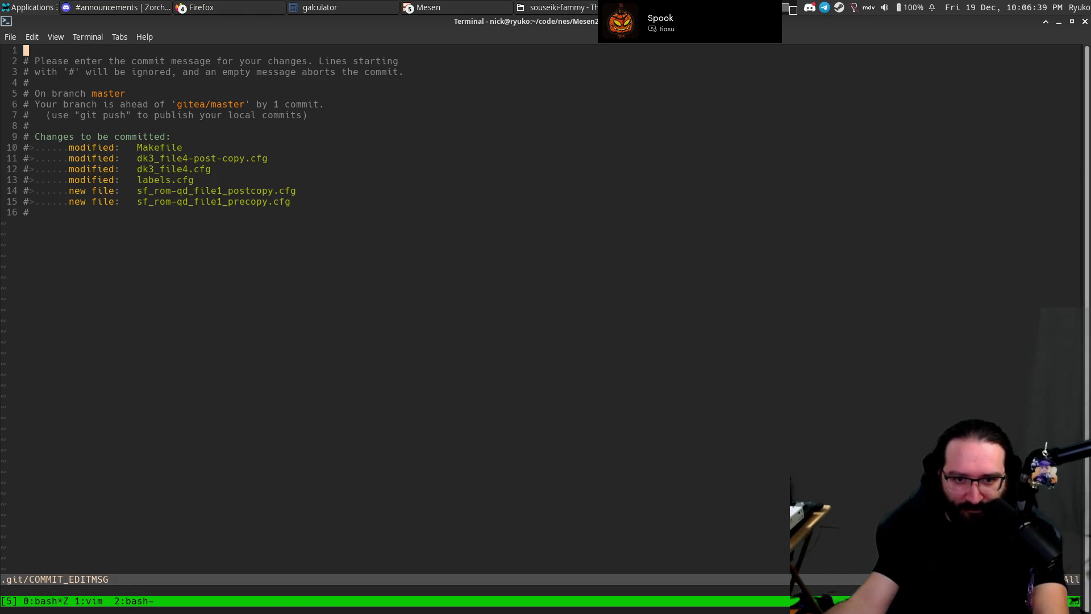
pyautogui.press('i')
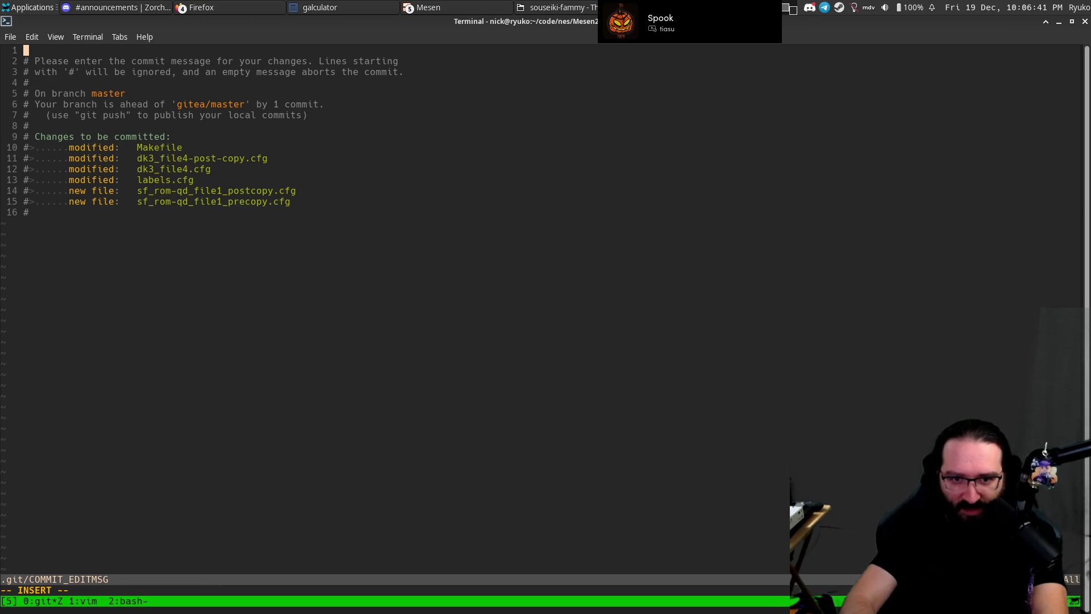
pyautogui.write('Add some')
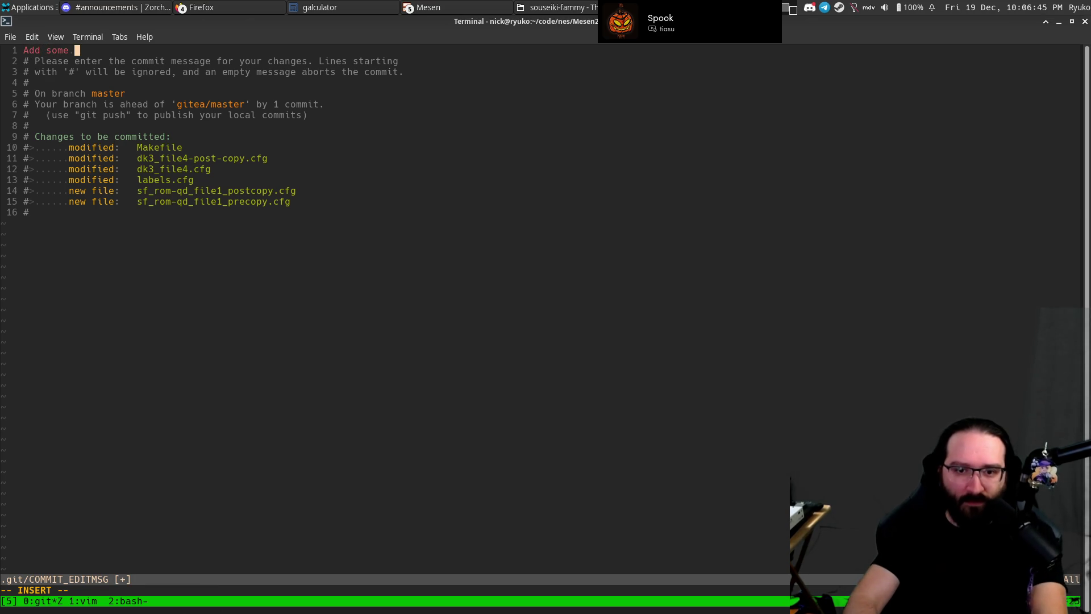
pyautogui.press('BackSpace')
pyautogui.press('BackSpace')
pyautogui.press('BackSpace')
pyautogui.press('BackSpace')
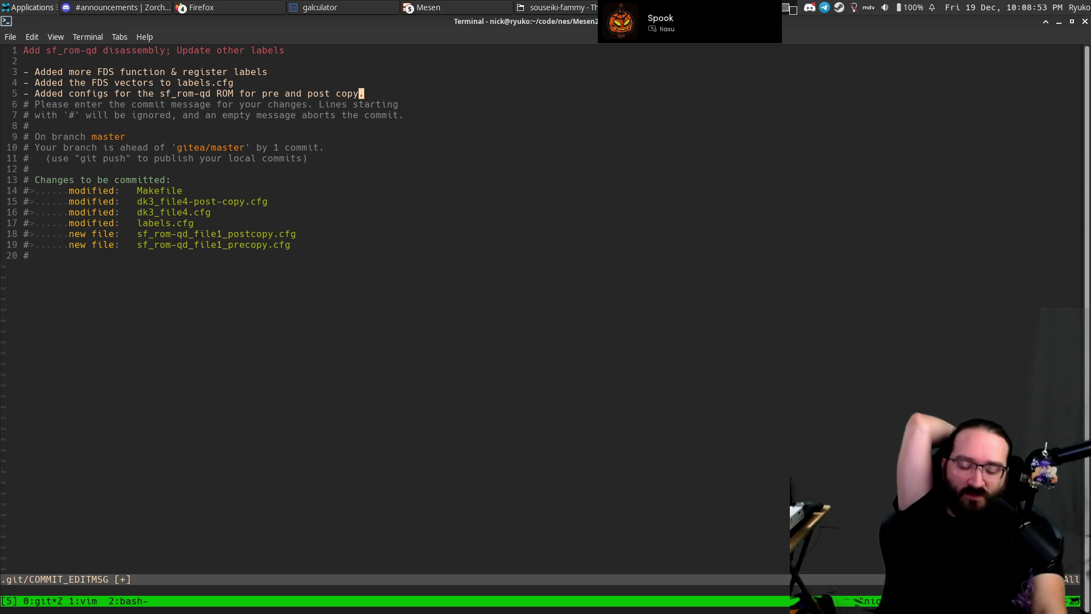
pyautogui.hotkey('alt', 'Tab')
pyautogui.hotkey('alt', 'Tab')
pyautogui.hotkey('alt', 'Tab')
pyautogui.hotkey('alt', 'Tab')
pyautogui.hotkey('alt', 'Tab')
pyautogui.hotkey('alt', 'Tab')
pyautogui.hotkey('alt', 'Tab')
pyautogui.hotkey('alt', 'Tab')
pyautogui.hotkey('alt', 'Tab')
pyautogui.hotkey('alt', 'Tab')
pyautogui.hotkey('alt', 'Tab')
pyautogui.hotkey('alt', 'Tab')
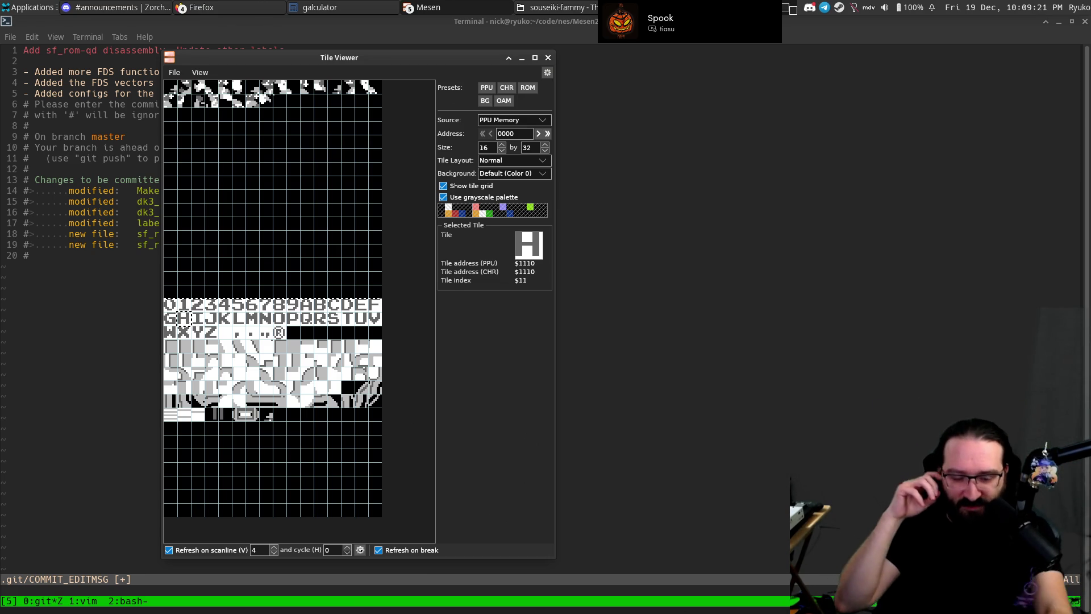
pyautogui.hotkey('alt', 'Tab')
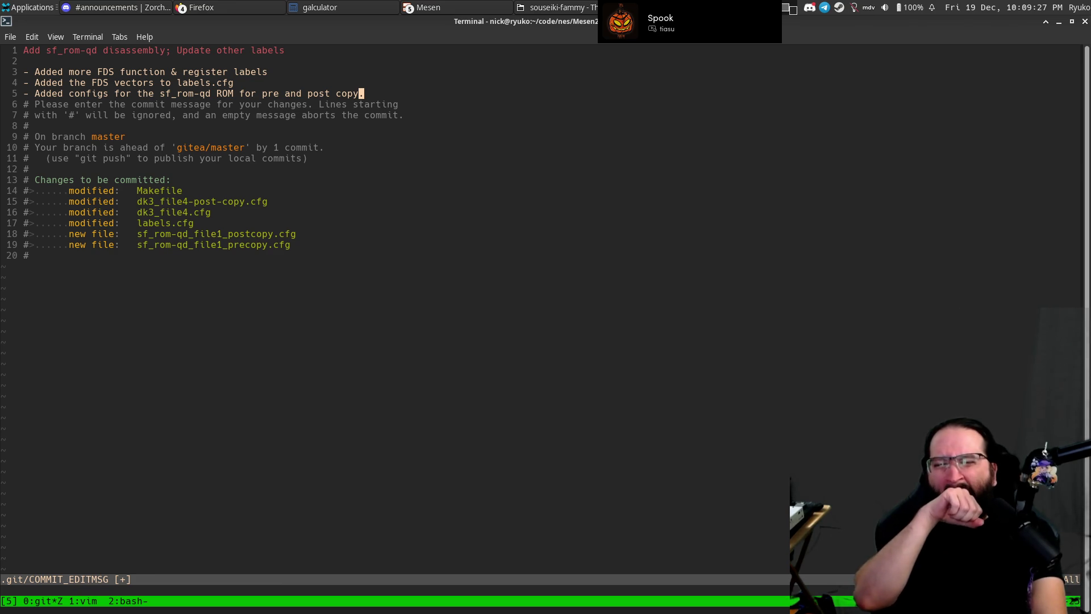
# Save the commit message with :w and exit the editor with :x.
pyautogui.write(':w')
pyautogui.press('Return')
pyautogui.write(':x')
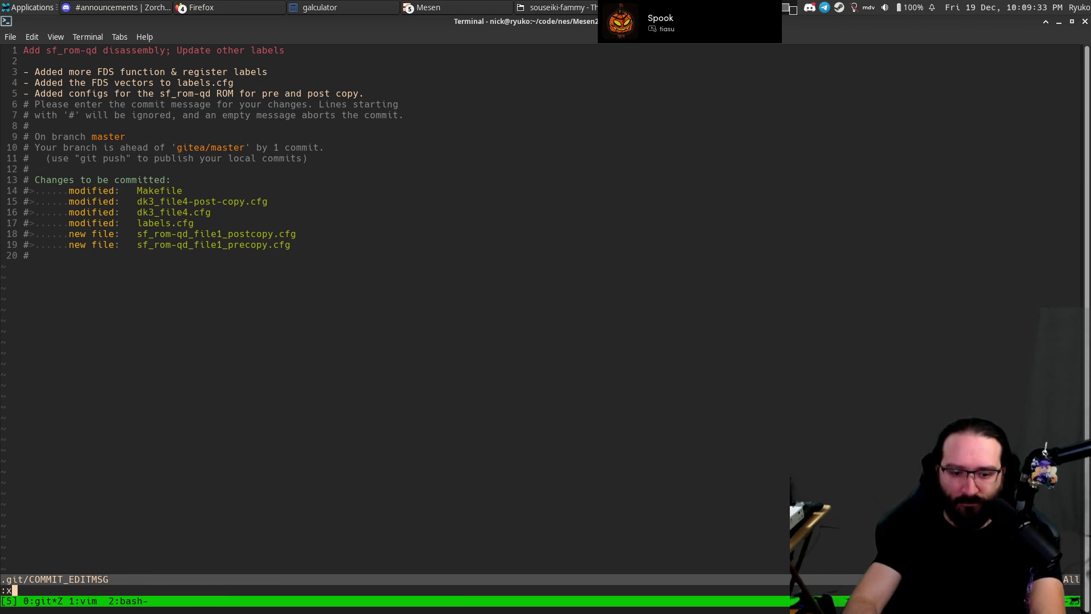
pyautogui.press('Return')
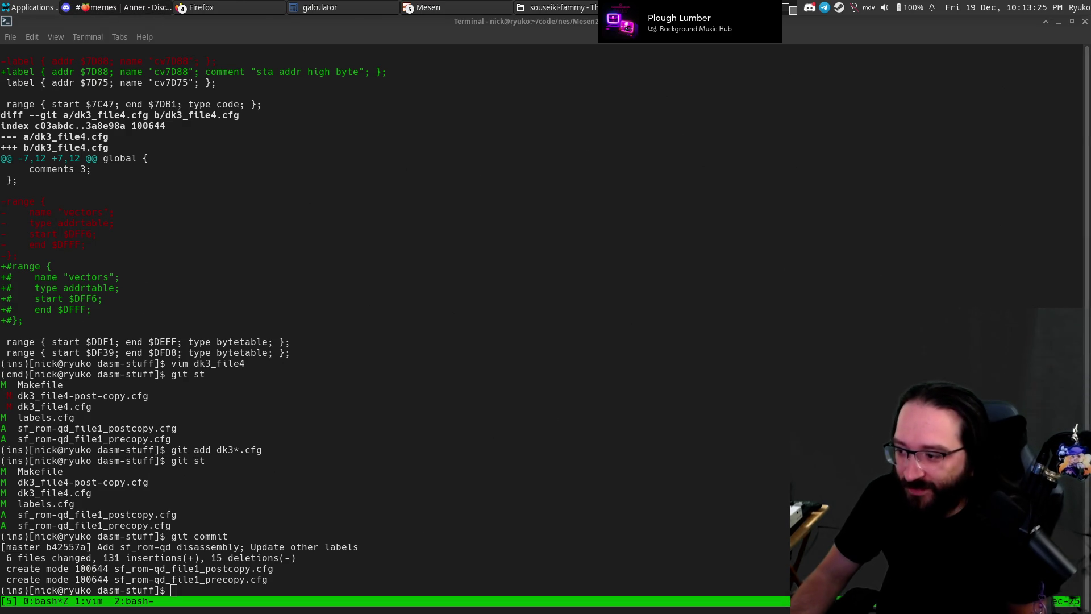
# Refocus the terminal and unzoom the tmux pane to reveal the postcopy asm and cfg Vim splits.
pyautogui.click(590, 308)
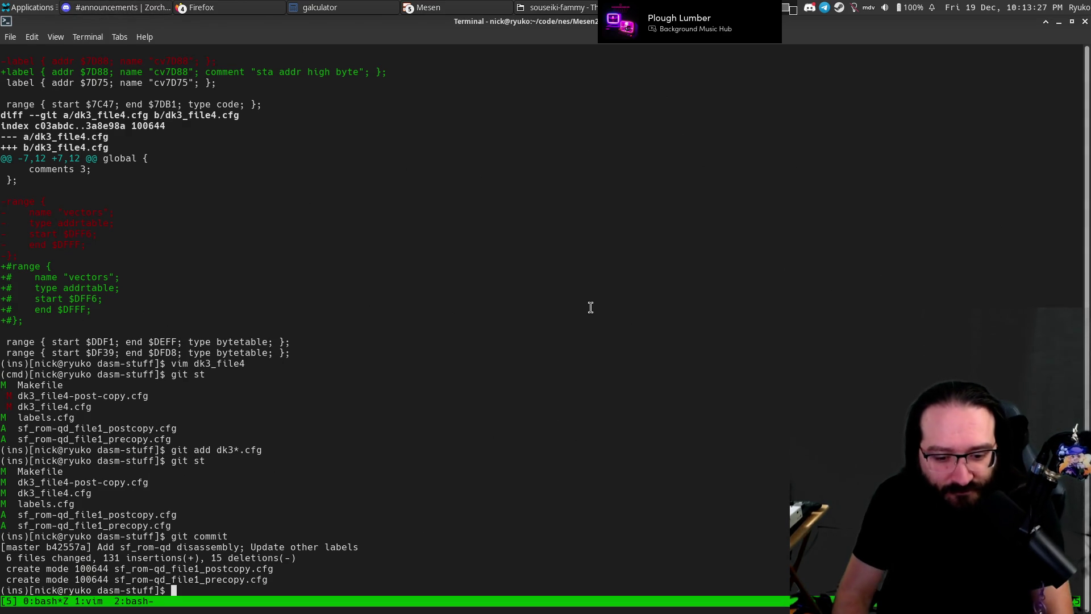
pyautogui.hotkey('ctrl', 'b')
pyautogui.press('Up')
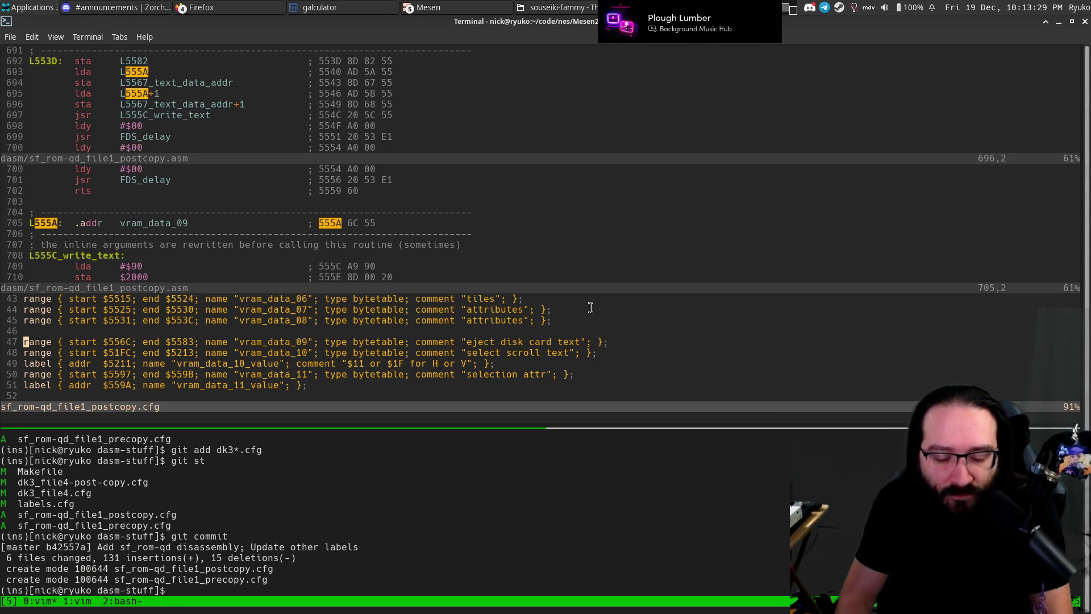
pyautogui.hotkey('alt', 'Tab')
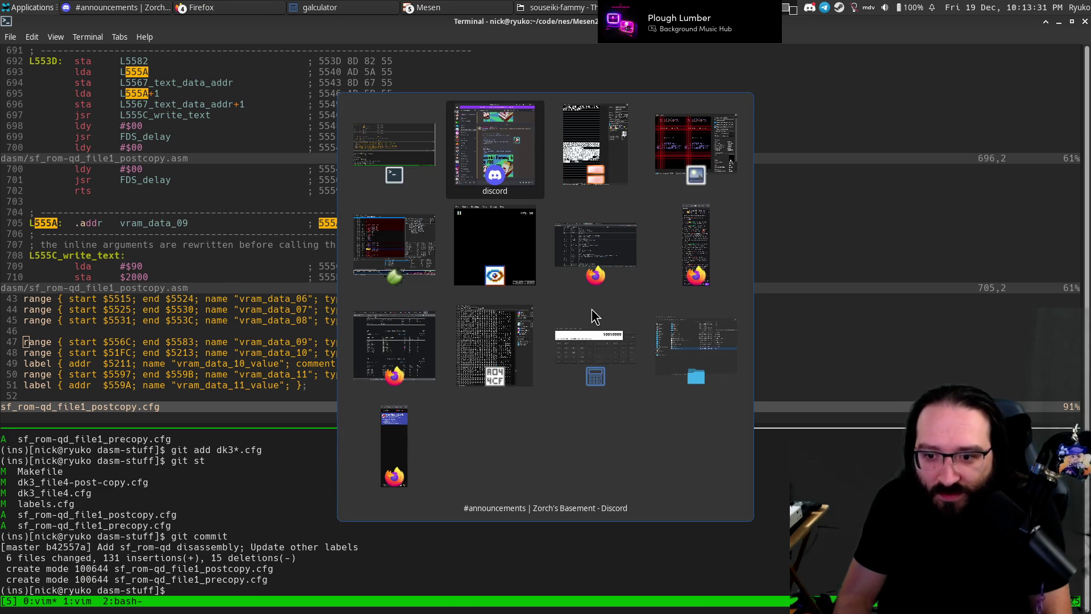
pyautogui.hotkey('alt', 'Tab')
pyautogui.hotkey('alt', 'Tab')
pyautogui.hotkey('alt', 'Tab')
# Inspect tile 14,15 of the title-screen tilemap in the Tilemap Viewer.
pyautogui.hotkey('alt', 'shift', 'Tab')
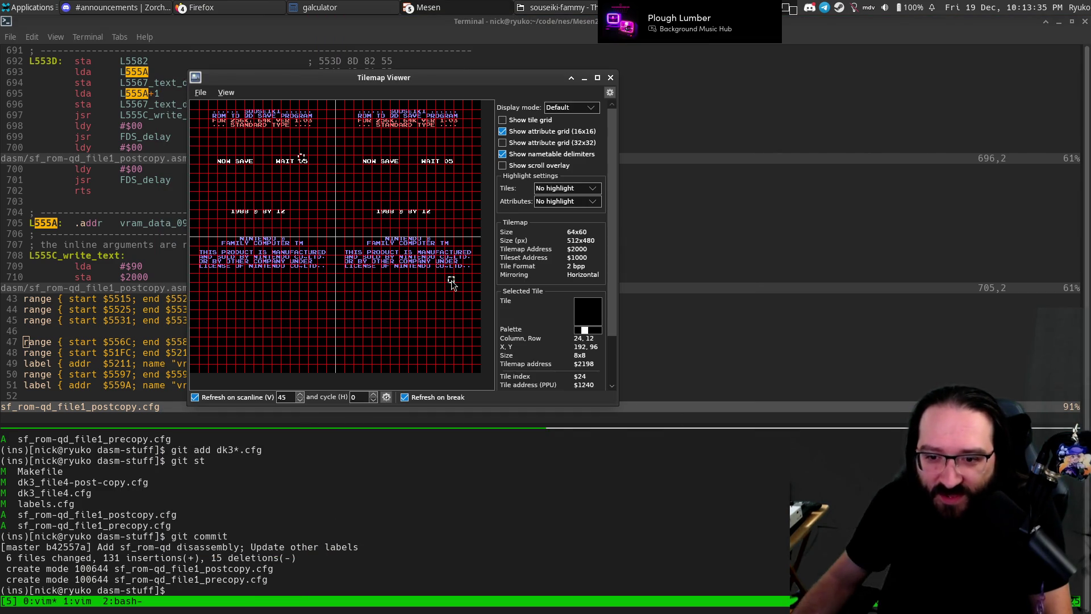
pyautogui.click(401, 171)
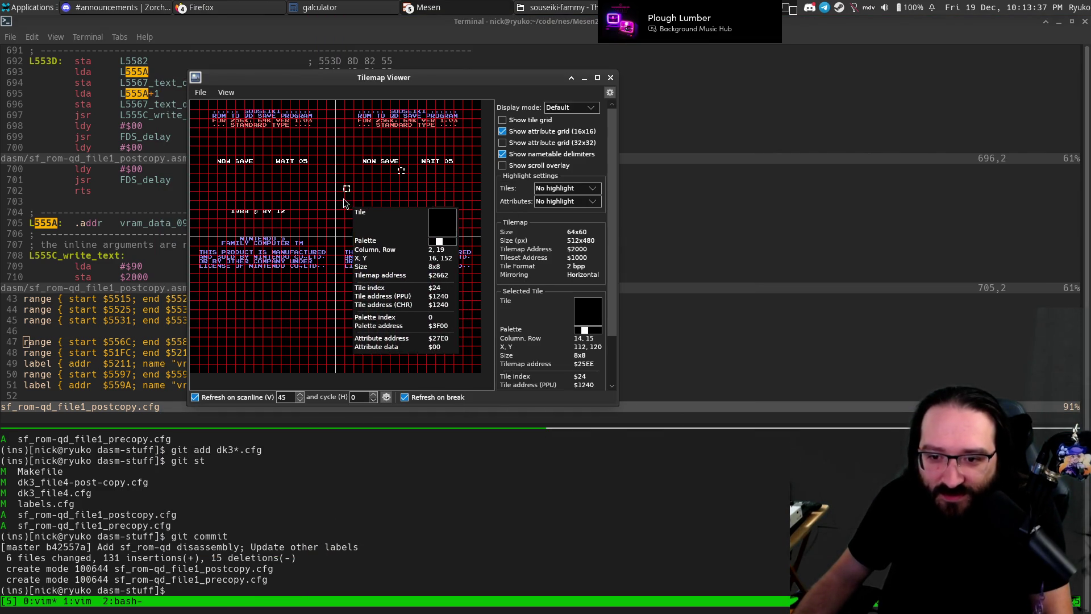
pyautogui.hotkey('alt', 'Tab')
pyautogui.hotkey('alt', 'Tab')
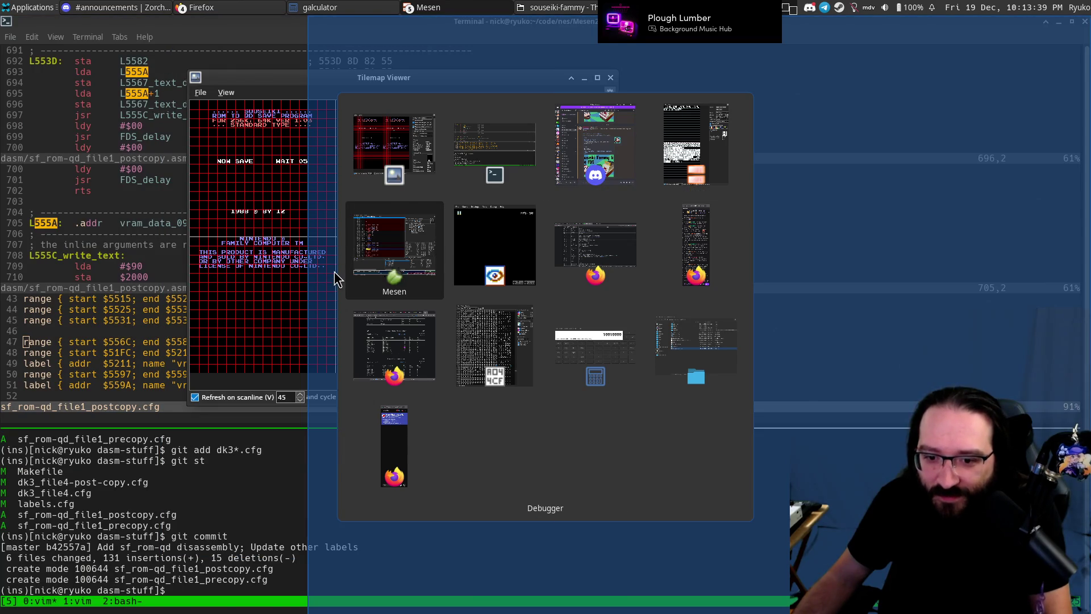
pyautogui.hotkey('alt', 'Tab')
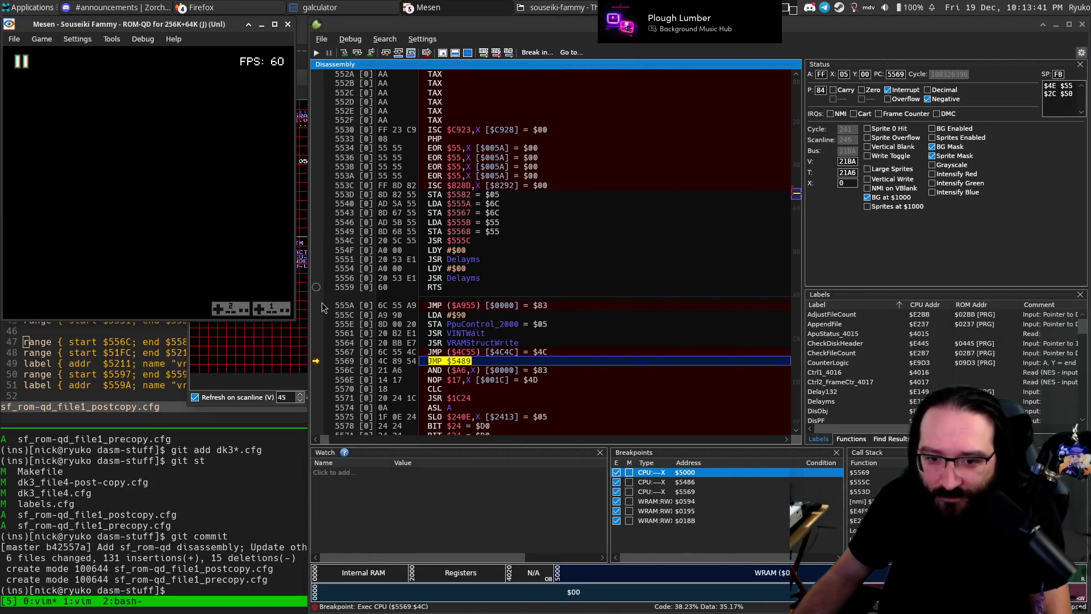
# Resume emulation, pause during the NOW SAVE / WAIT countdown, then resume to the $5569 breakpoint.
pyautogui.press('Escape')
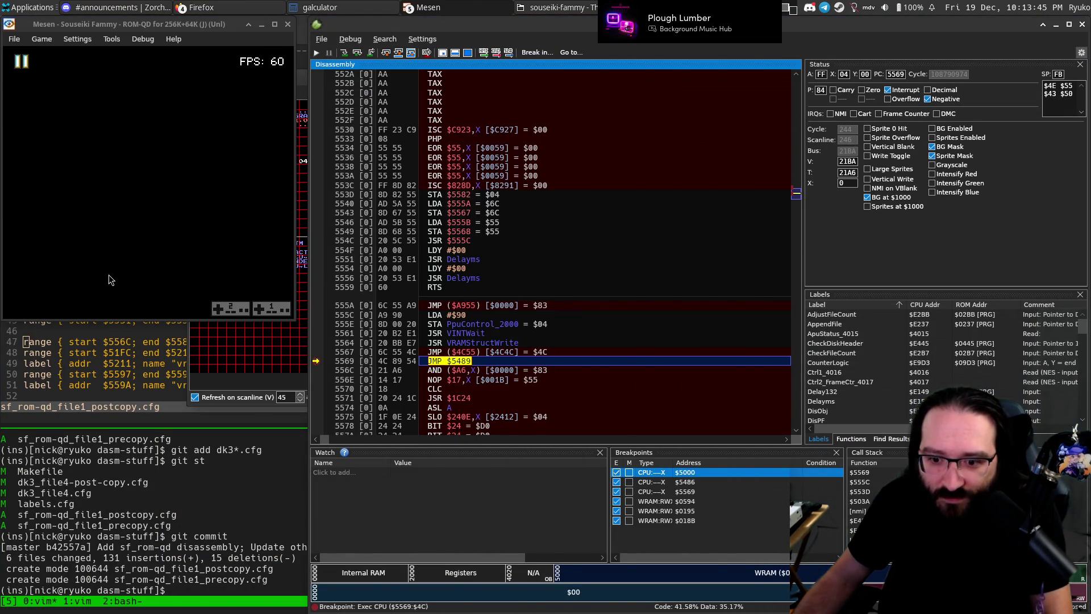
pyautogui.press('Escape')
pyautogui.press('Escape')
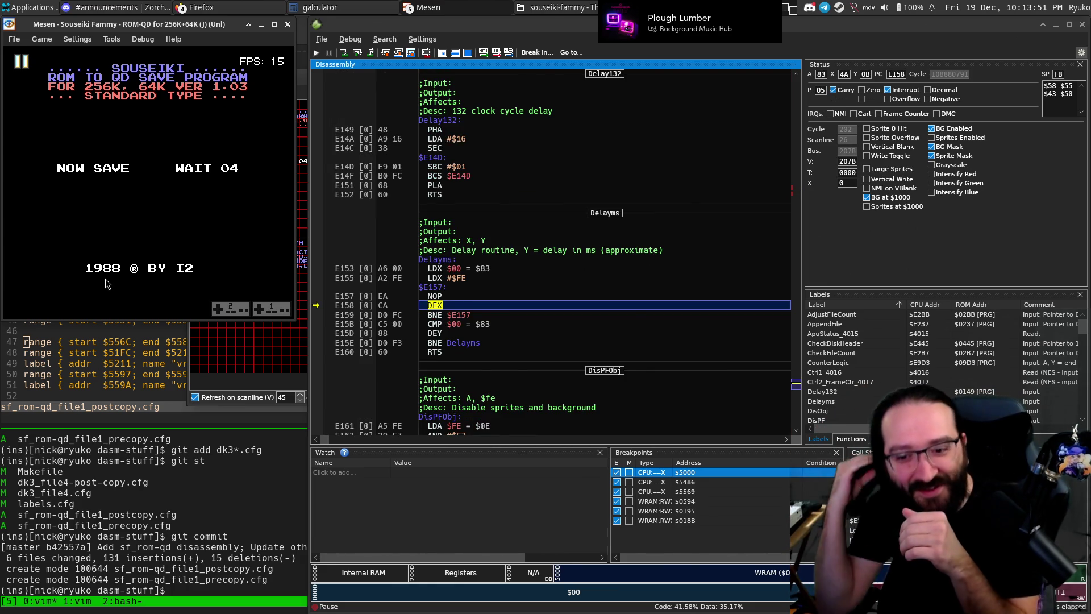
pyautogui.press('Escape')
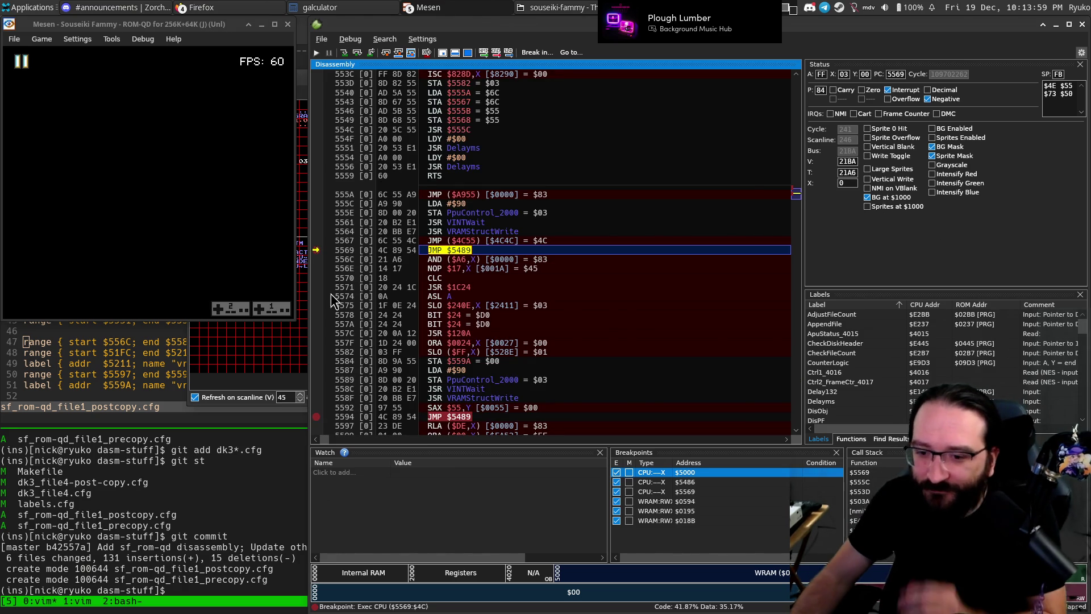
pyautogui.click(162, 493)
pyautogui.hotkey('alt', 'Tab')
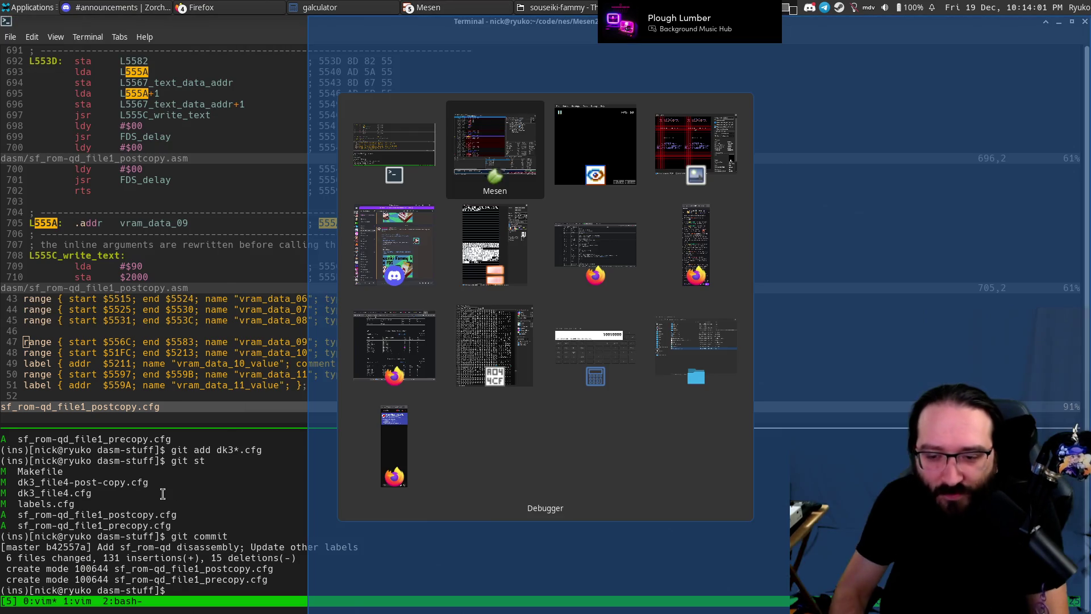
# Switch to Firefox and open the Family Computer Disk System wiki tab.
pyautogui.press('Down')
pyautogui.press('Down')
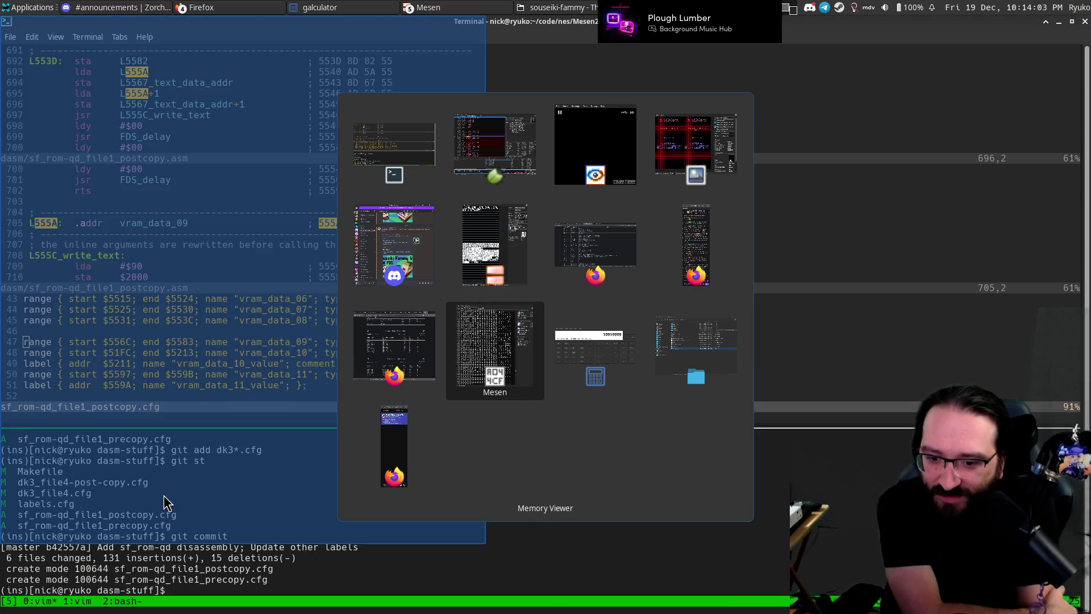
pyautogui.press('Escape')
pyautogui.hotkey('alt', 'Tab')
pyautogui.hotkey('alt', 'Tab')
pyautogui.hotkey('alt', 'Tab')
pyautogui.hotkey('alt', 'Tab')
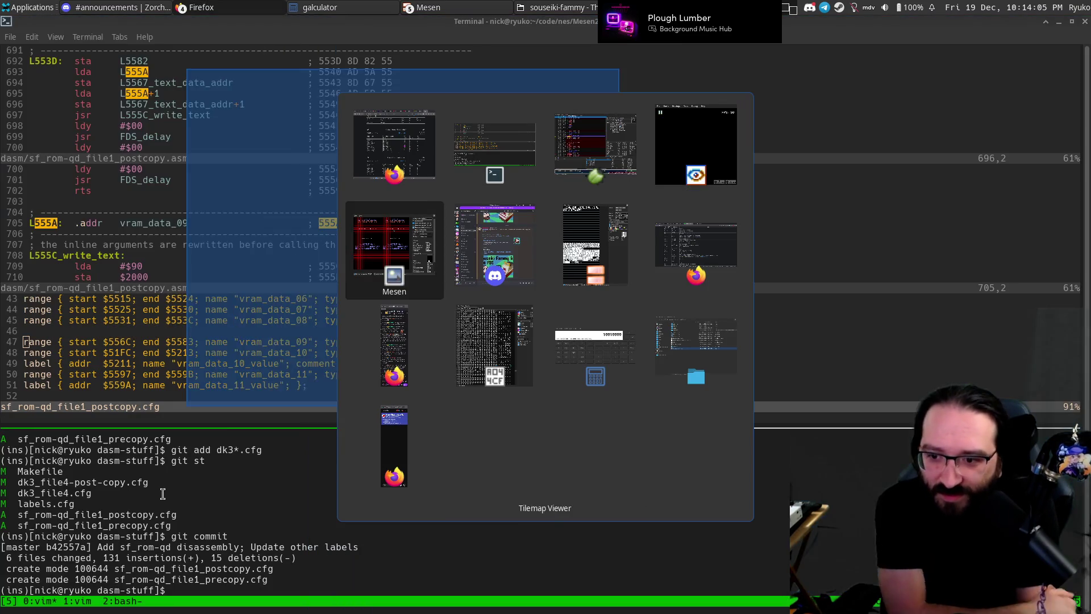
pyautogui.hotkey('alt', 'Tab')
pyautogui.hotkey('alt', 'Tab')
pyautogui.hotkey('alt', 'Tab')
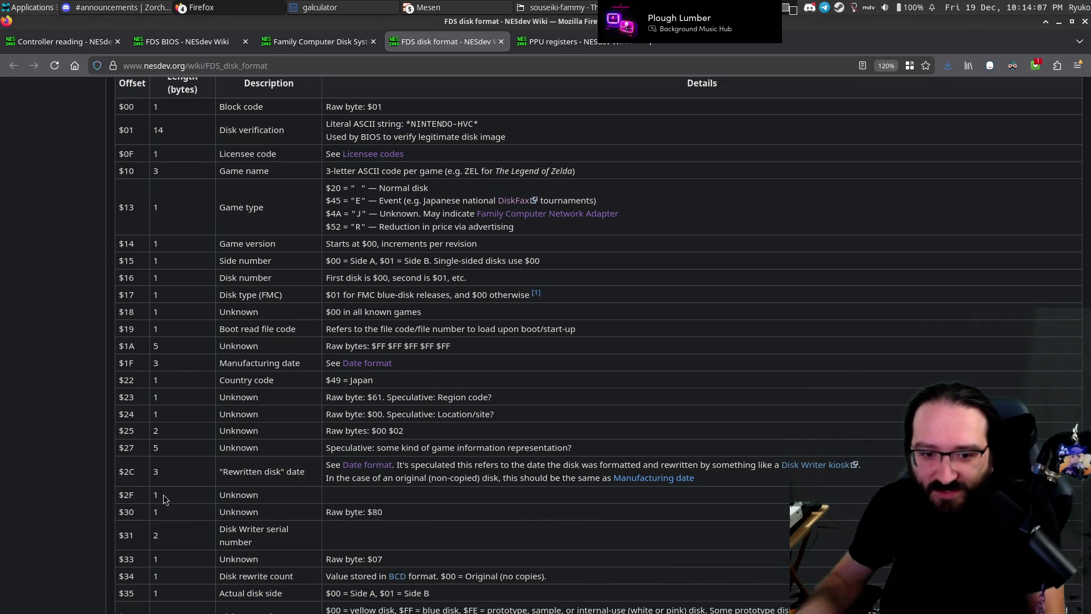
pyautogui.scroll(10, 280, 251)
pyautogui.click(279, 42)
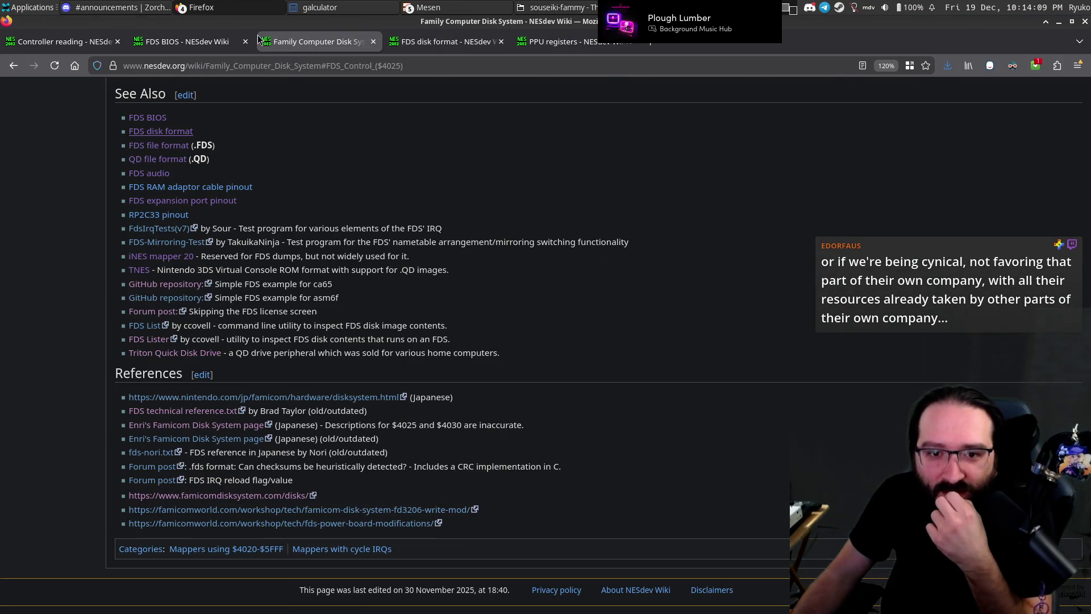
pyautogui.click(227, 41)
pyautogui.click(295, 41)
# Scroll up to the $4023–$4025 register descriptions and pick out the $4024 Write data register heading.
pyautogui.scroll(15, 358, 248)
pyautogui.scroll(3, 361, 252)
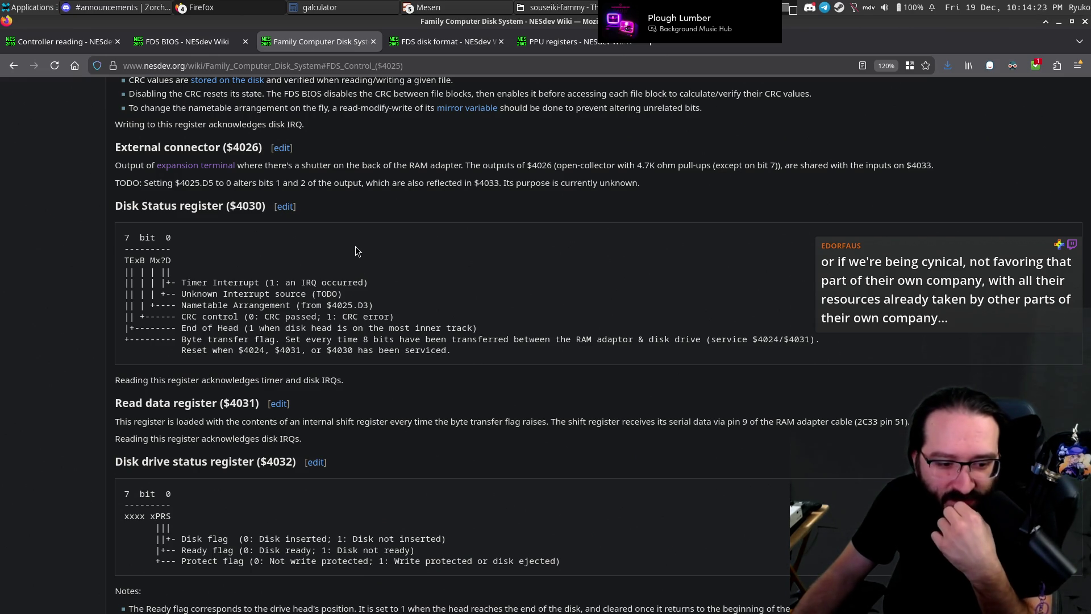
pyautogui.scroll(3, 356, 247)
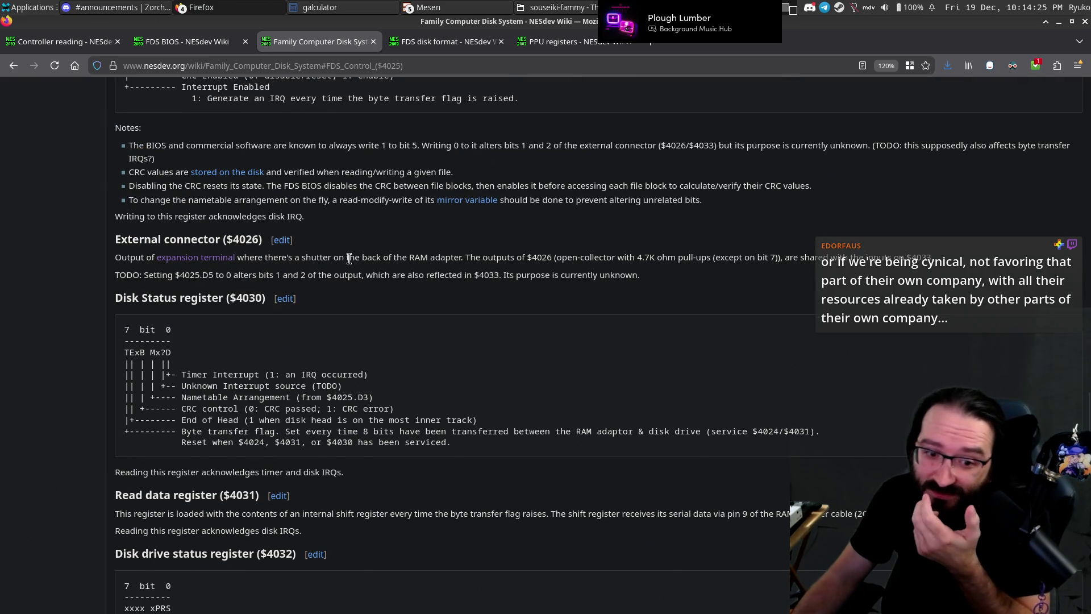
pyautogui.scroll(5, 360, 233)
pyautogui.scroll(3, 360, 233)
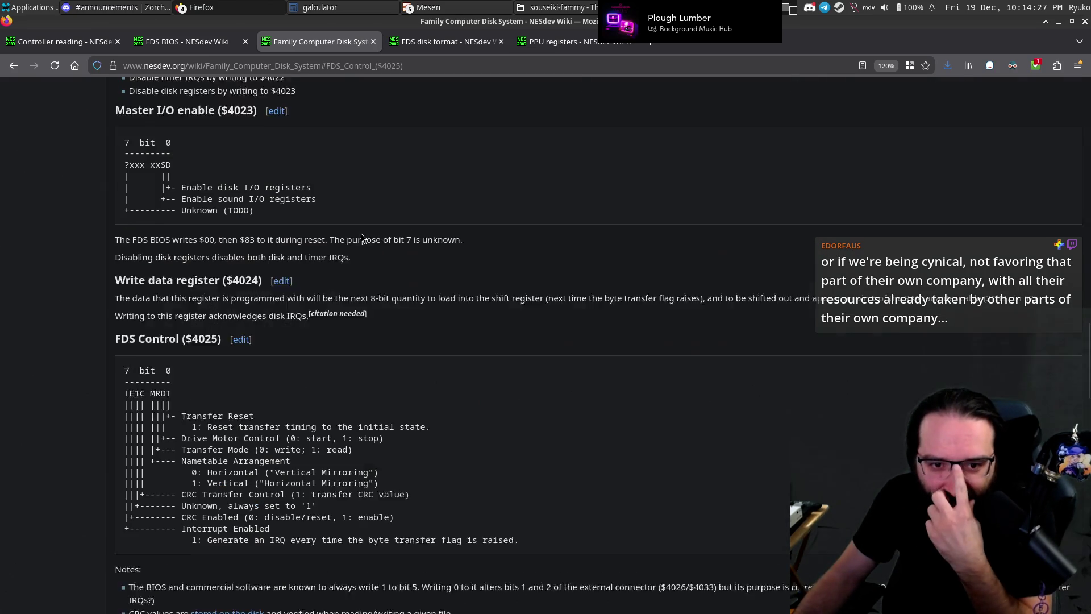
pyautogui.doubleClick(160, 299)
pyautogui.doubleClick(243, 299)
pyautogui.click(455, 282)
pyautogui.scroll(2, 455, 282)
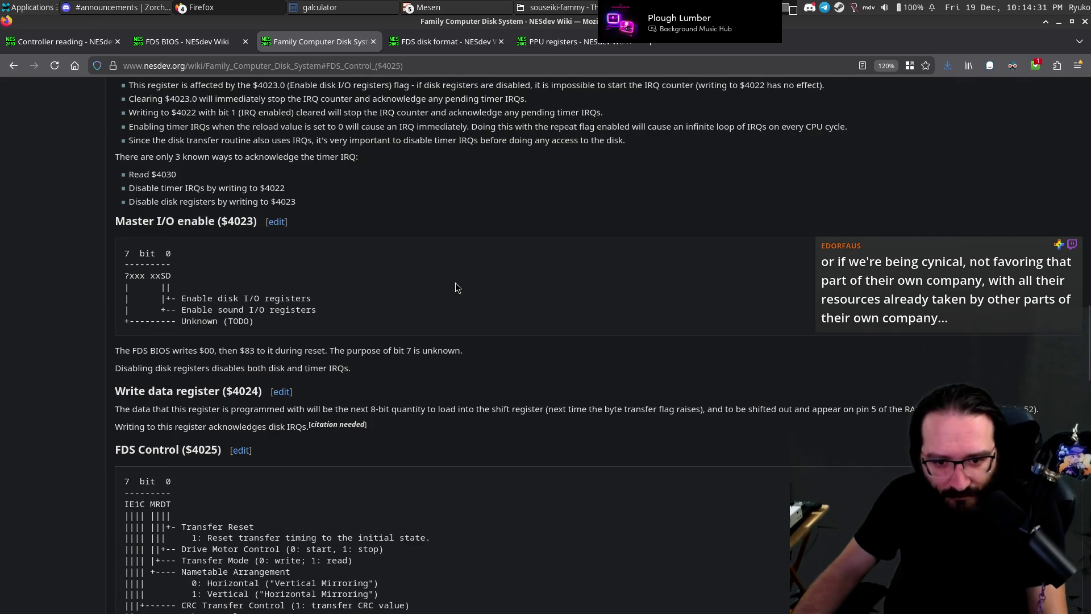
pyautogui.hotkey('alt', 'Tab')
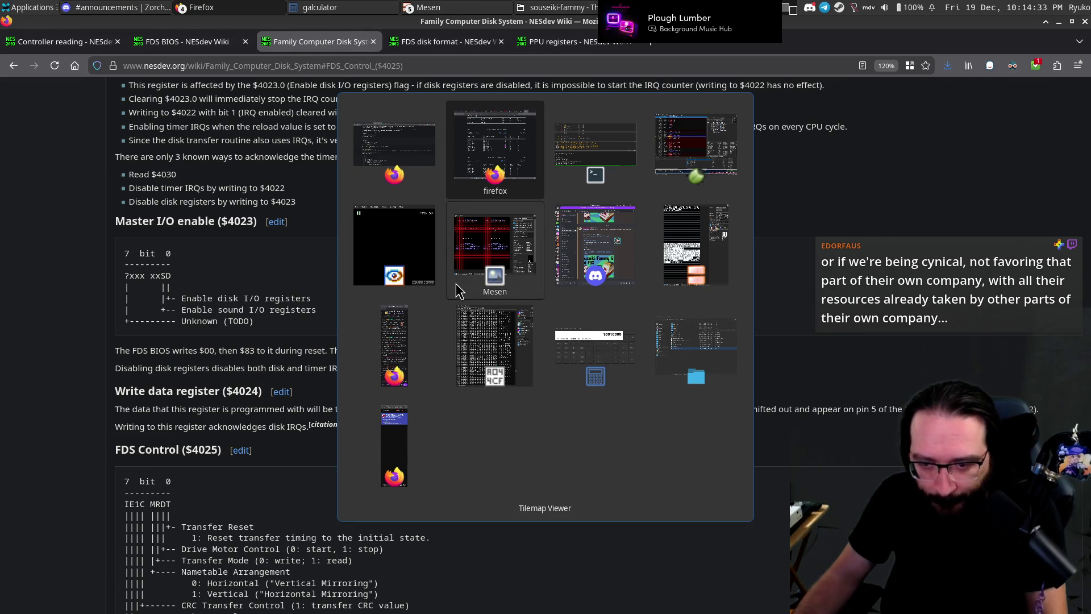
# Add a write-only breakpoint on $4024 in the Mesen debugger.
pyautogui.hotkey('alt', 'Tab')
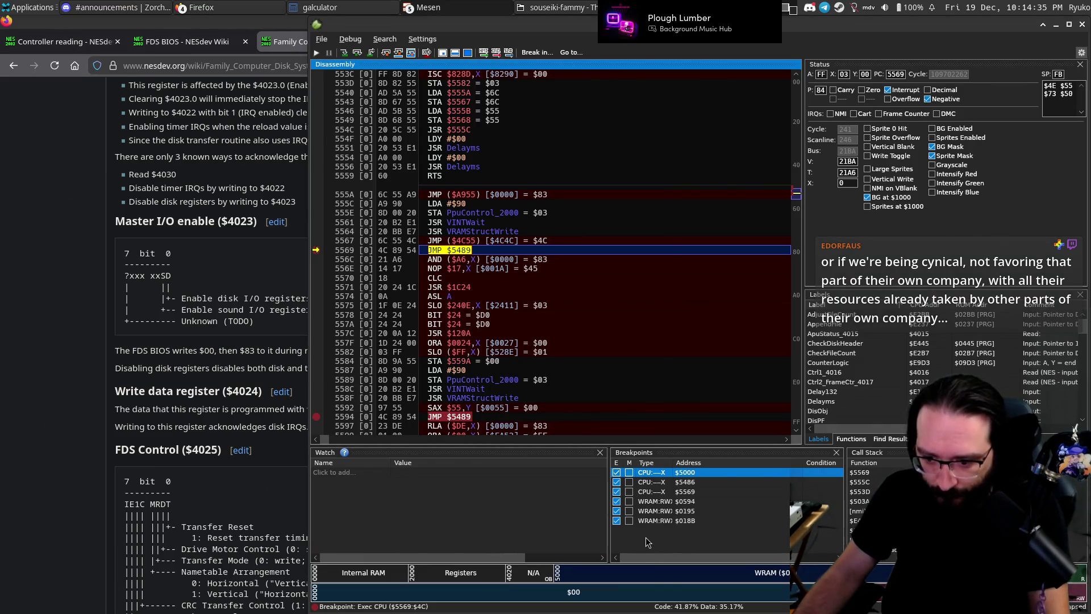
pyautogui.rightClick(646, 537)
pyautogui.click(670, 434)
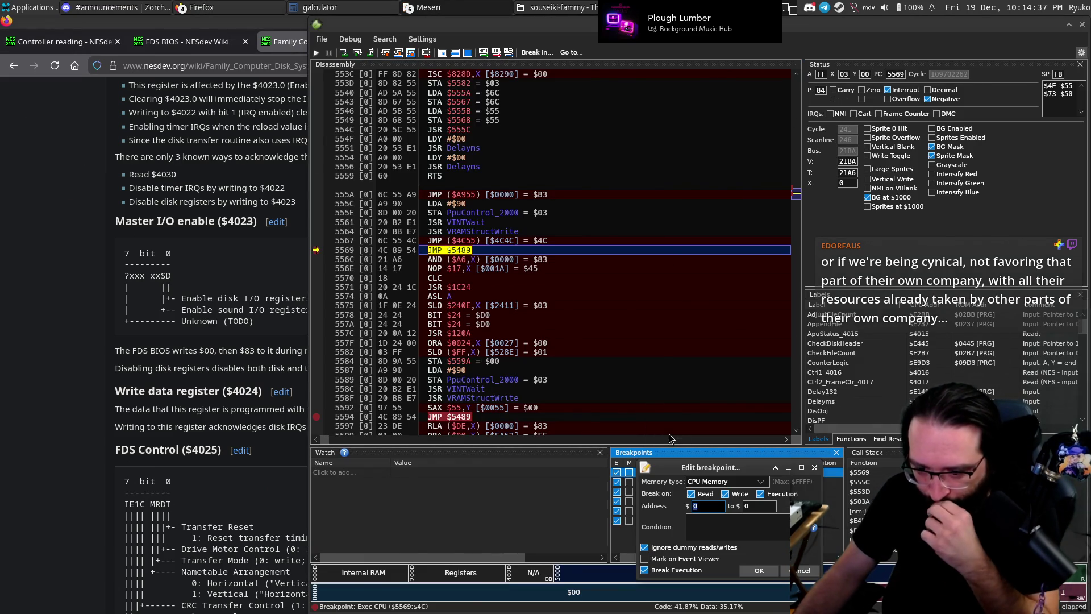
pyautogui.write('4024')
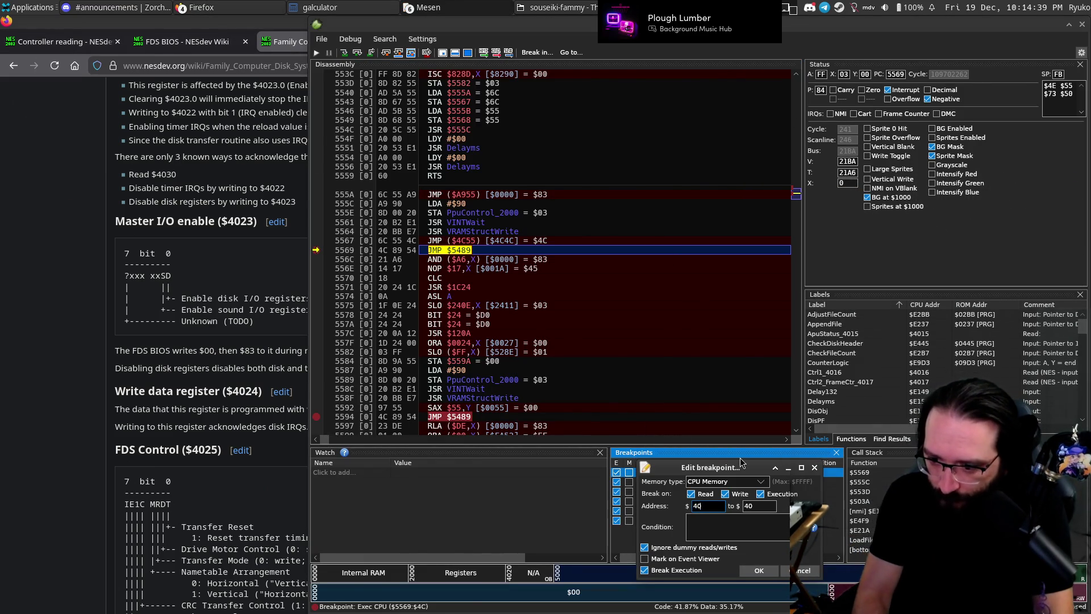
pyautogui.click(699, 494)
pyautogui.click(759, 571)
# Run through the $4024 writes at $E1D1, then disable that breakpoint and resume to $5569.
pyautogui.press('F5')
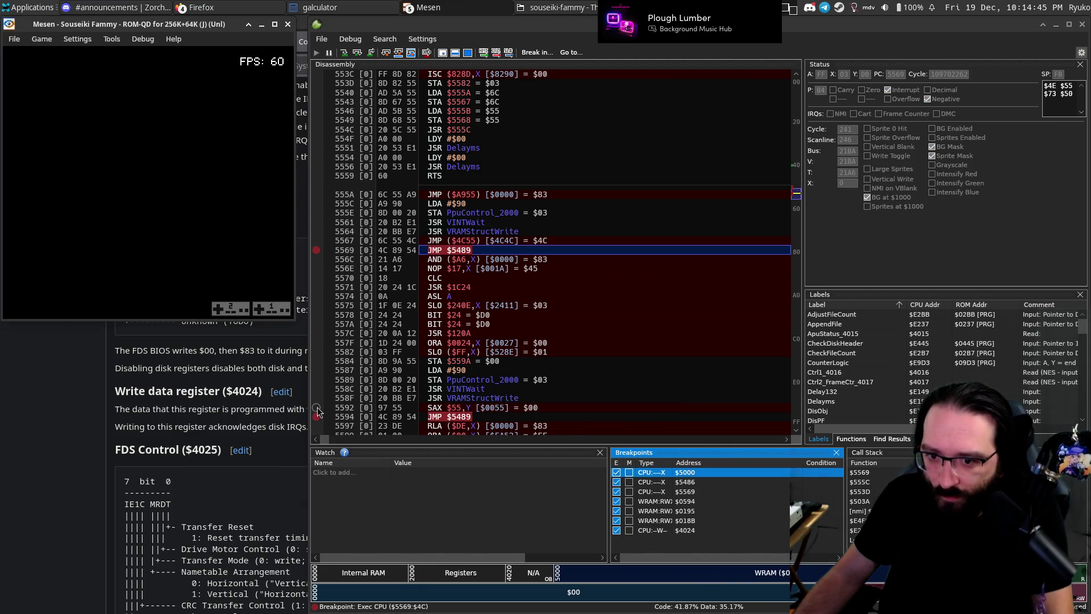
pyautogui.press('F5')
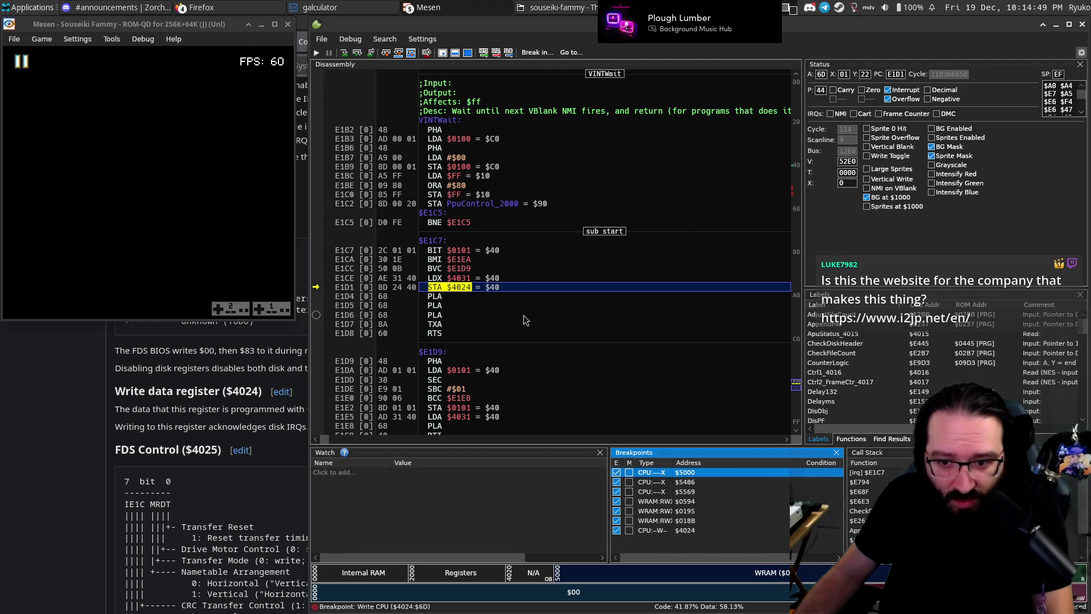
pyautogui.moveTo(460, 289)
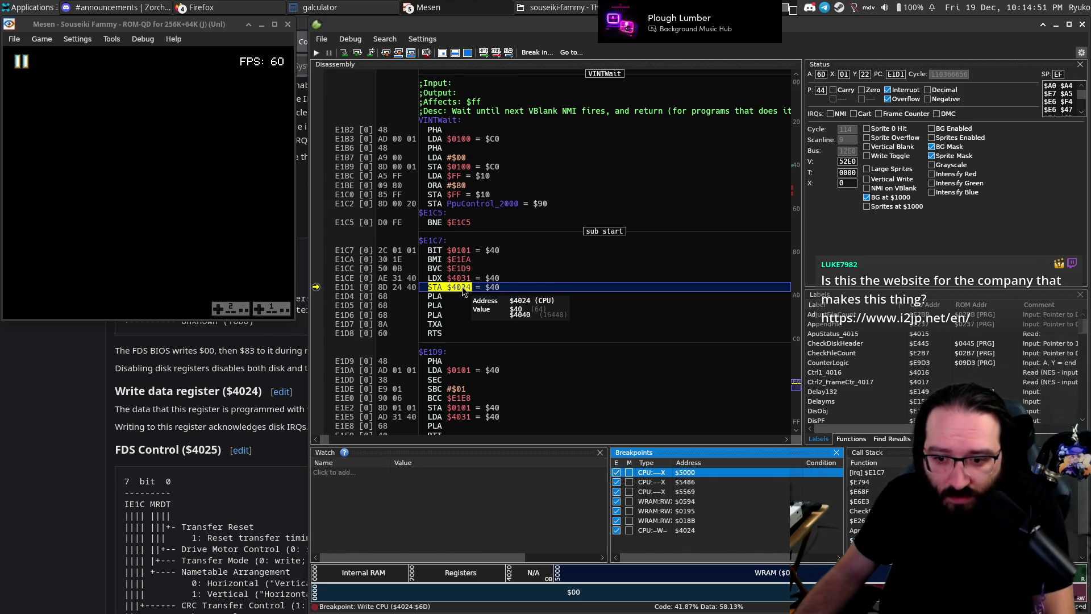
pyautogui.press('F5')
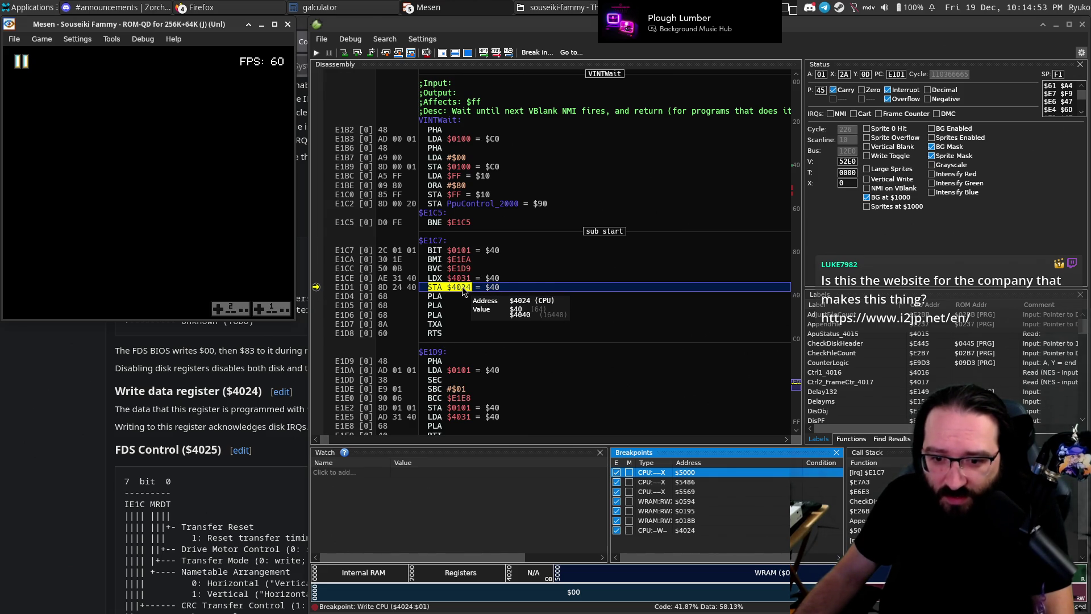
pyautogui.press('F5')
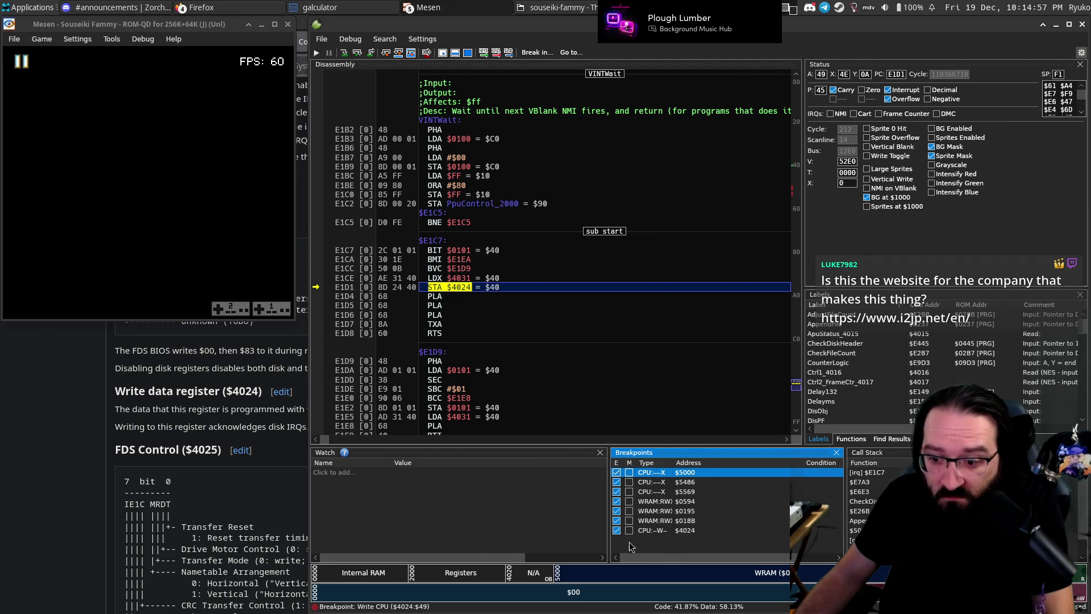
pyautogui.click(617, 531)
pyautogui.click(609, 324)
pyautogui.press('F5')
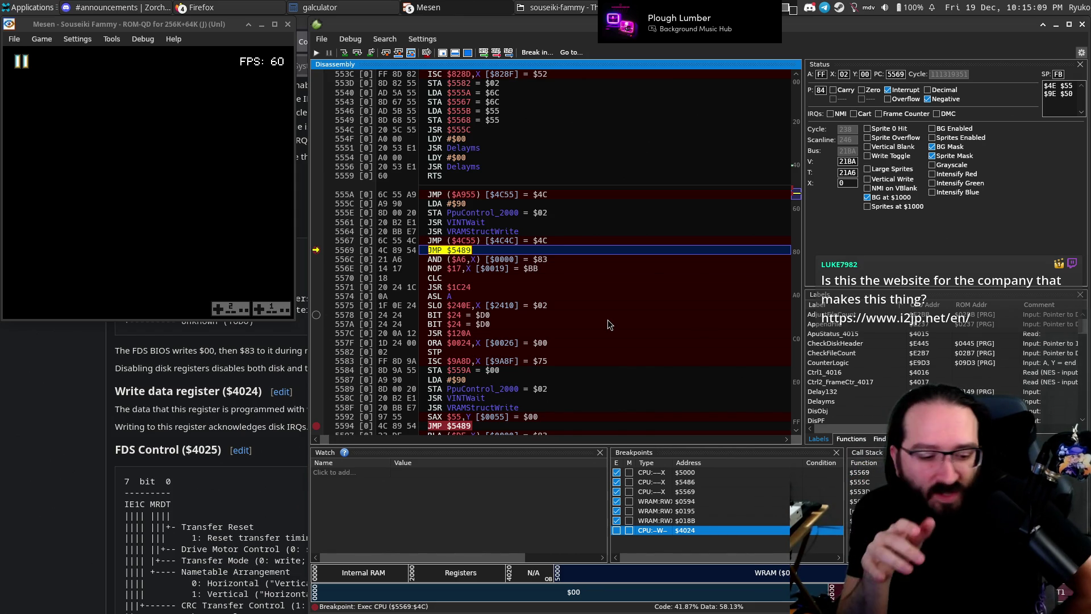
# Continue execution with F5 three times until the EJECT DISK CARD screen appears.
pyautogui.press('F5')
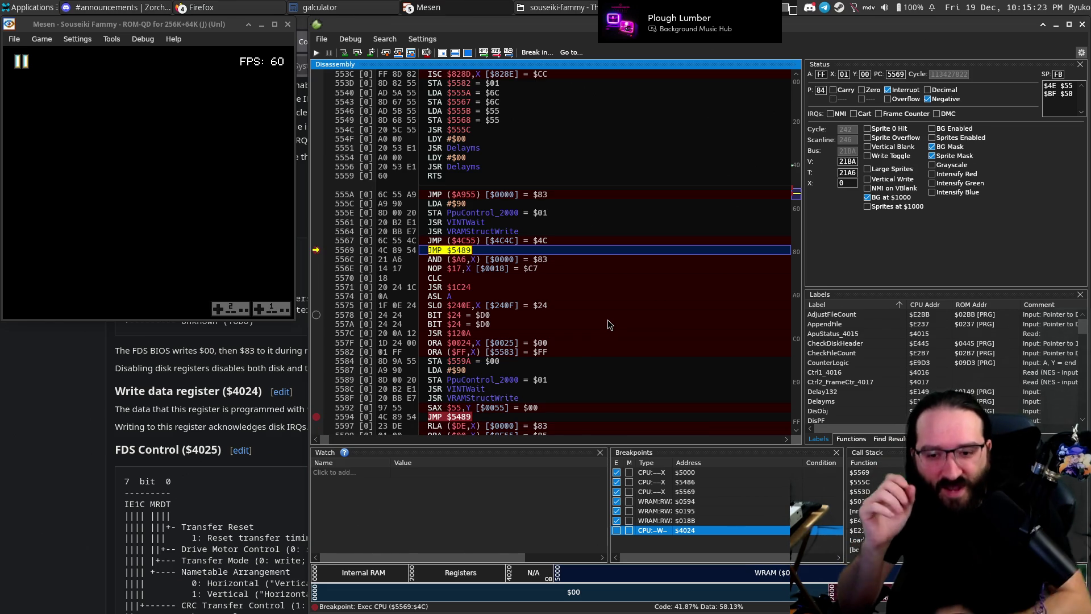
pyautogui.press('F5')
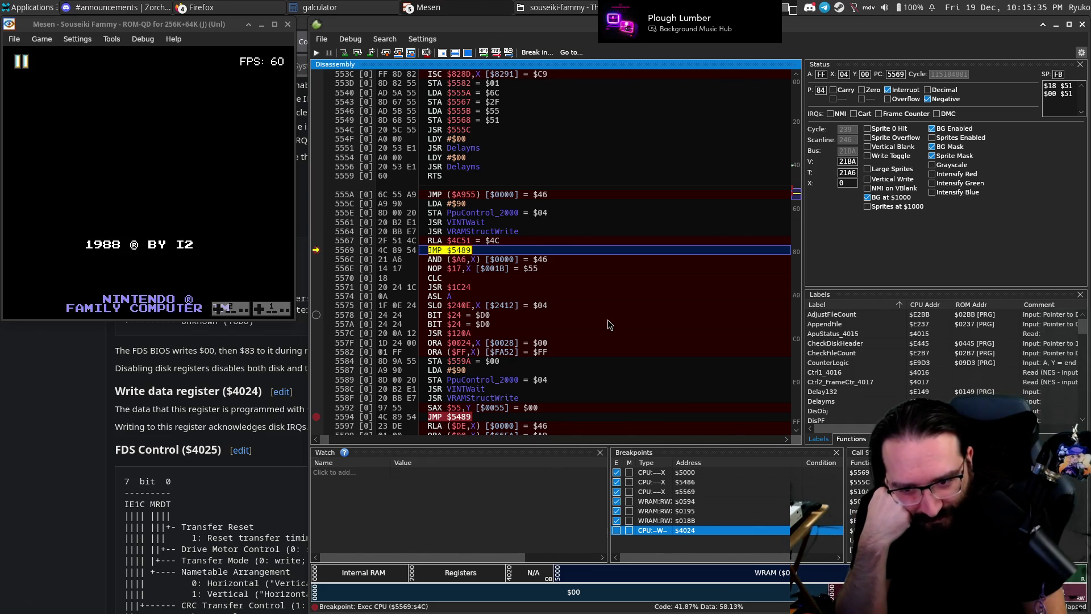
pyautogui.press('F5')
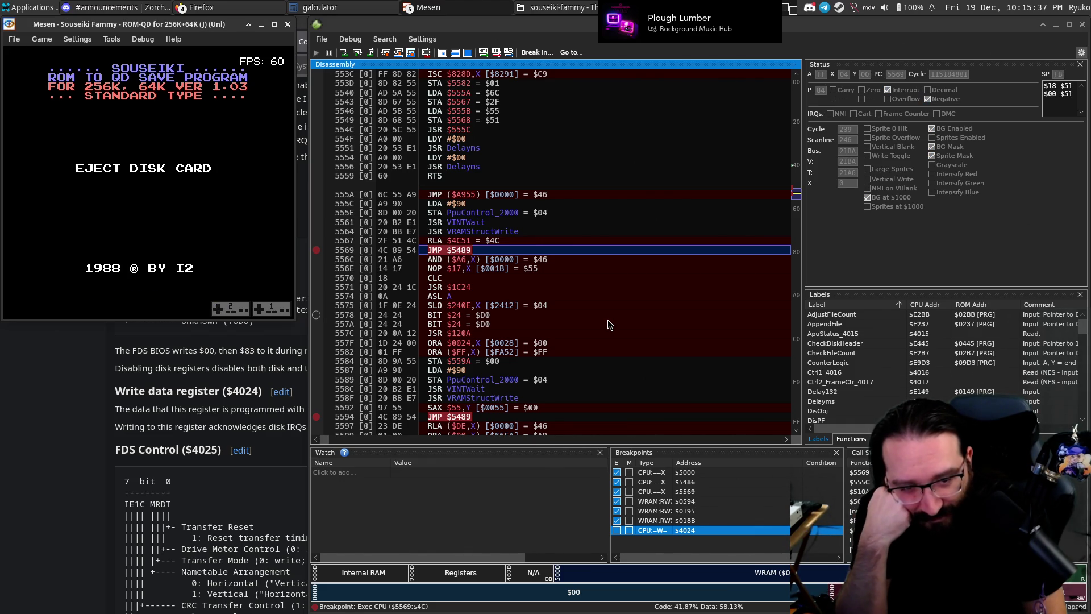
# Pause emulation via the Game menu.
pyautogui.click(41, 39)
pyautogui.moveTo(19, 43)
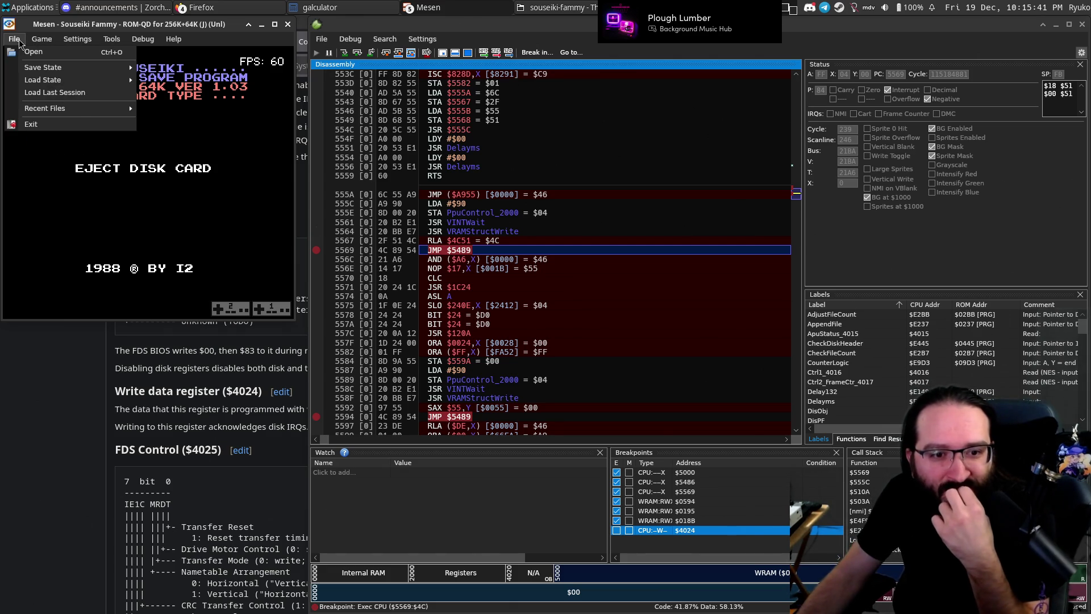
pyautogui.click(57, 52)
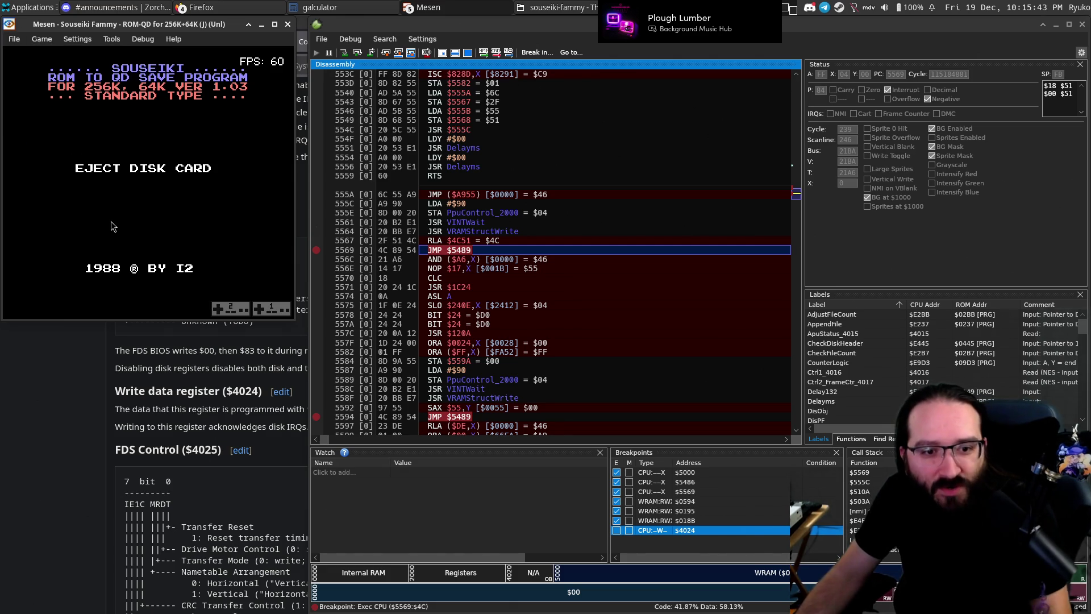
# Browse the Game and File menus' Select Disk, Save State and Recent Files entries.
pyautogui.click(41, 38)
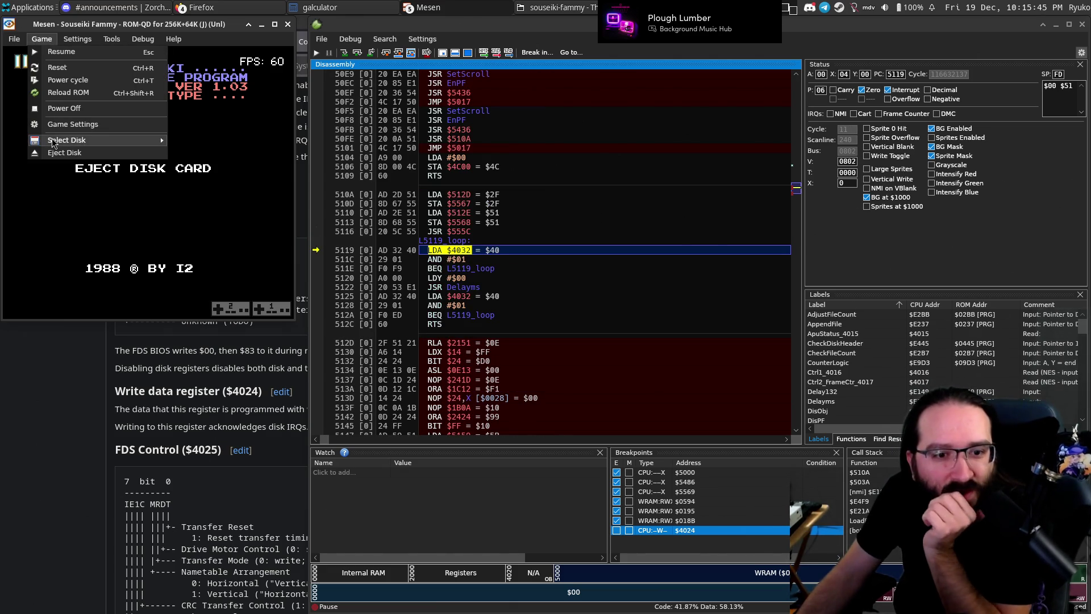
pyautogui.moveTo(53, 141)
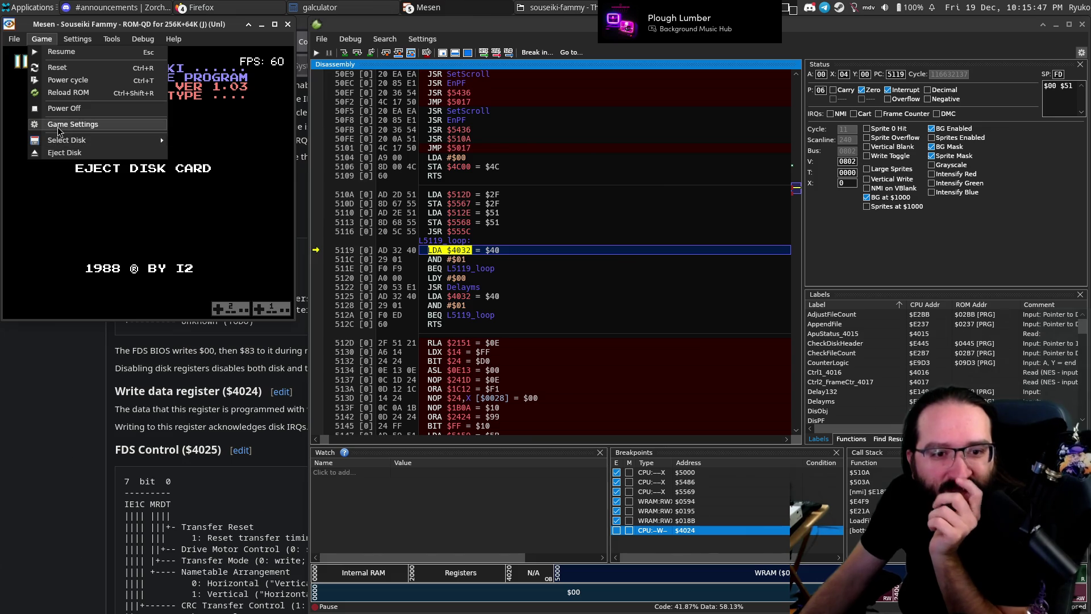
pyautogui.moveTo(21, 41)
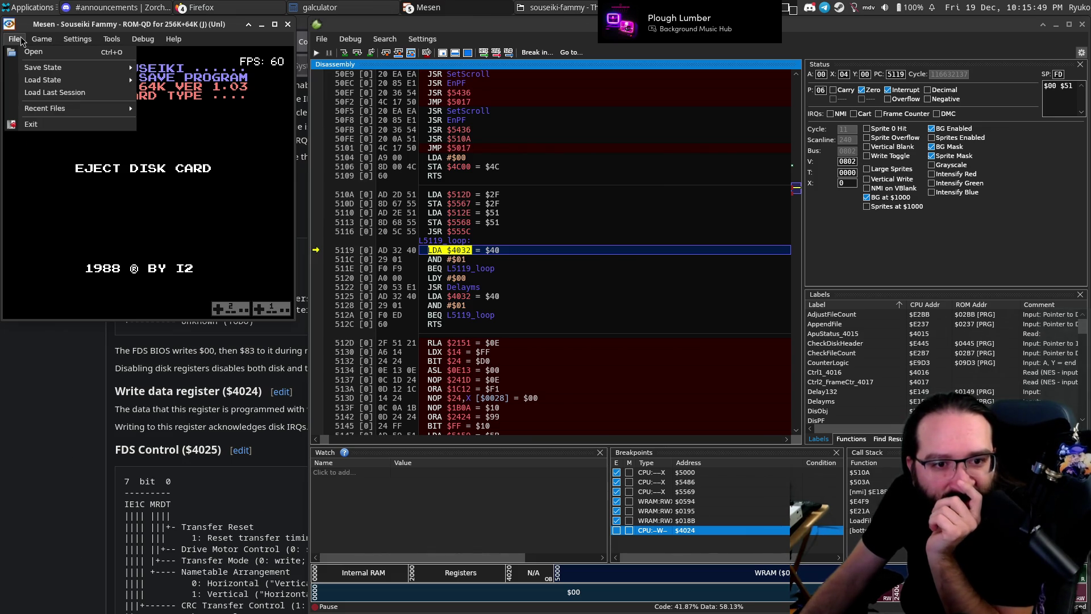
pyautogui.moveTo(31, 109)
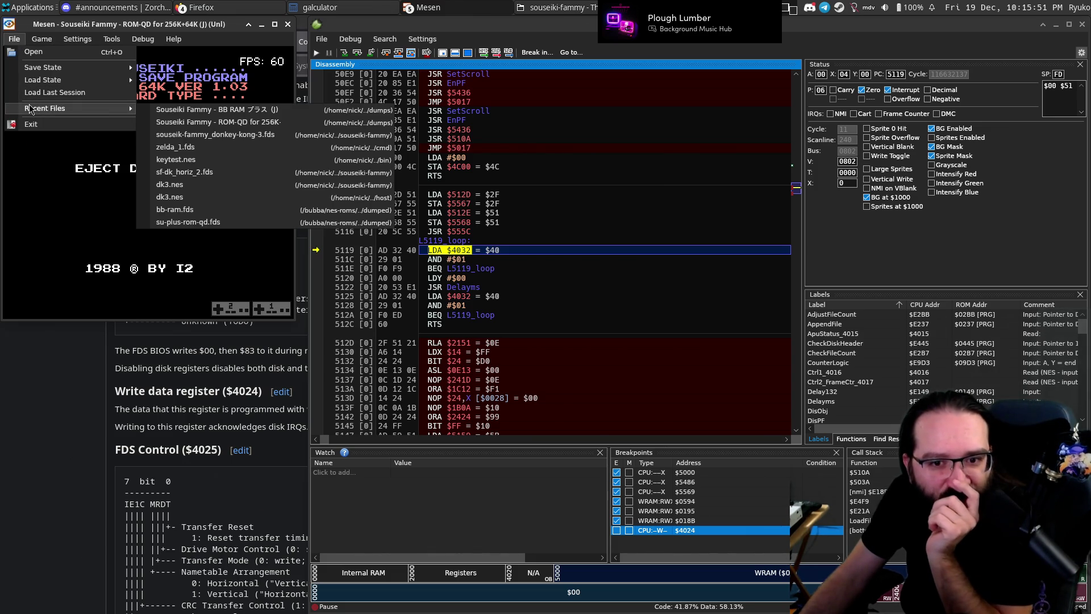
pyautogui.click(14, 42)
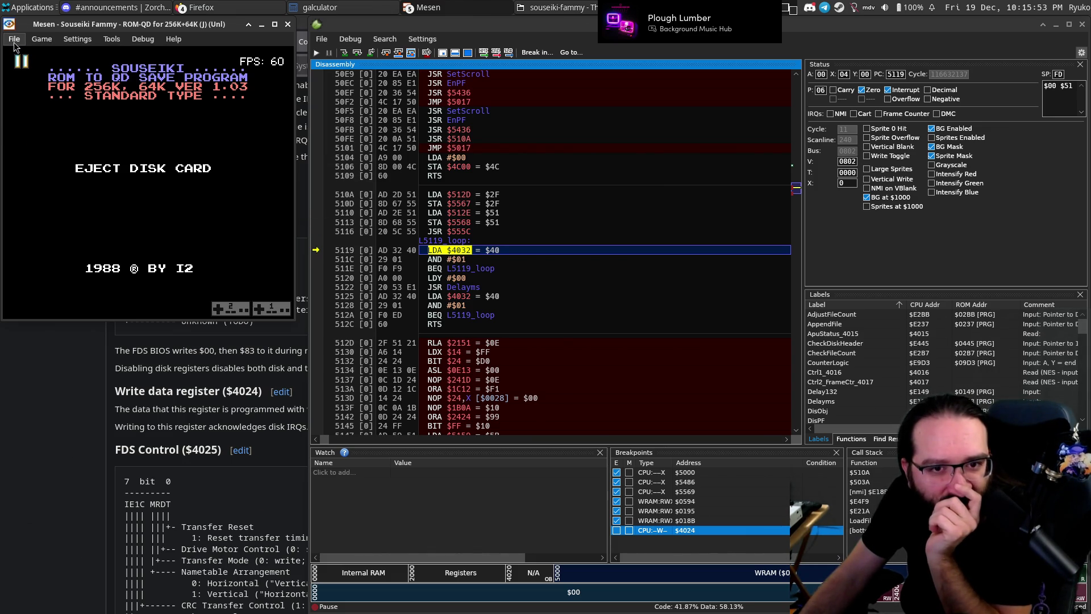
pyautogui.click(15, 42)
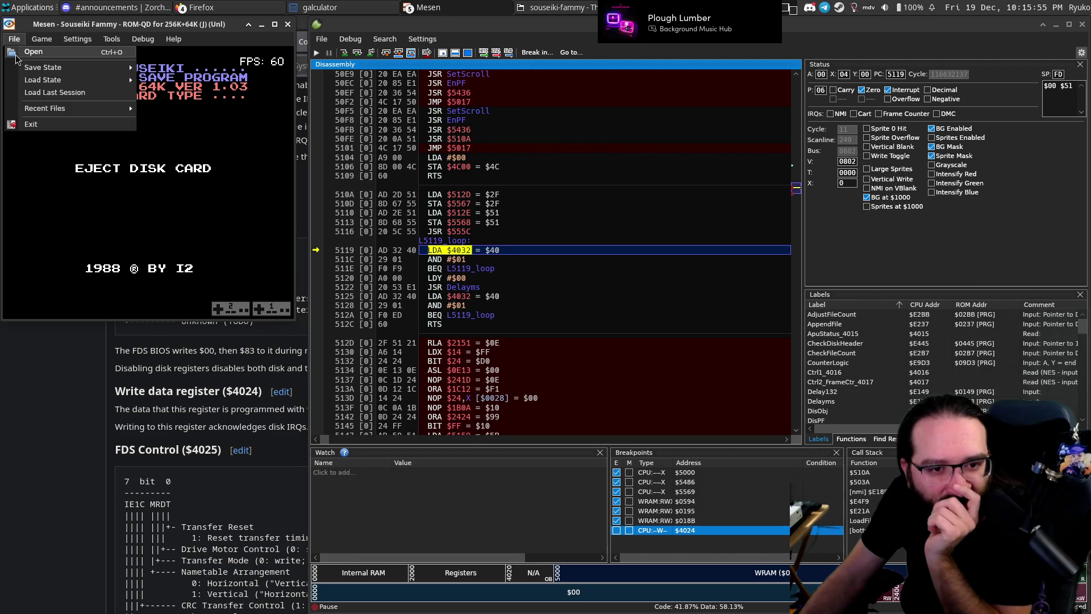
pyautogui.moveTo(17, 71)
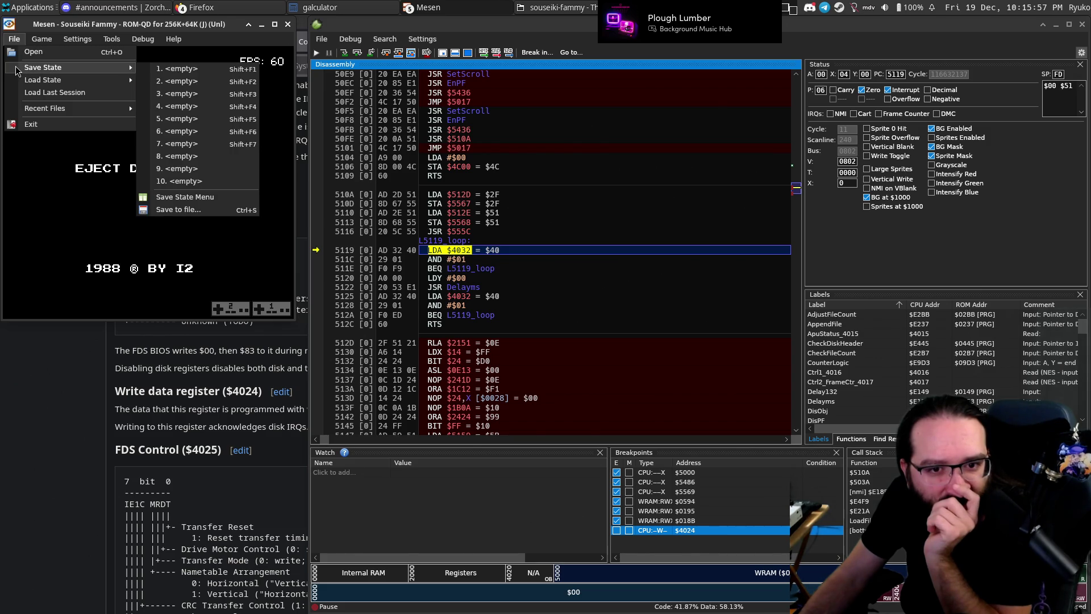
pyautogui.moveTo(20, 108)
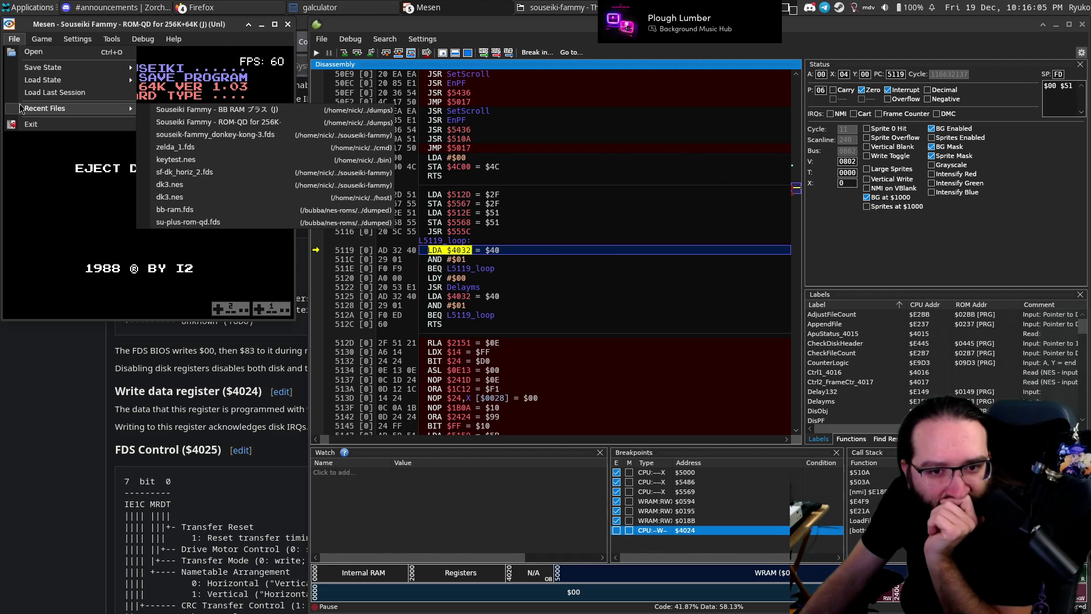
pyautogui.click(18, 438)
pyautogui.hotkey('alt', 'Tab')
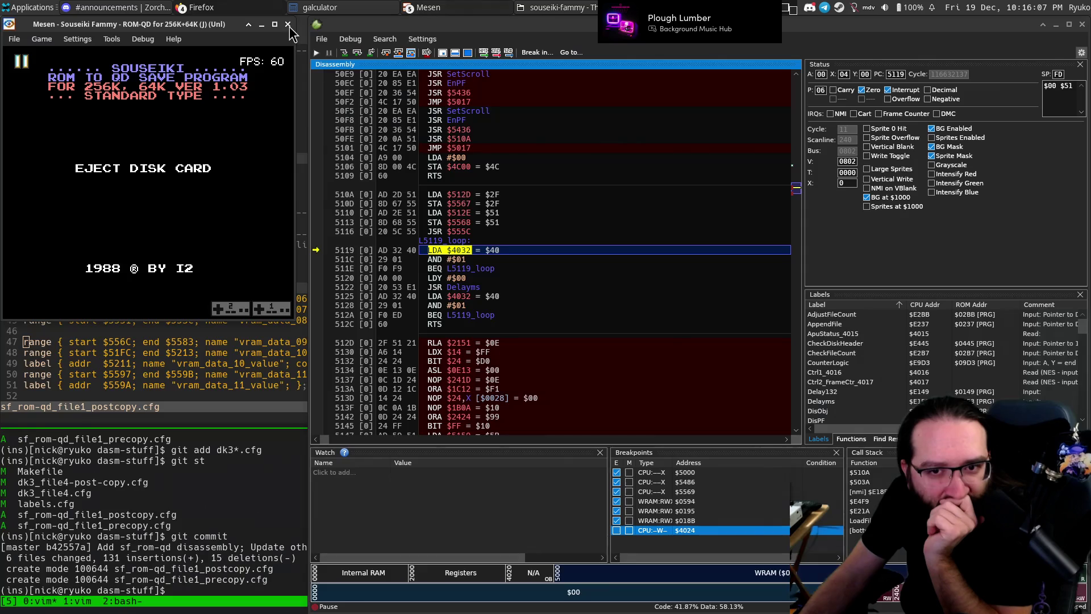
# In a new tmux shell window, list the Souseiki Fammy disk images in dumps/ with ls and ls -l.
pyautogui.hotkey('alt', 'Tab')
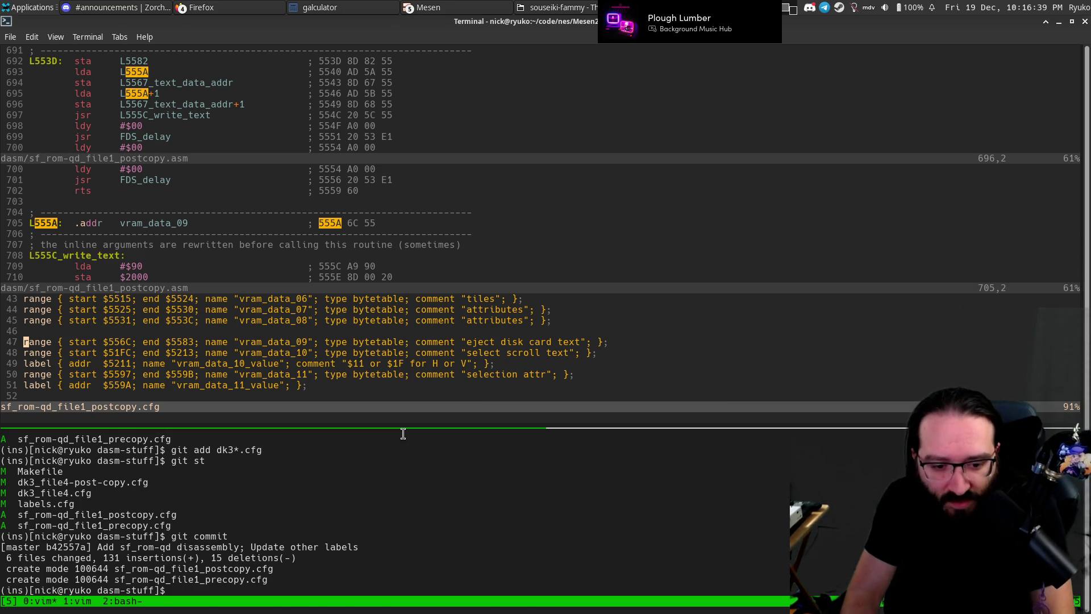
pyautogui.hotkey('ctrl', 'b')
pyautogui.press('w')
pyautogui.press('Escape')
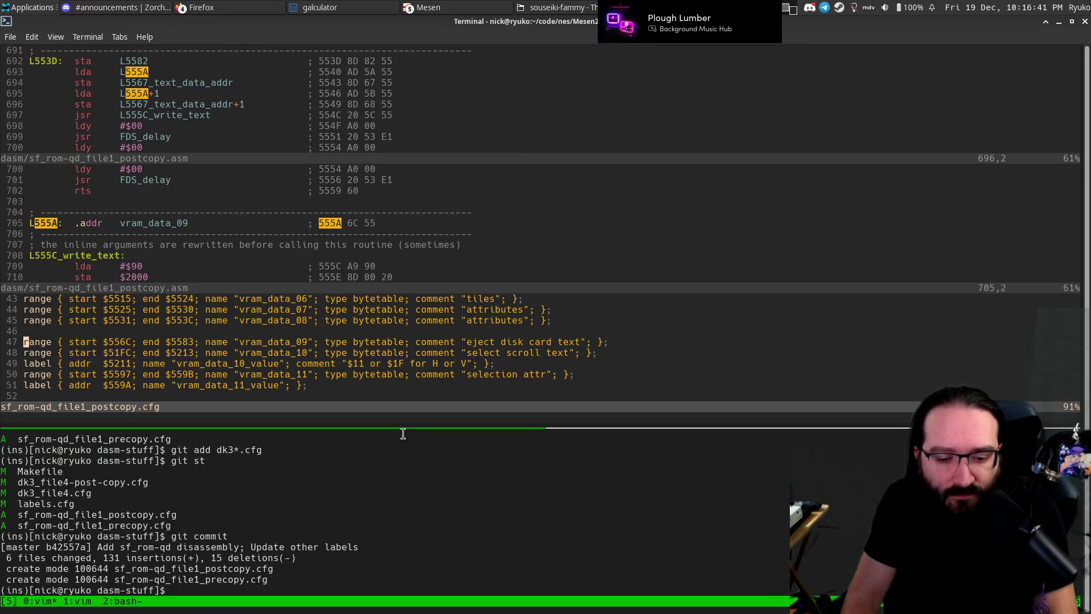
pyautogui.hotkey('ctrl', 'b')
pyautogui.write('c')
pyautogui.write('ls')
pyautogui.press('Return')
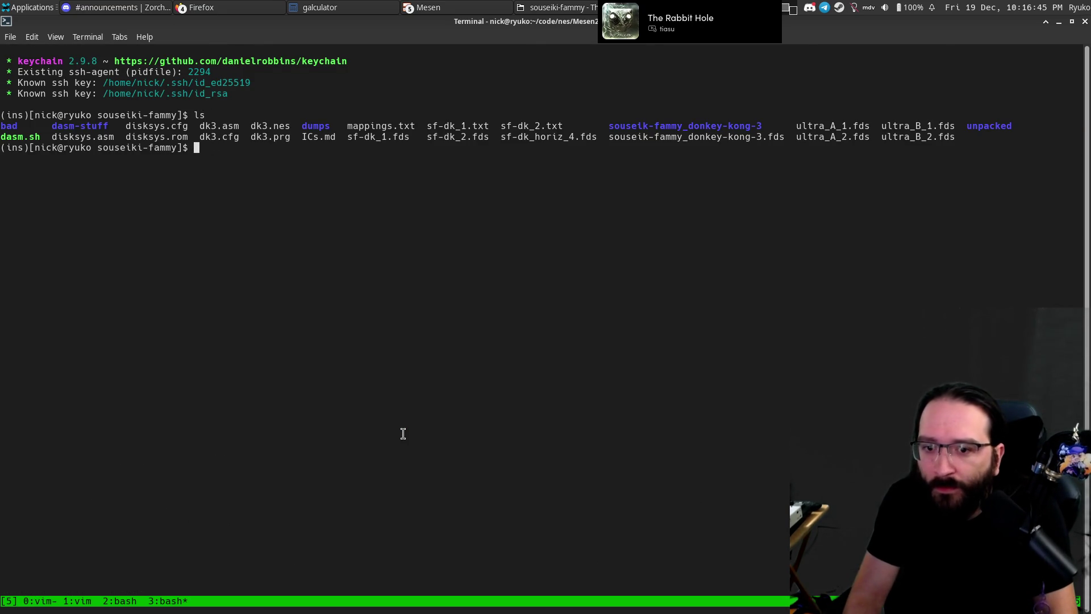
pyautogui.write('ls dumps/')
pyautogui.press('Return')
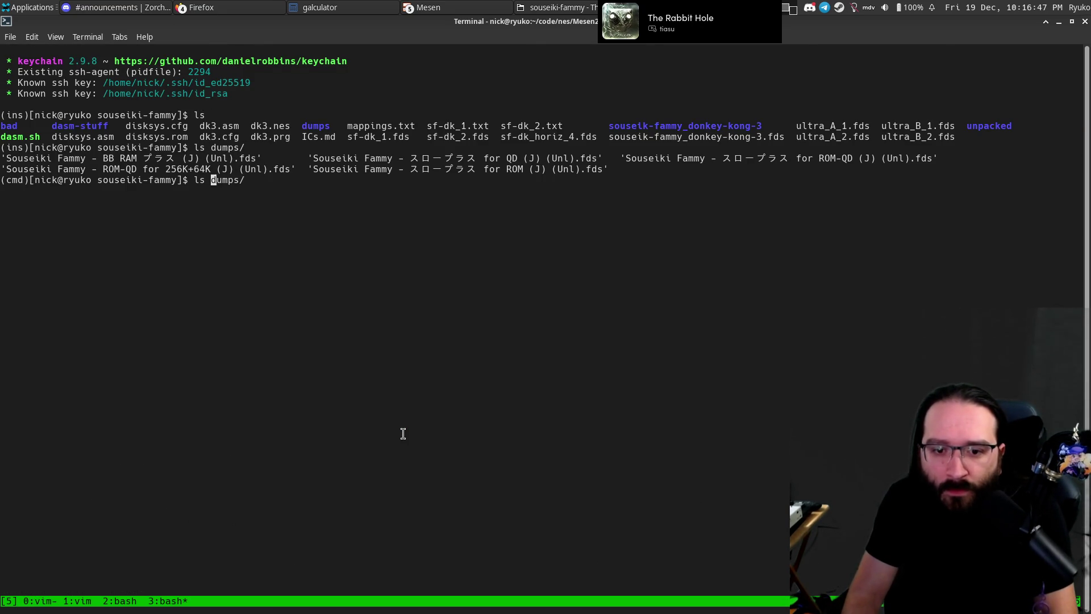
pyautogui.write('-l')
pyautogui.press('Return')
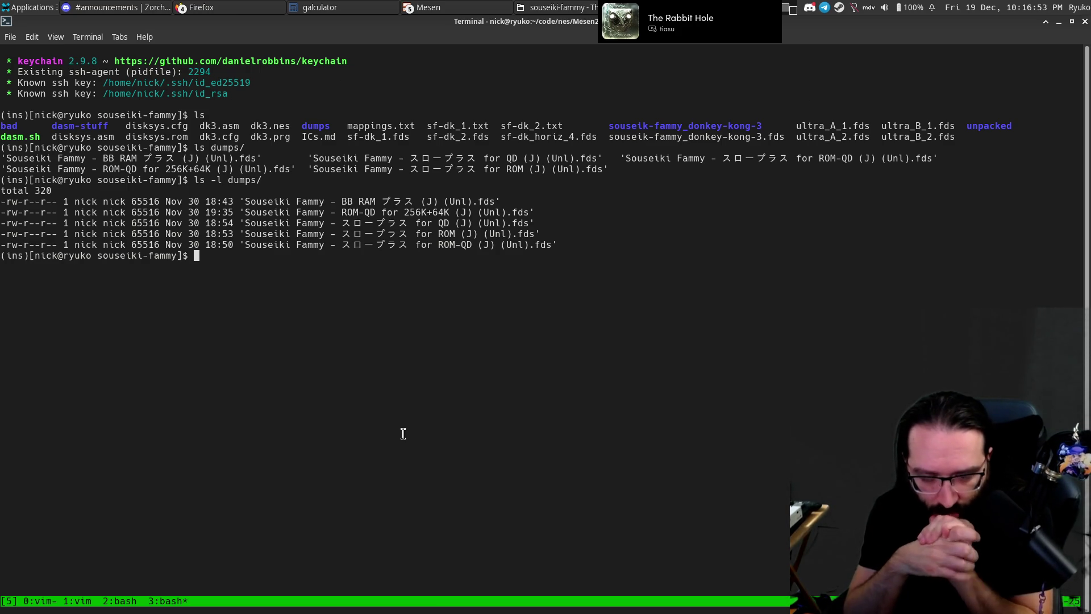
# Change into ~/.config/Mesen2/ and list its contents and the Saves folder.
pyautogui.hotkey('alt', 'Tab')
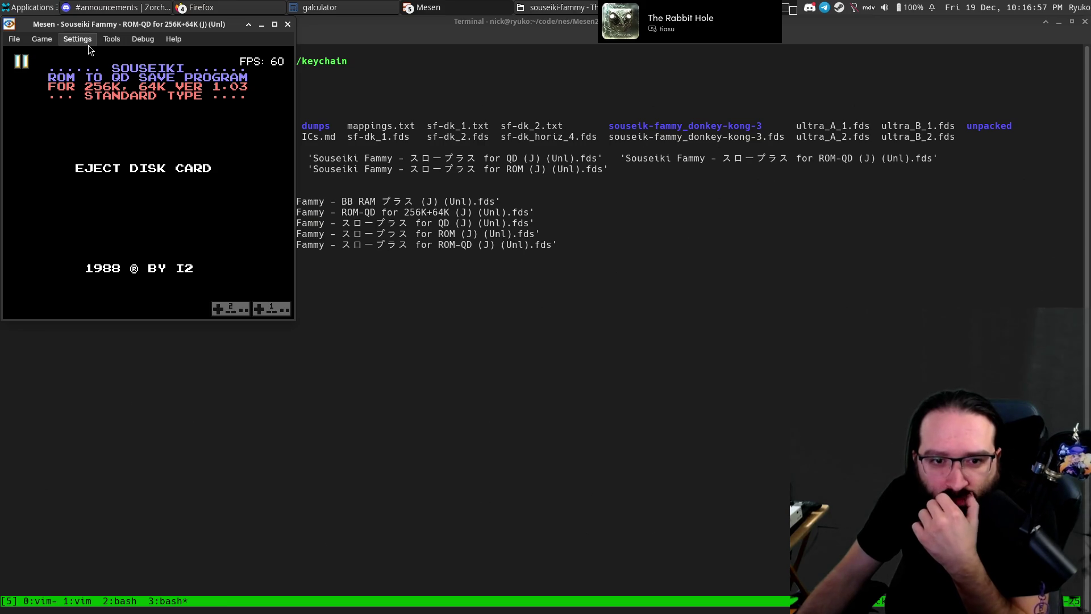
pyautogui.hotkey('alt', 'Tab')
pyautogui.write('cd ')
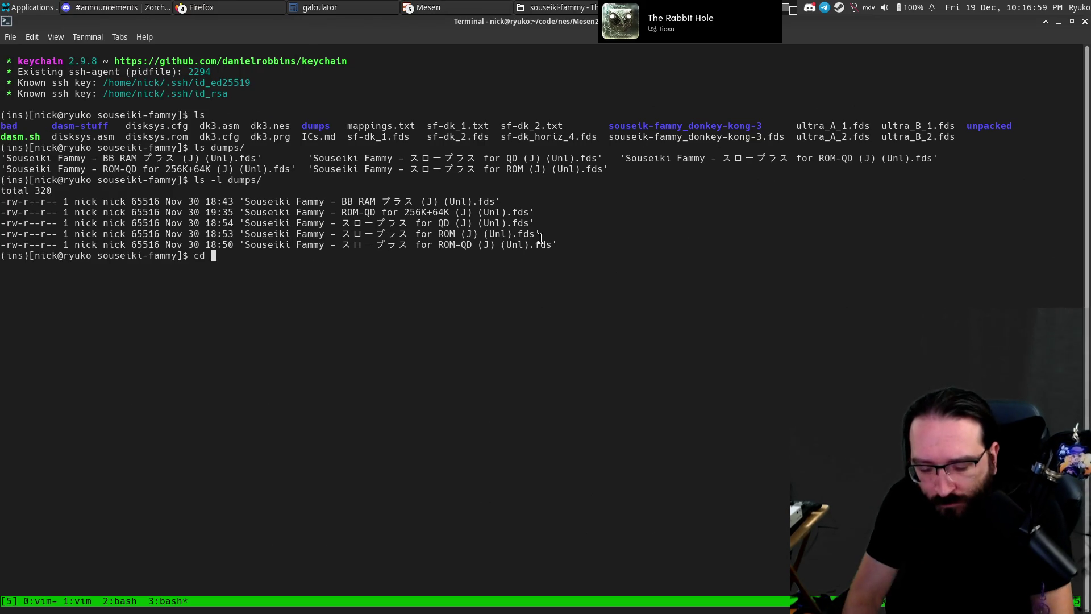
pyautogui.write('~/.config/')
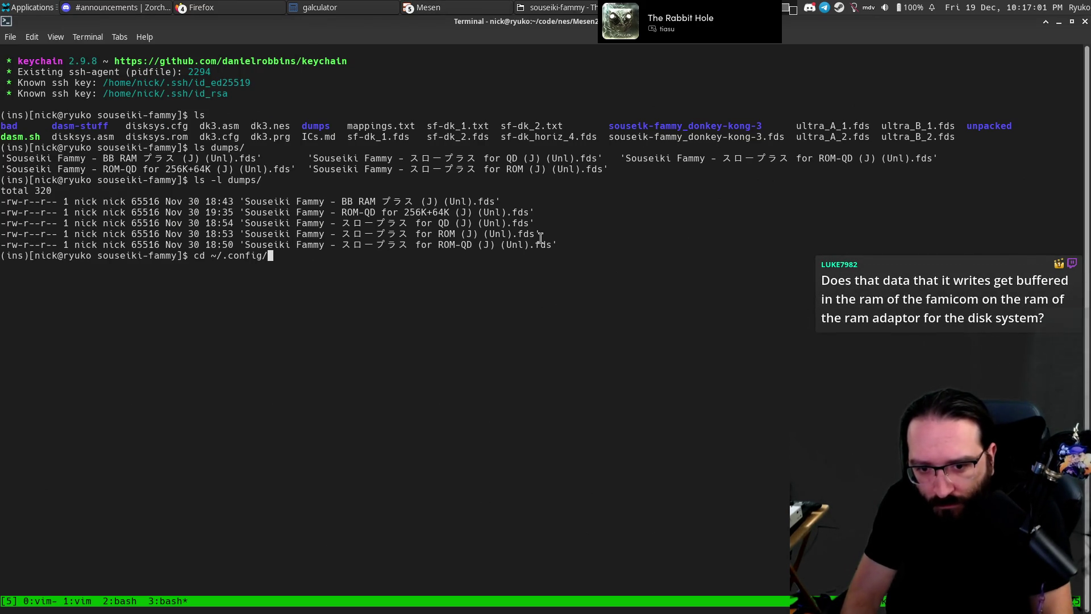
pyautogui.write('Mesen2/')
pyautogui.press('Return')
pyautogui.write('ls')
pyautogui.press('Return')
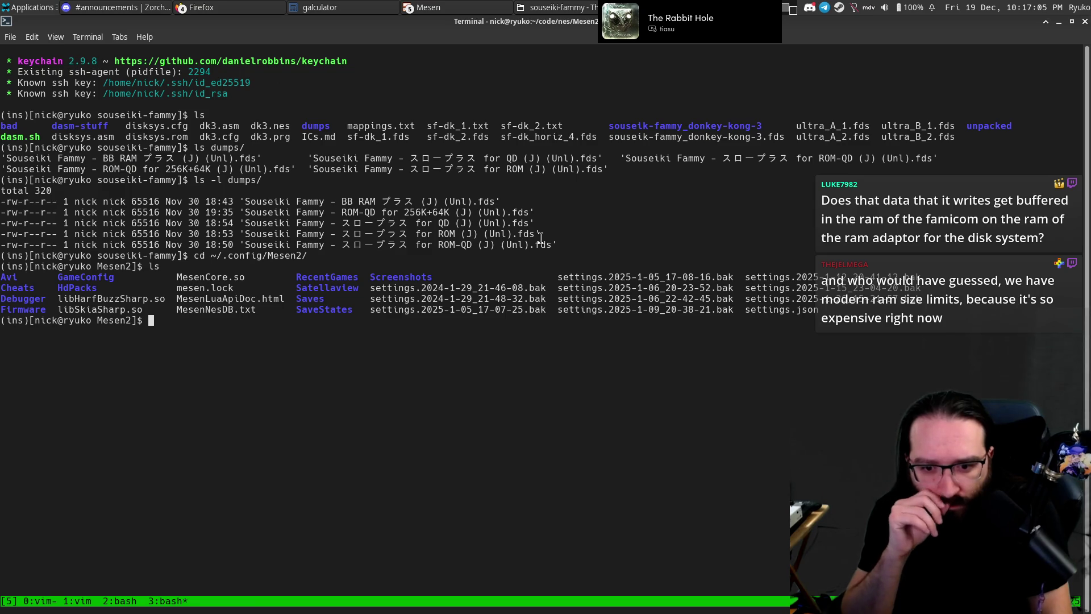
pyautogui.press('Escape')
pyautogui.press('k')
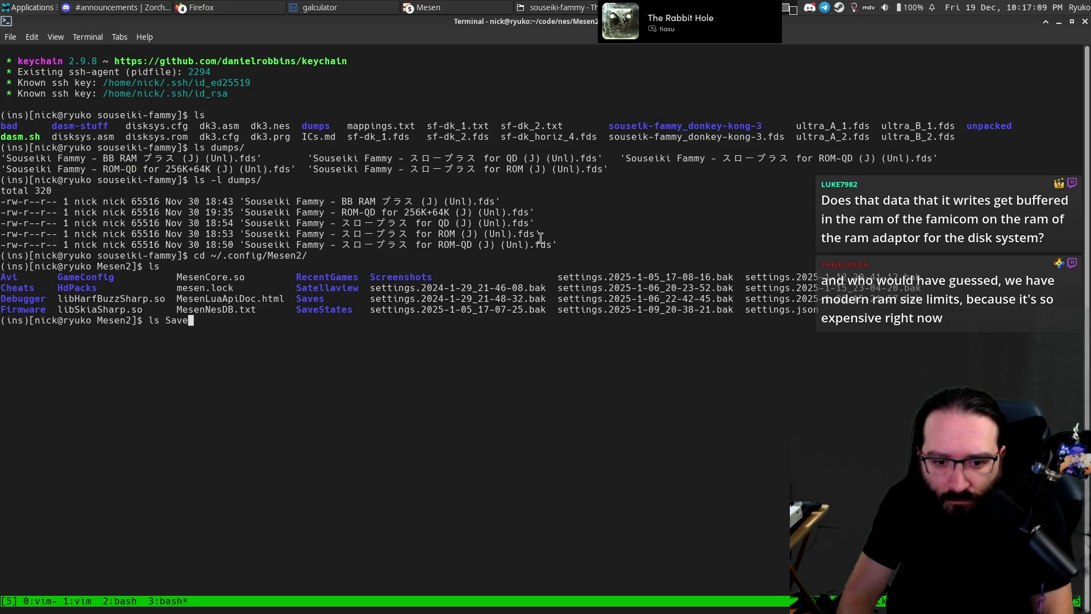
pyautogui.press('Return')
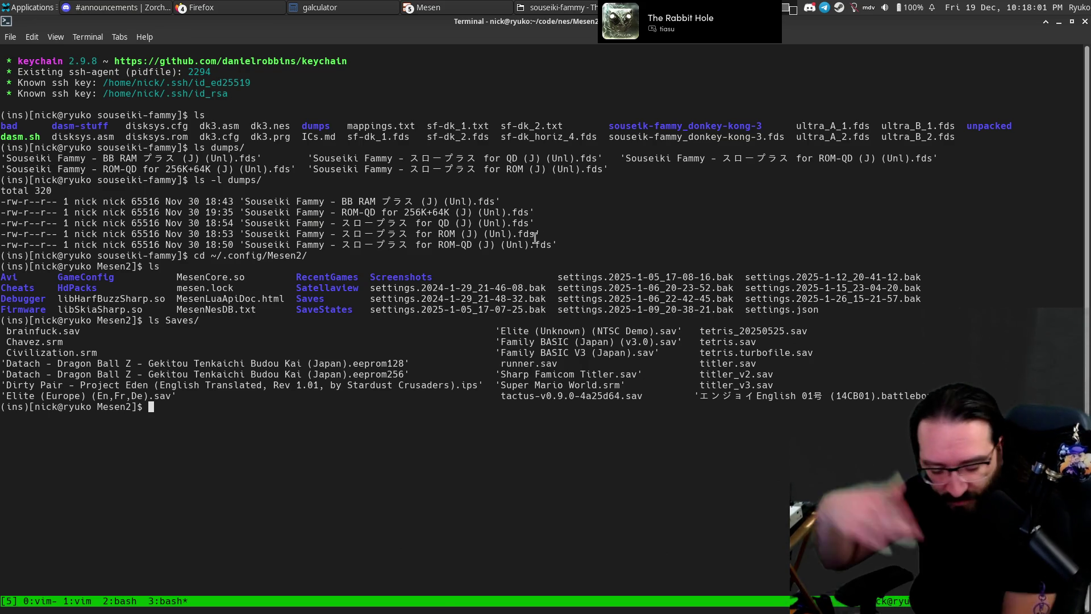
# Bring the Mesen debugger, still paused at $5119, back to the front.
pyautogui.hotkey('alt', 'Tab')
pyautogui.hotkey('alt', 'Tab')
pyautogui.hotkey('alt', 'Tab')
pyautogui.hotkey('alt', 'Tab')
pyautogui.hotkey('alt', 'shift', 'Tab')
pyautogui.hotkey('alt', 'shift', 'Tab')
pyautogui.hotkey('alt', 'shift', 'Tab')
pyautogui.hotkey('alt', 'Tab')
pyautogui.hotkey('alt', 'Tab')
pyautogui.hotkey('alt', 'Tab')
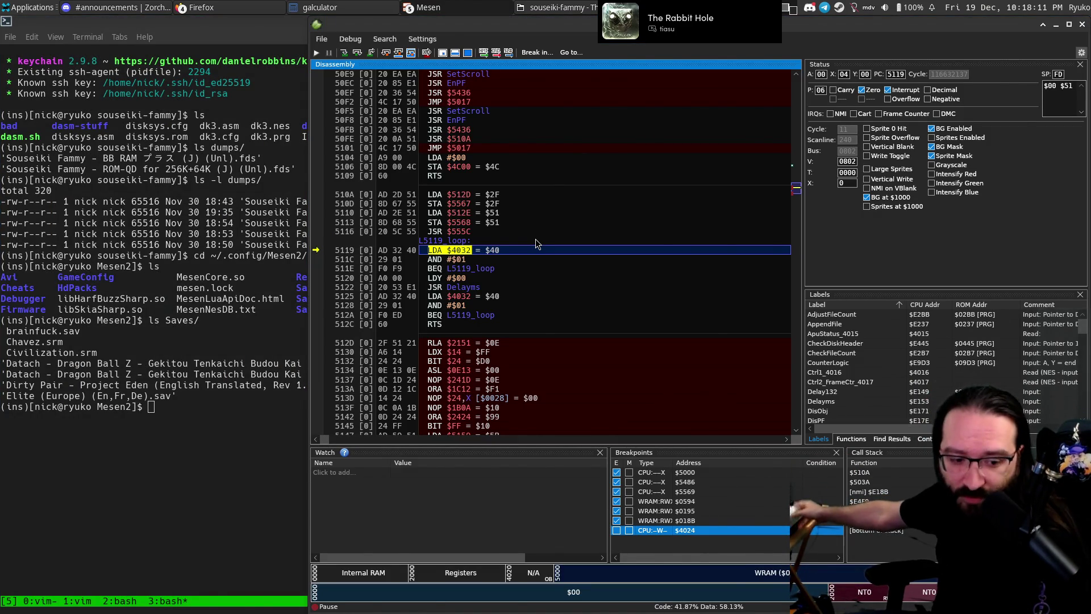
# Disable the $5486 and $5569 breakpoints in the breakpoint list.
pyautogui.scroll(1, 535, 244)
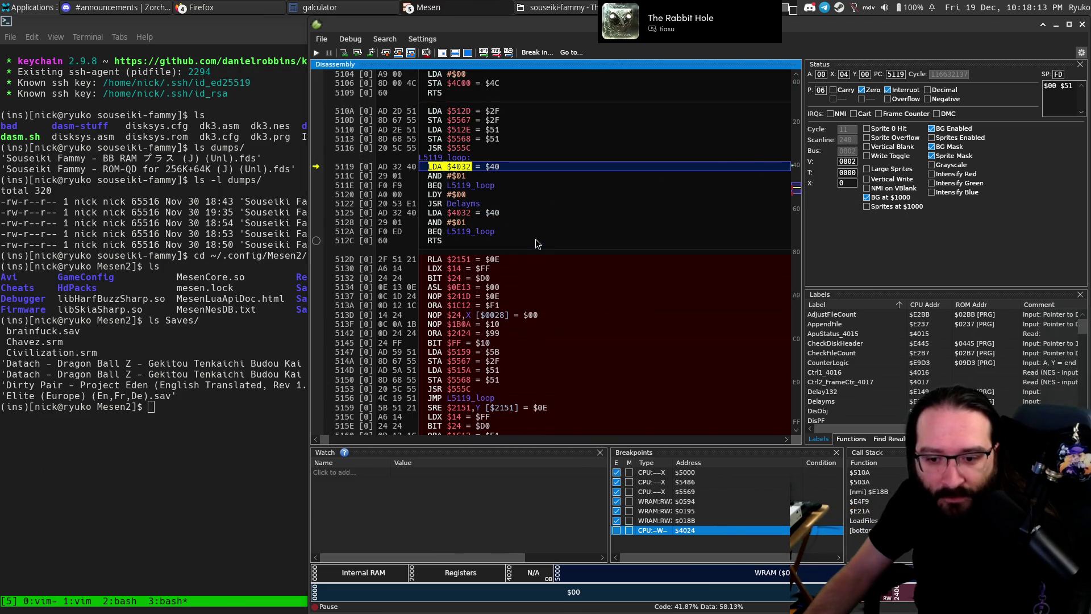
pyautogui.scroll(-2, 536, 244)
pyautogui.scroll(3, 536, 237)
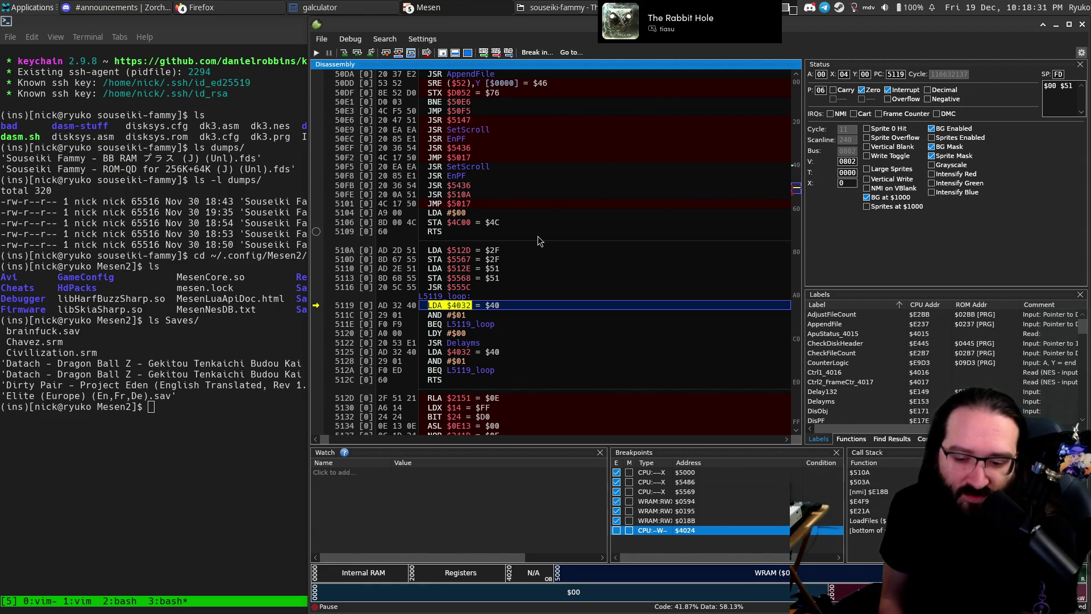
pyautogui.click(685, 520)
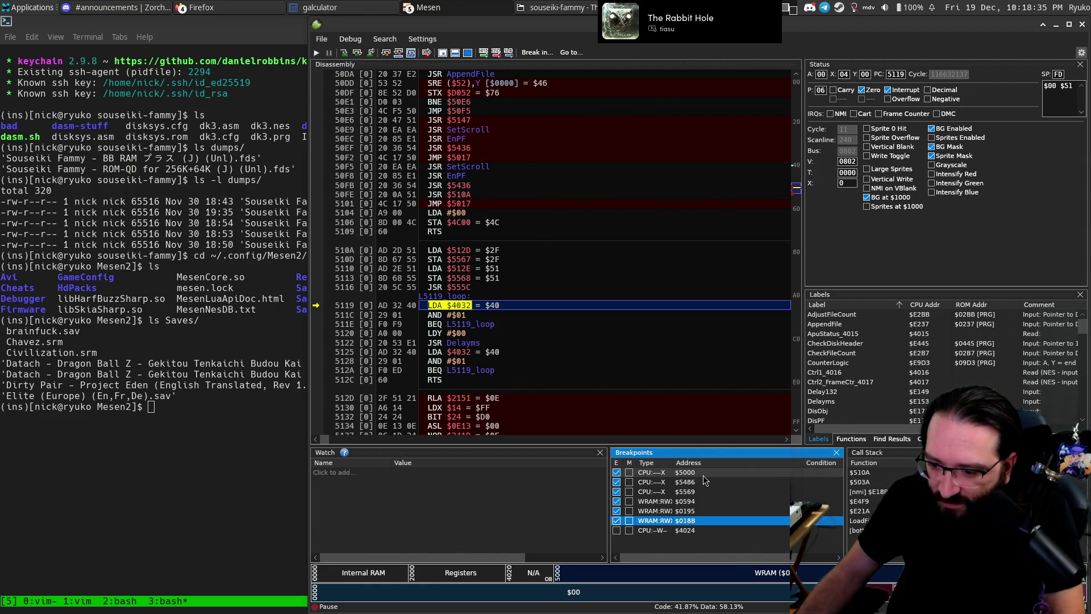
pyautogui.keyDown('shift'); pyautogui.click(687, 501); pyautogui.keyUp('shift')
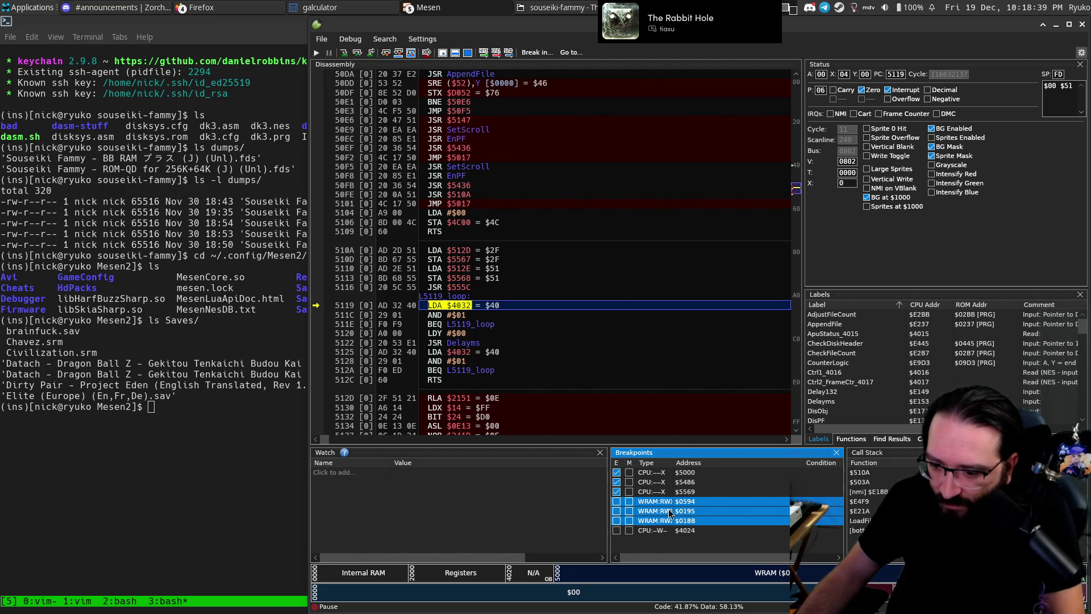
pyautogui.click(666, 482)
pyautogui.keyDown('shift'); pyautogui.click(668, 492); pyautogui.keyUp('shift')
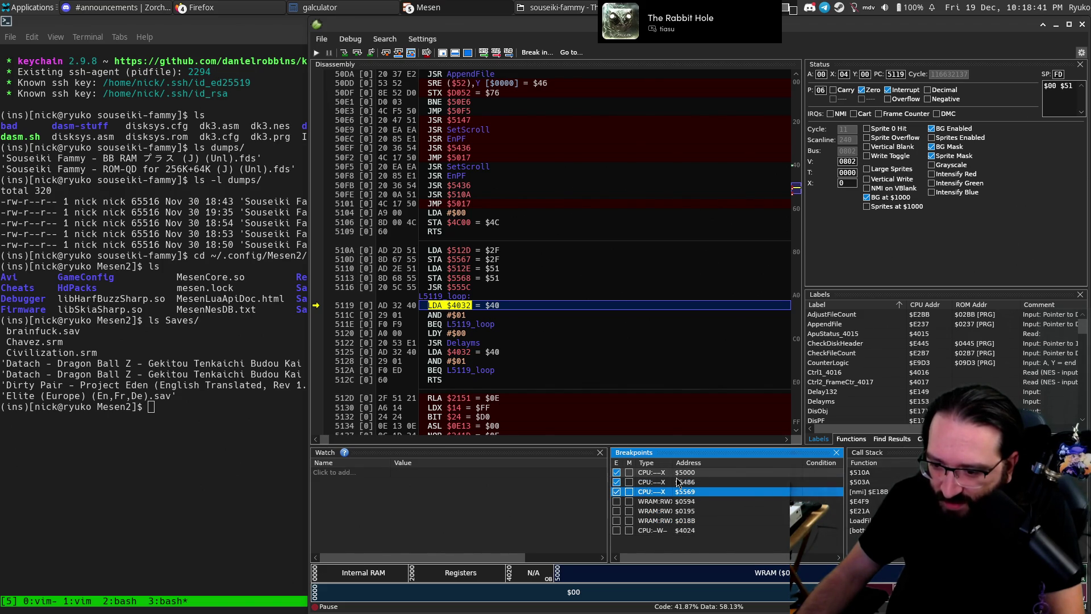
pyautogui.click(617, 482)
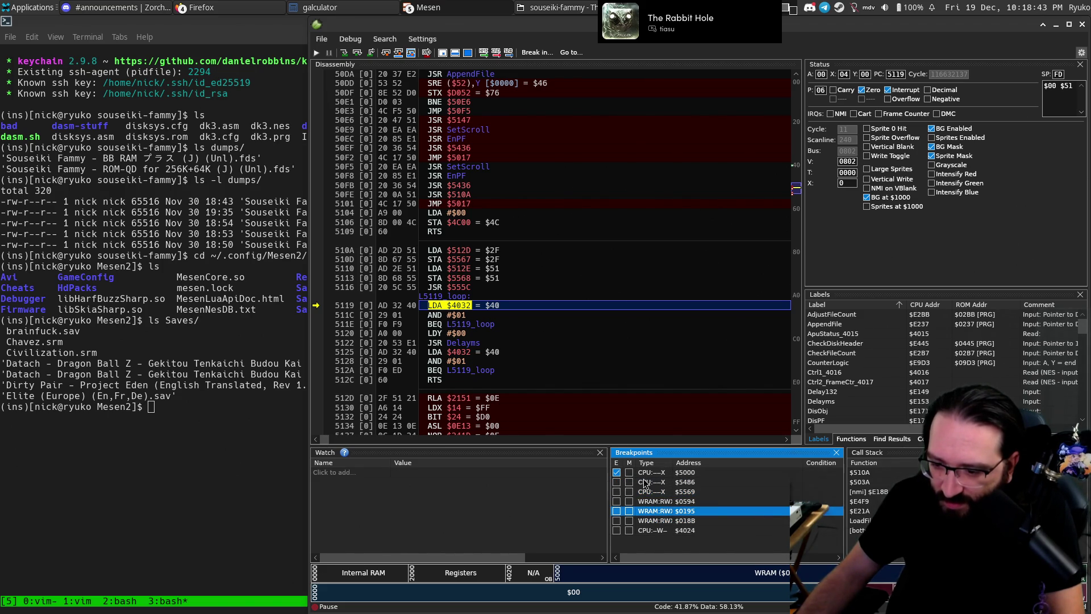
# Reset the game with Disk 1 Side A and resume emulation.
pyautogui.hotkey('alt', 'Tab')
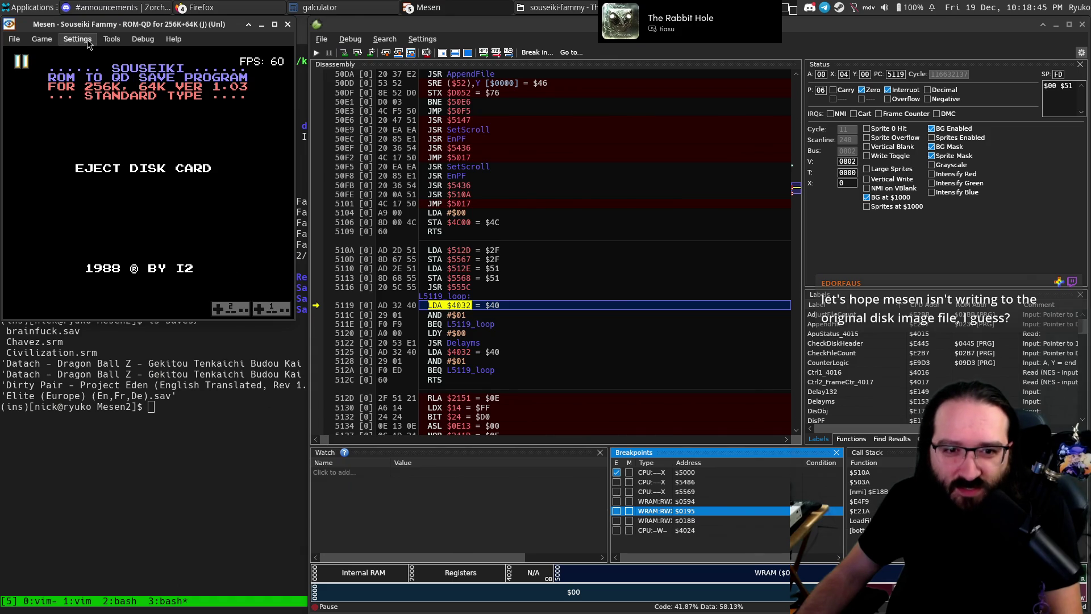
pyautogui.click(85, 39)
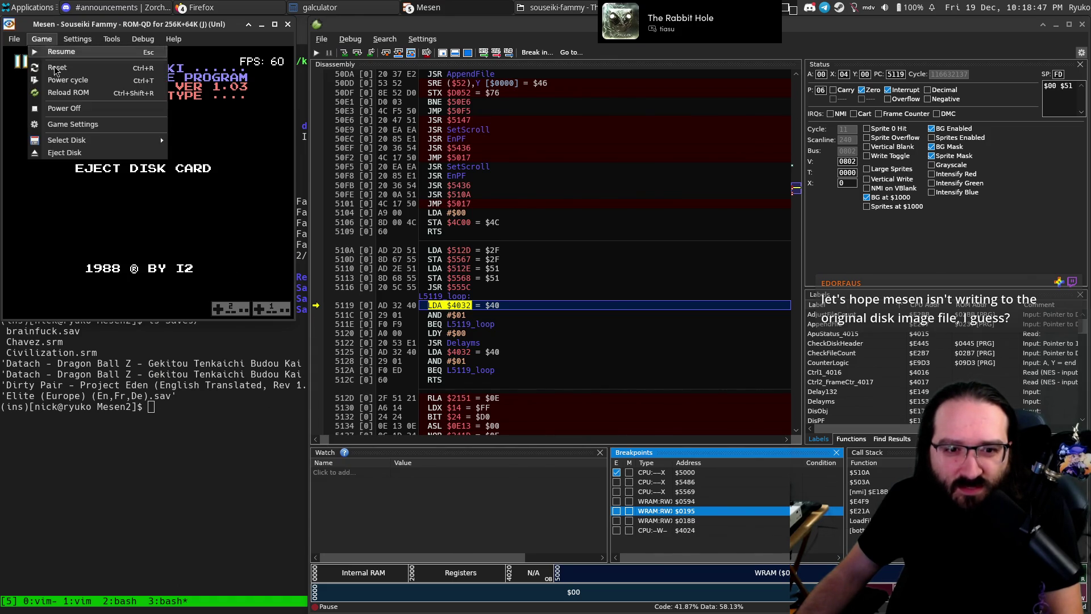
pyautogui.click(85, 89)
pyautogui.press('Escape')
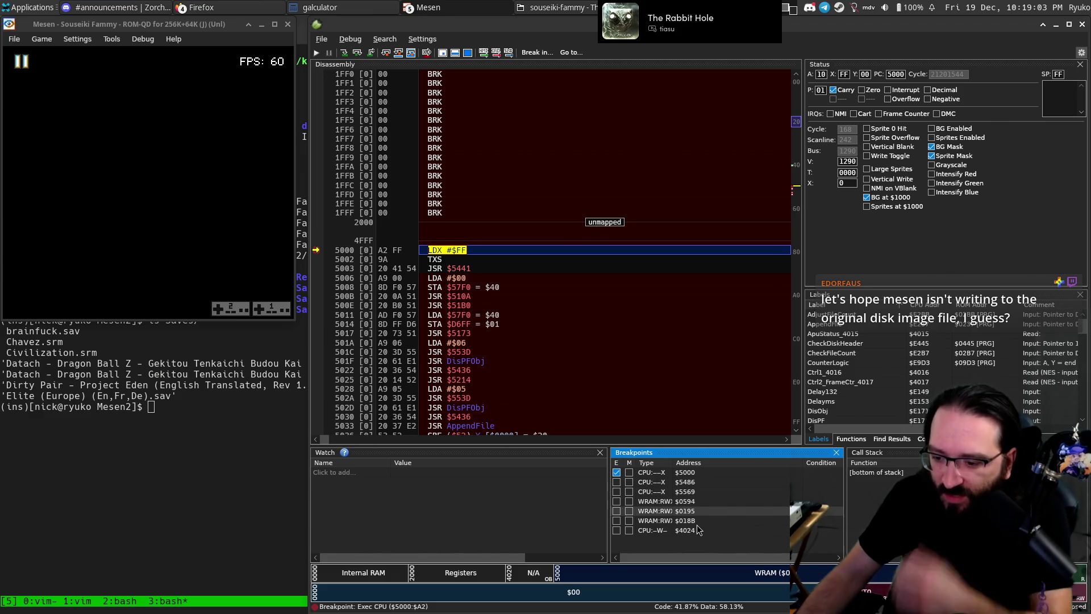
# Delete the three WRAM breakpoints and the $5486, $5569 and $4024 breakpoints, keeping only $5000.
pyautogui.moveTo(701, 521); pyautogui.dragTo(695, 502)
pyautogui.rightClick(694, 503)
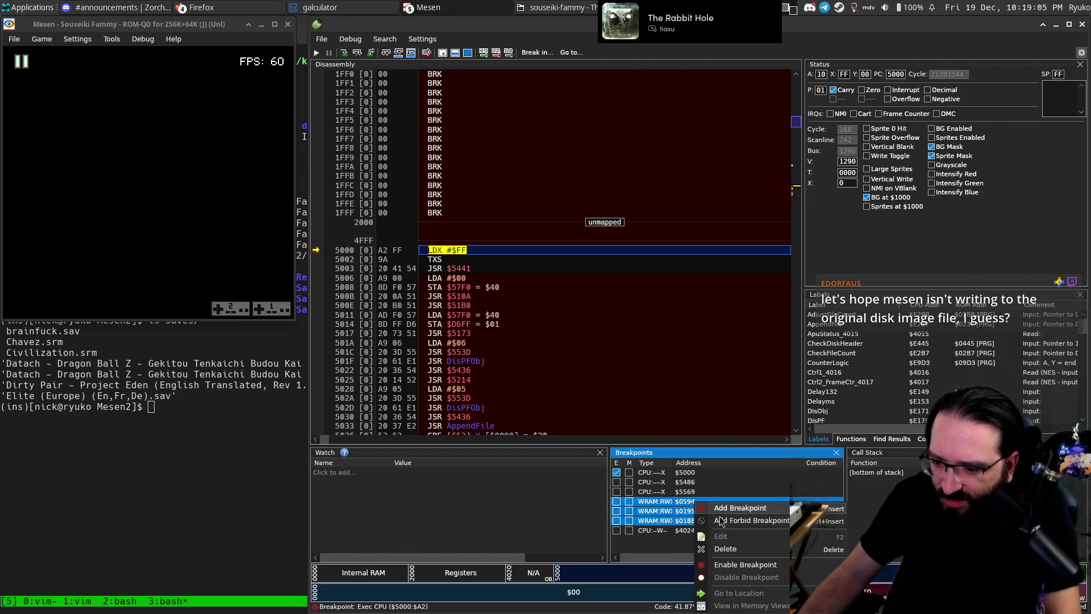
pyautogui.click(734, 550)
pyautogui.moveTo(702, 492); pyautogui.dragTo(703, 487)
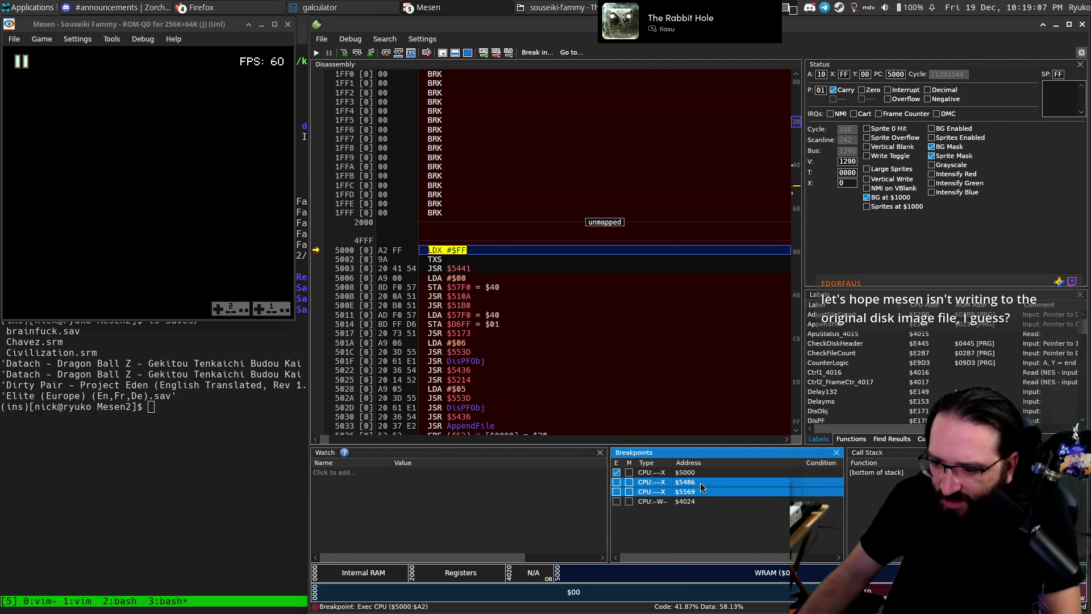
pyautogui.click(699, 503)
pyautogui.keyDown('shift'); pyautogui.click(699, 485); pyautogui.keyUp('shift')
pyautogui.rightClick(698, 485)
pyautogui.click(707, 528)
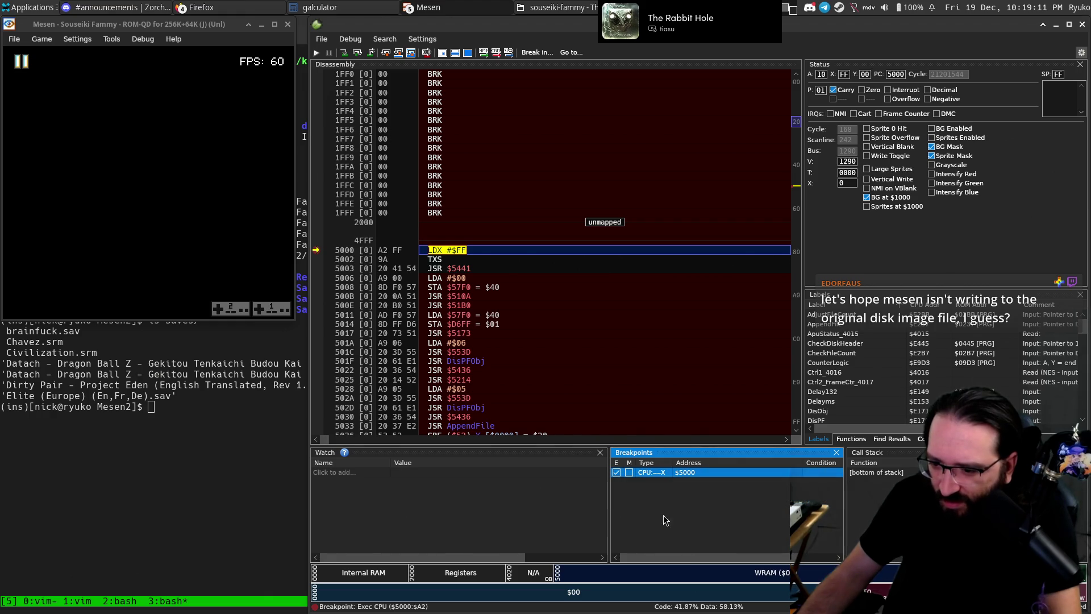
pyautogui.click(88, 418)
# Switch to the vim tmux window.
pyautogui.hotkey('ctrl', 'b')
pyautogui.press('w')
pyautogui.press('Up')
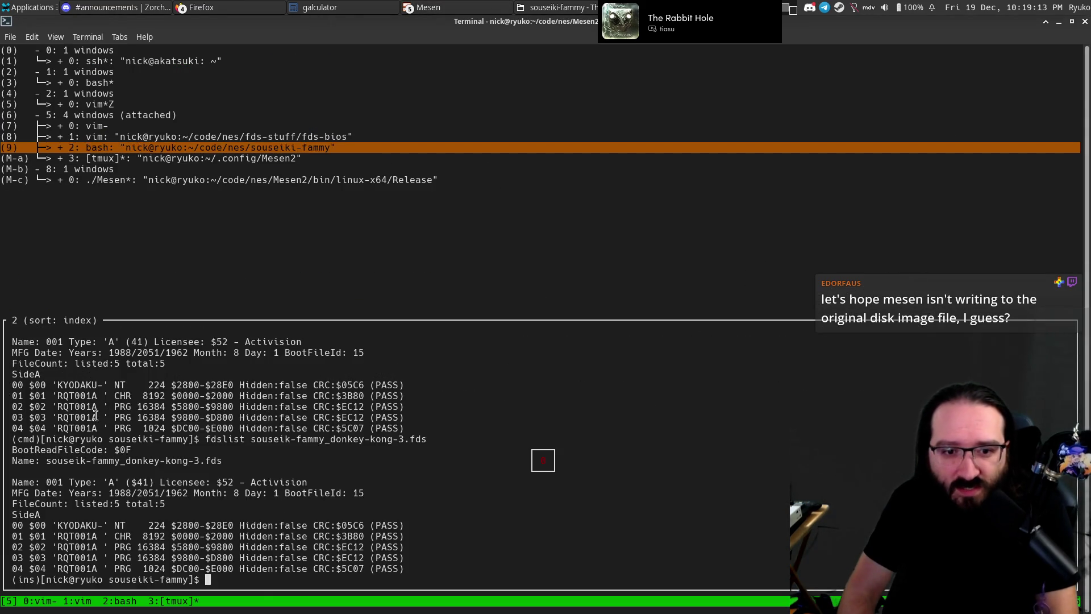
pyautogui.press('Up')
pyautogui.press('Up')
pyautogui.press('Return')
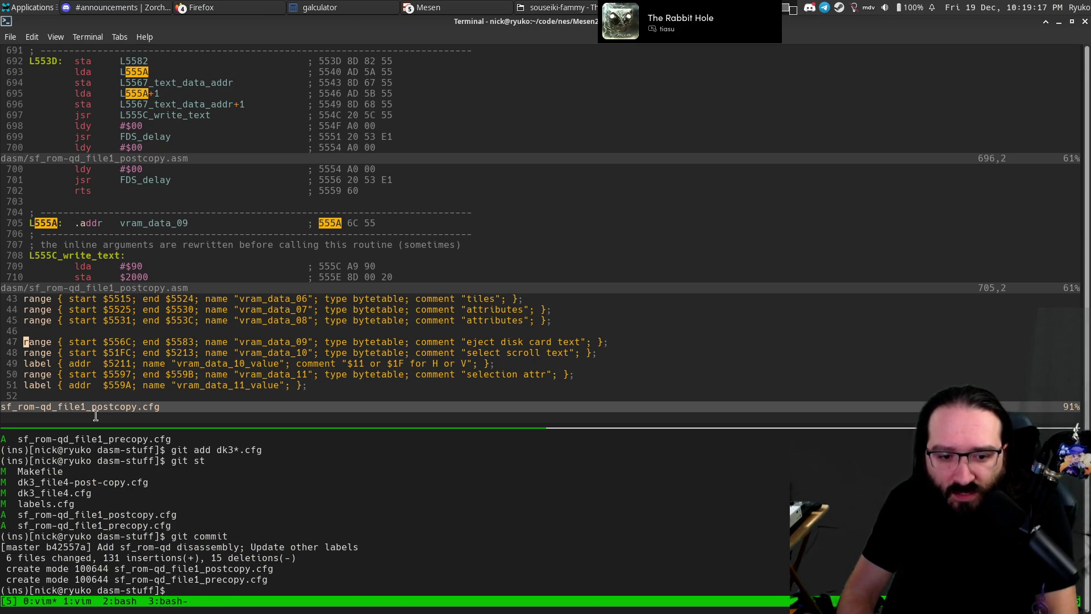
# Close the duplicate asm split and open labels.cfg in a vertical split at its SF_4C00 line.
pyautogui.hotkey('ctrl', 'w')
pyautogui.write('k:q')
pyautogui.press('Return')
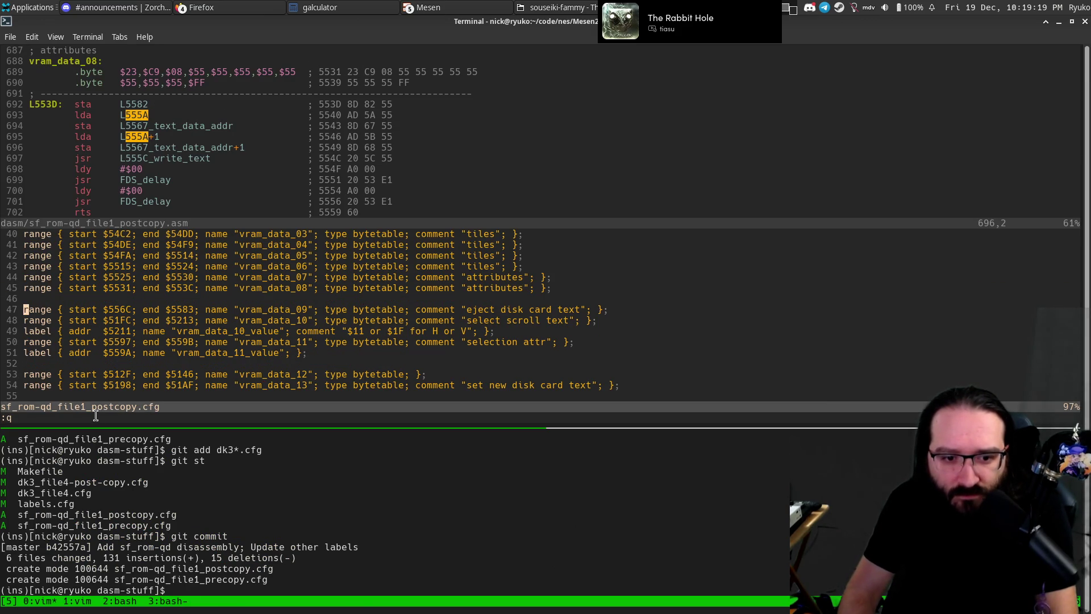
pyautogui.write('vs')
pyautogui.press('Return')
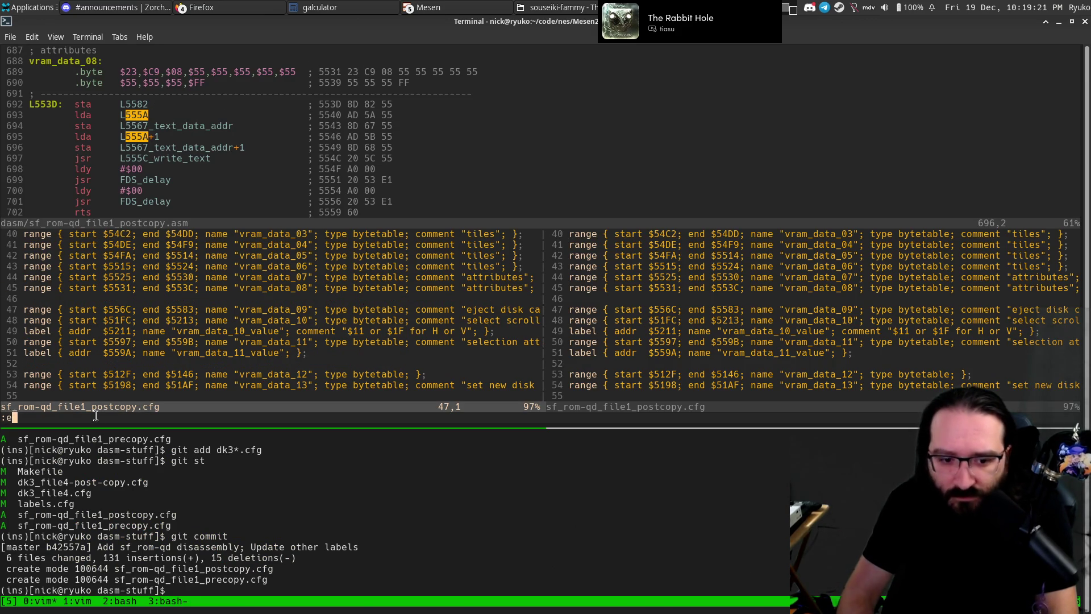
pyautogui.press('Return')
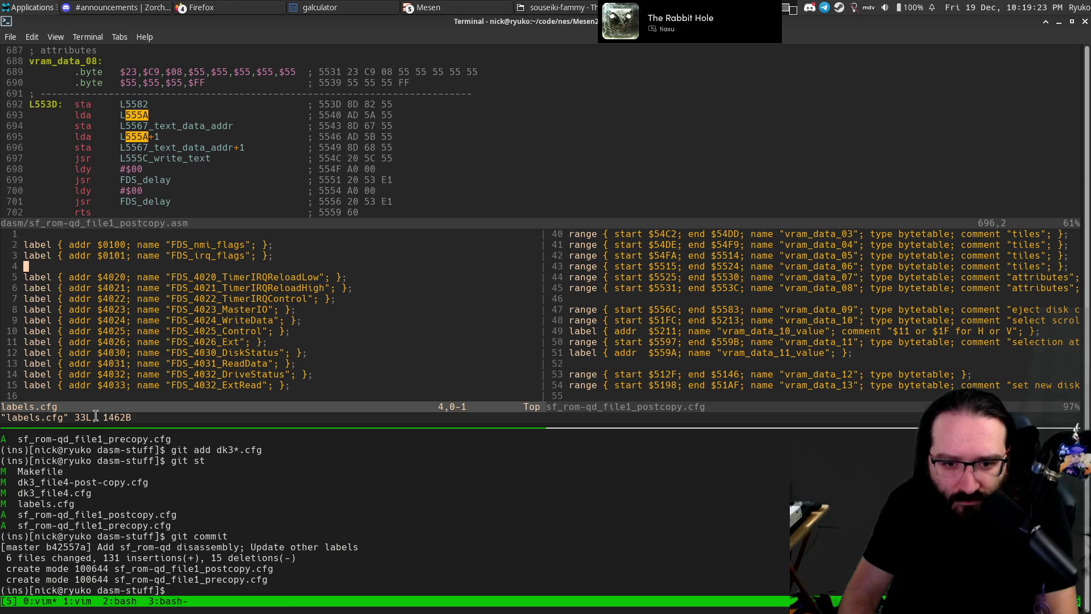
pyautogui.press('}')
pyautogui.press('}')
pyautogui.press('}')
pyautogui.press('}')
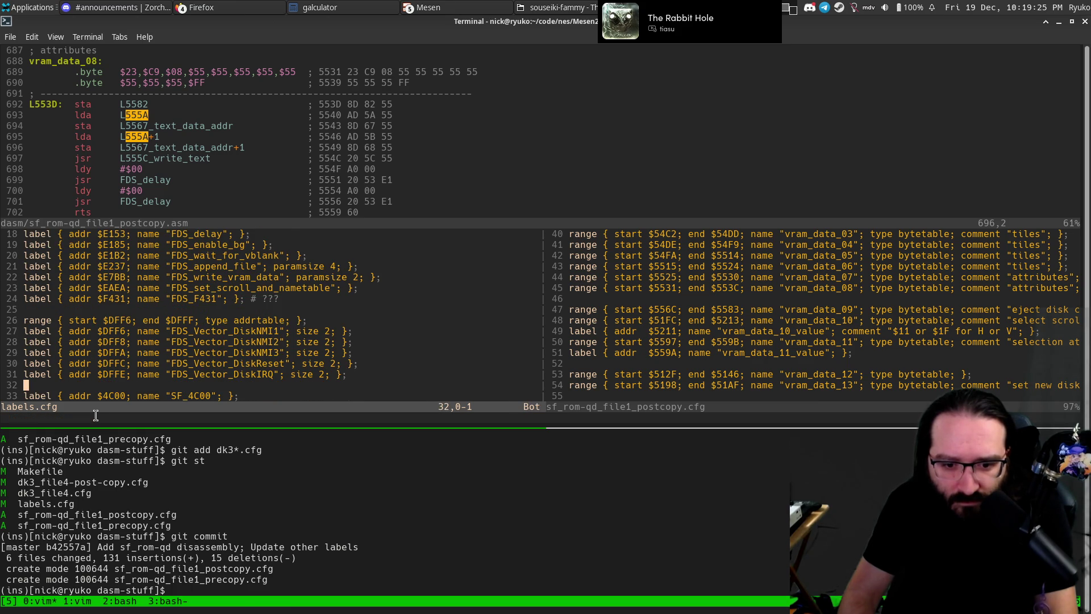
pyautogui.press('j')
pyautogui.press('V')
pyautogui.press('Escape')
pyautogui.hotkey('alt', 'Tab')
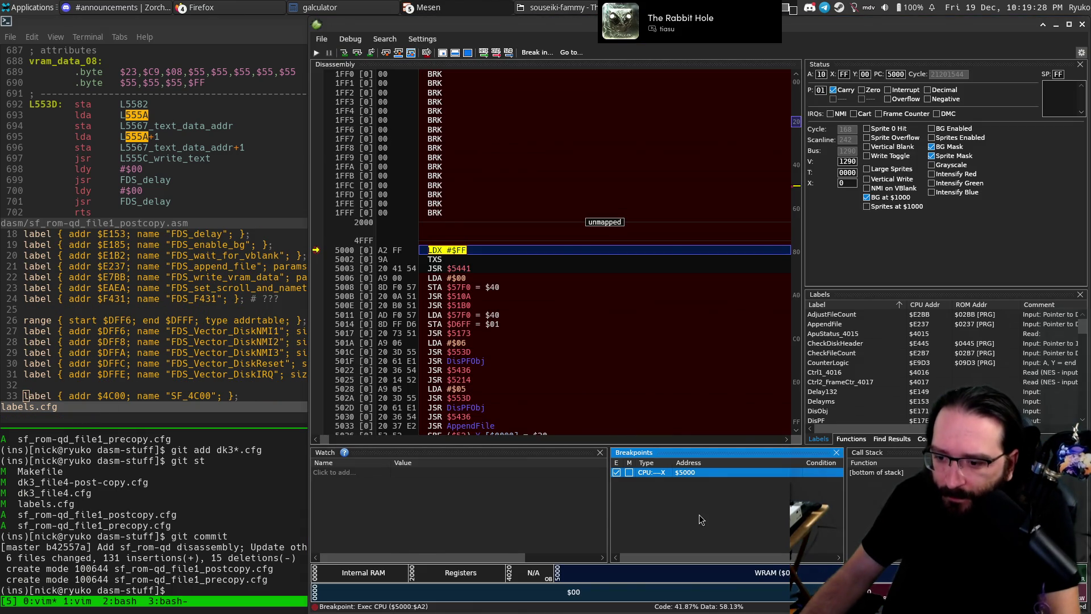
# Add a read/write breakpoint on $4C00 and resume emulation.
pyautogui.rightClick(700, 473)
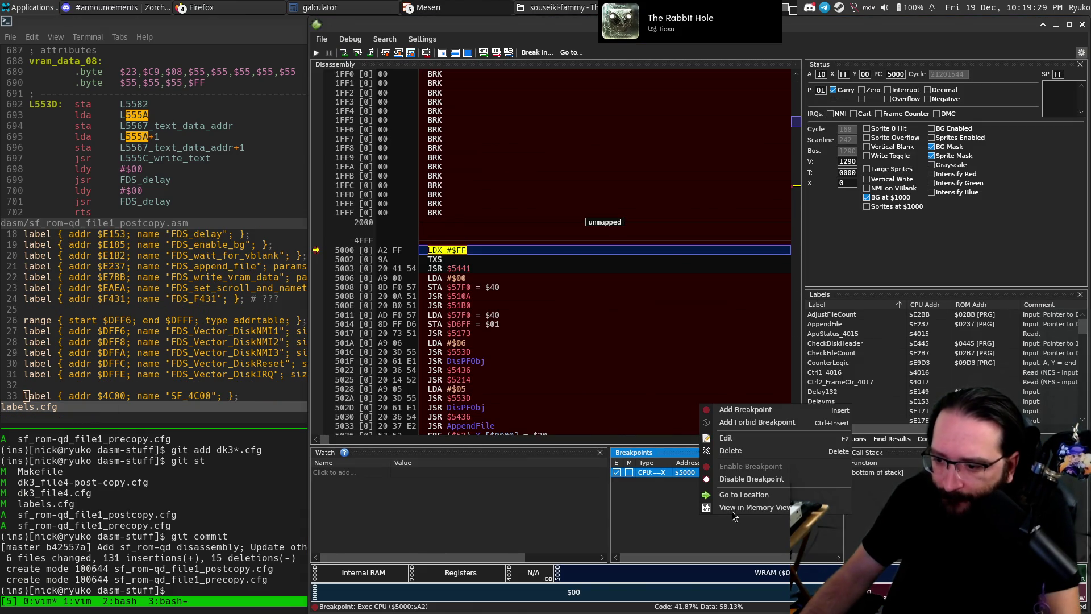
pyautogui.click(725, 411)
pyautogui.write('4C00')
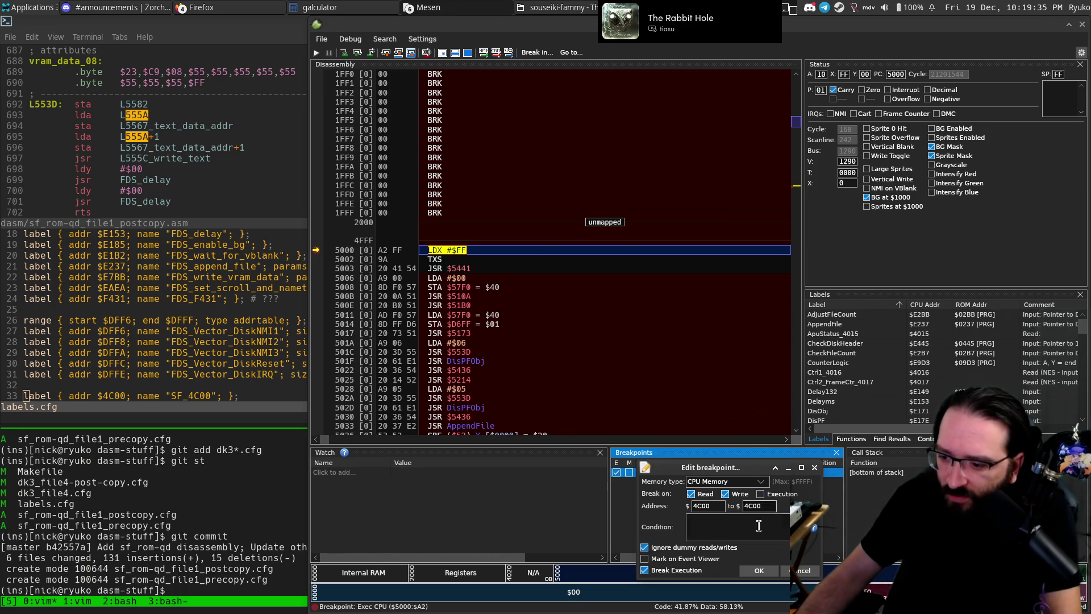
pyautogui.click(757, 572)
pyautogui.press('F5')
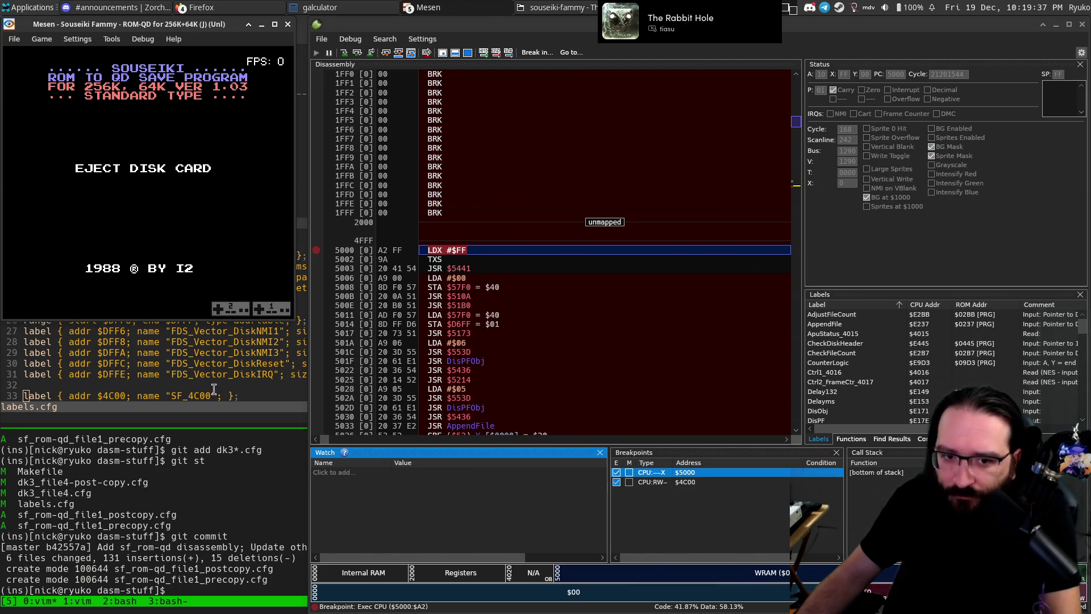
# Eject the disk, insert Disk 1 Side A, and run until the $4C00 write breaks at $5106.
pyautogui.click(42, 39)
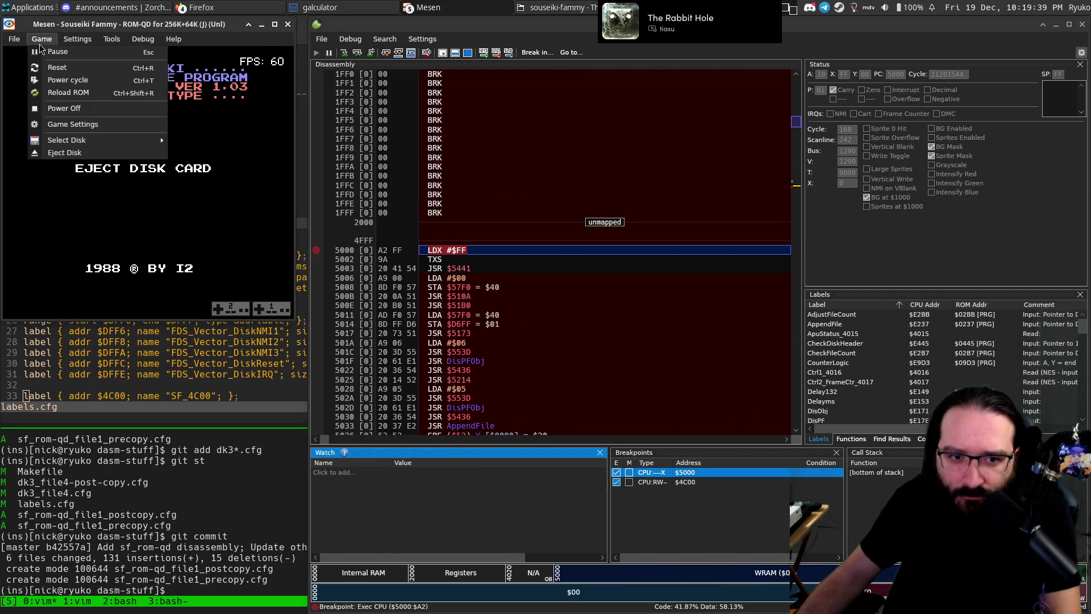
pyautogui.click(63, 153)
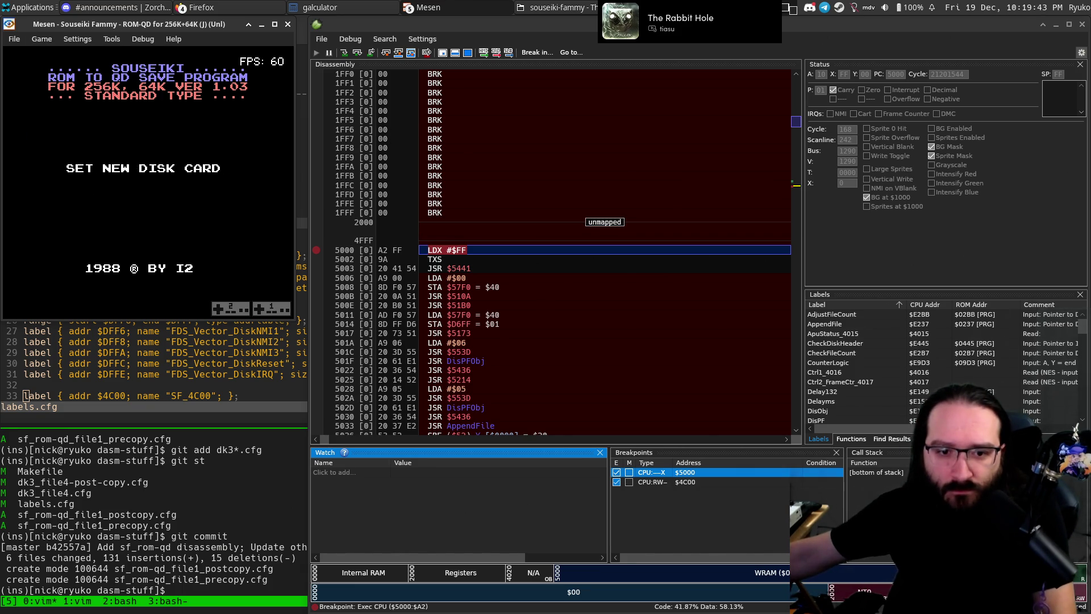
pyautogui.click(41, 39)
pyautogui.moveTo(58, 142)
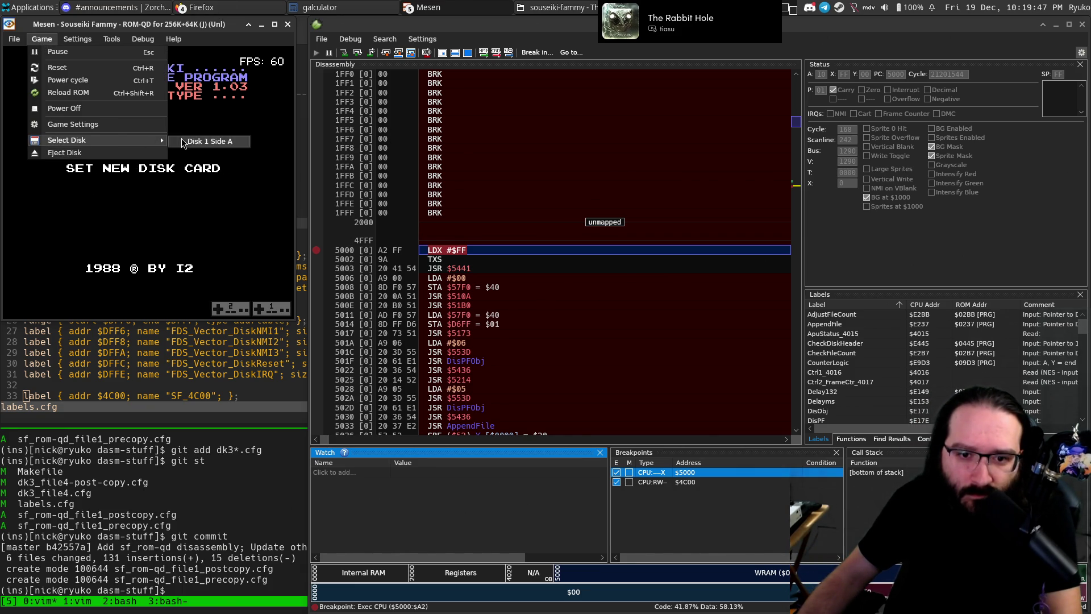
pyautogui.click(185, 142)
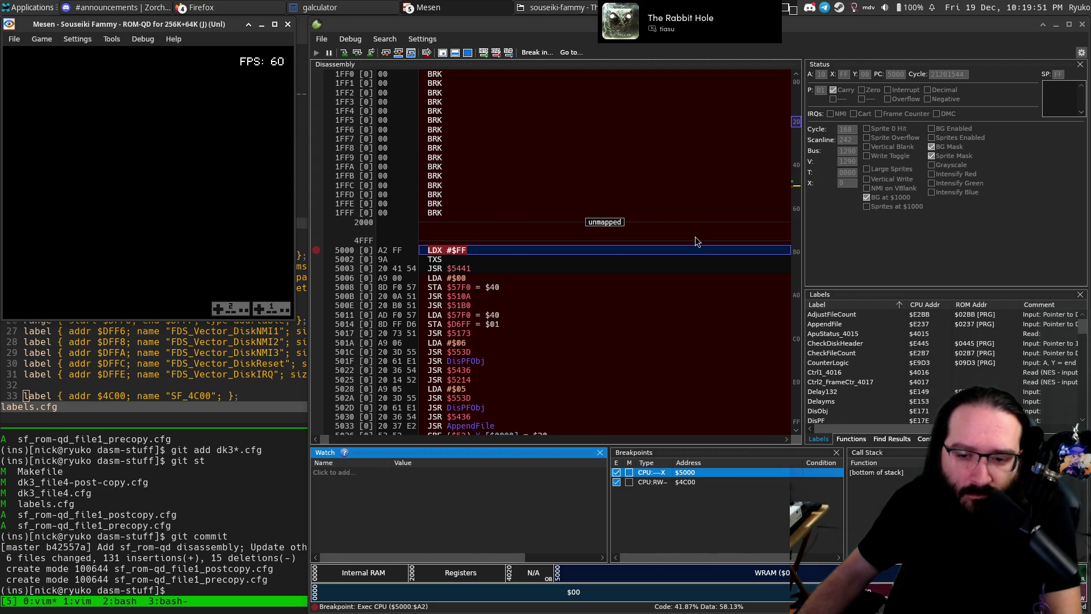
pyautogui.press('F5')
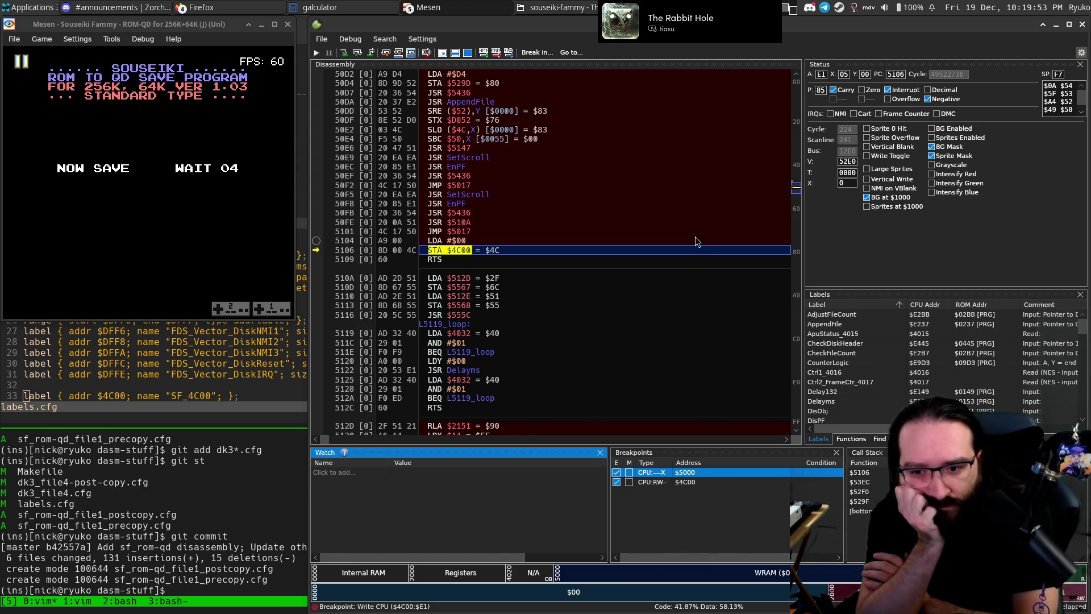
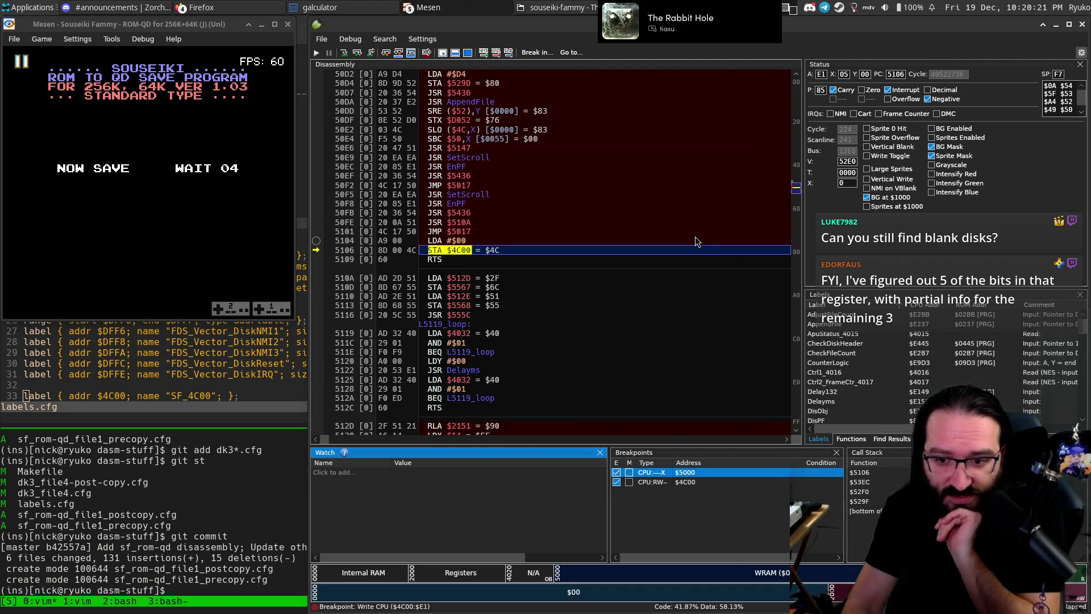
# Step Mesen past the RTS into the $541D routine, then bring the terminal forward.
pyautogui.press('F11')
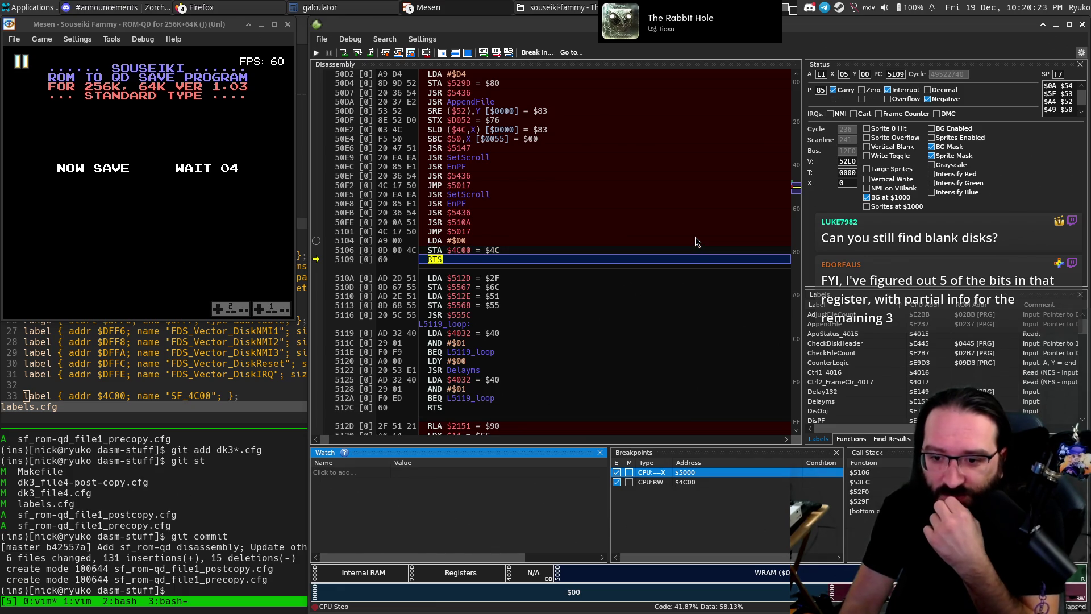
pyautogui.press('F11')
pyautogui.press('F11')
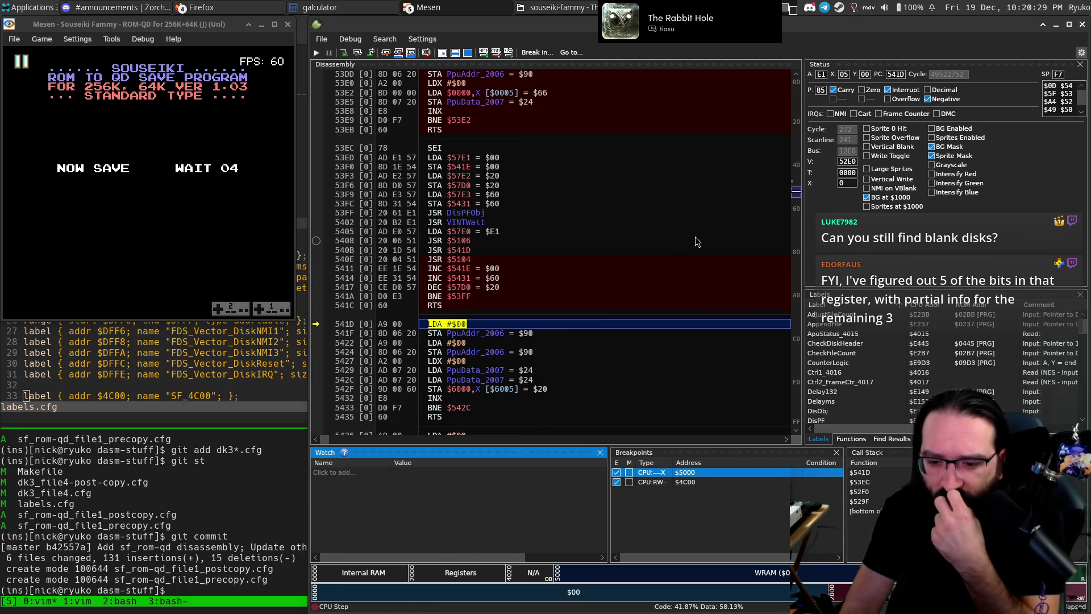
pyautogui.press('F11')
pyautogui.press('F11')
pyautogui.press('F11')
pyautogui.press('F11')
pyautogui.press('F11')
pyautogui.press('F11')
pyautogui.press('F11')
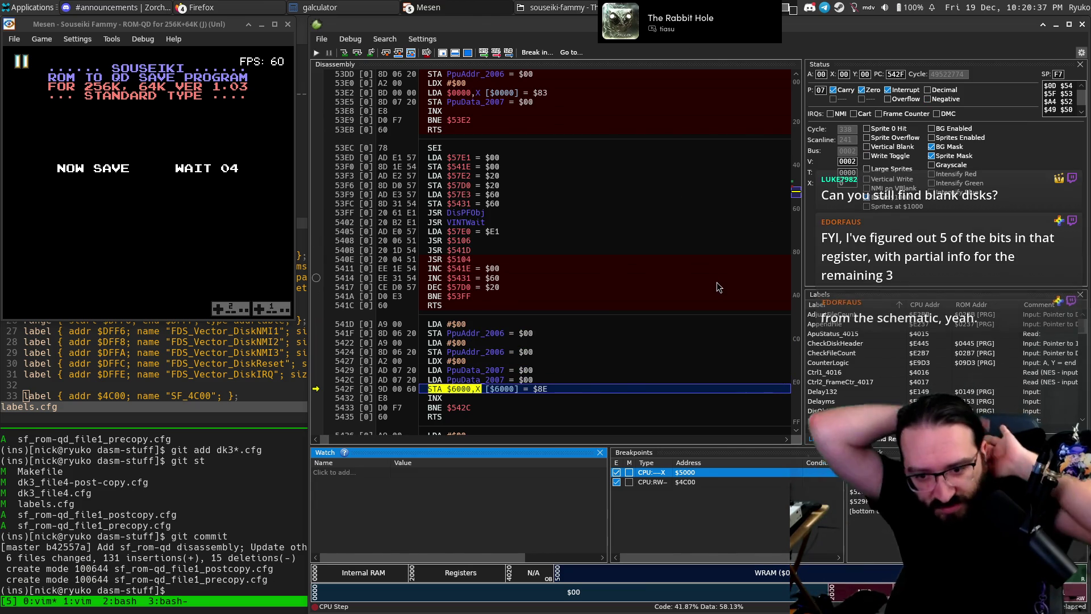
pyautogui.click(142, 390)
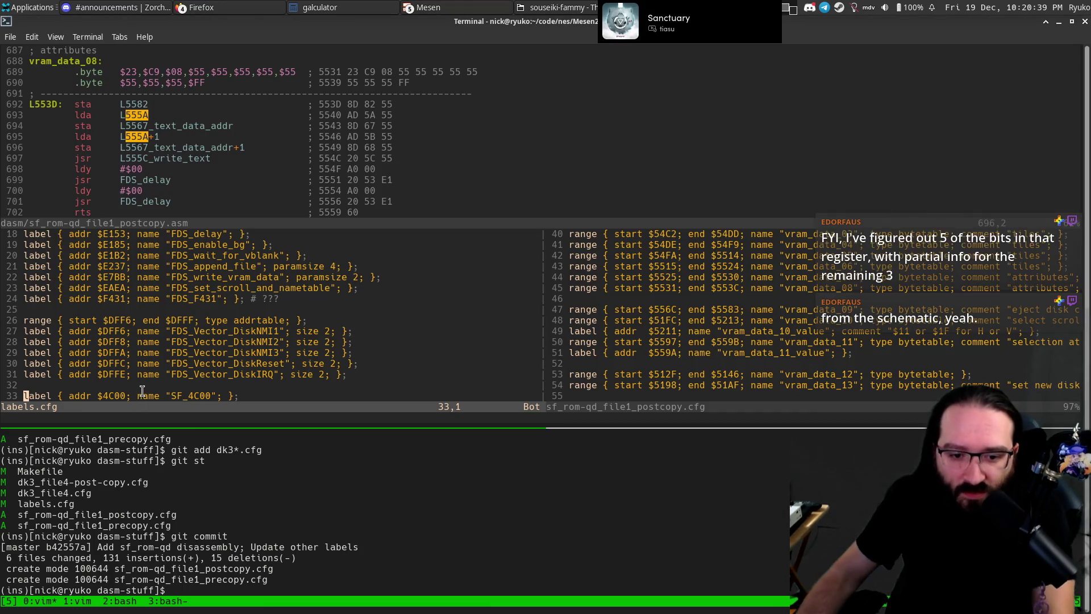
# Close the labels.cfg split with :q and move focus to the assembly listing.
pyautogui.click(142, 390)
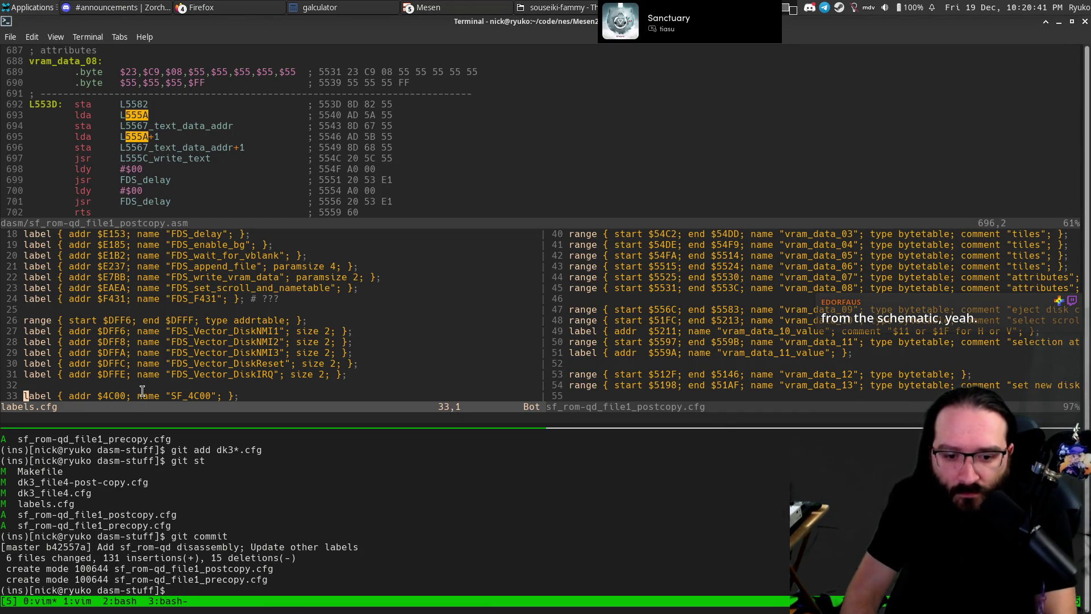
pyautogui.write(':q')
pyautogui.press('Return')
pyautogui.hotkey('ctrl', 'w')
pyautogui.press('k')
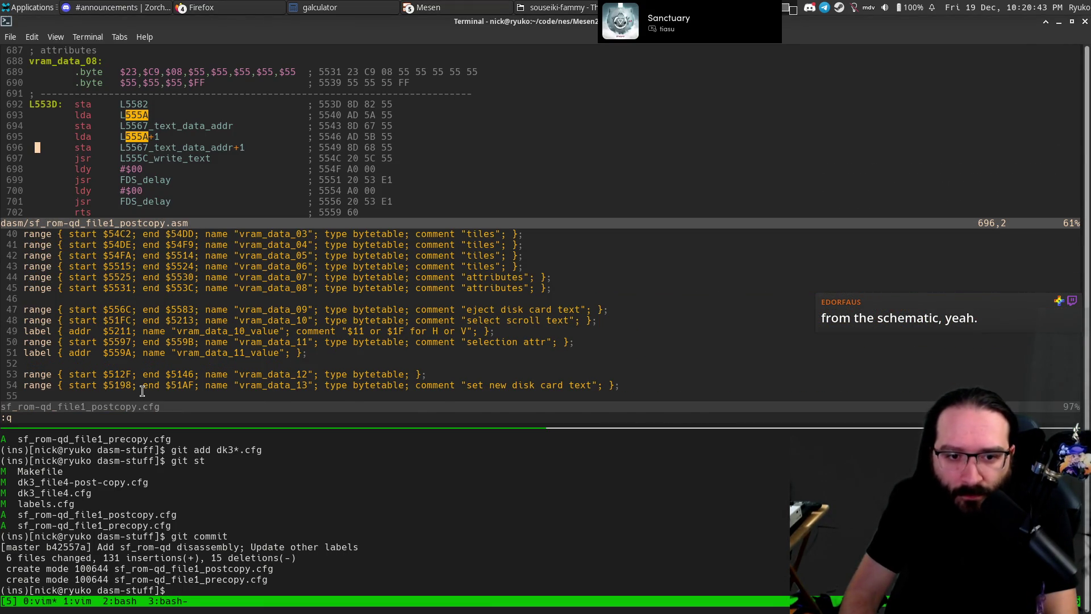
pyautogui.hotkey('ctrl', 'b')
pyautogui.press('z')
pyautogui.hotkey('ctrl', 'b')
pyautogui.press('z')
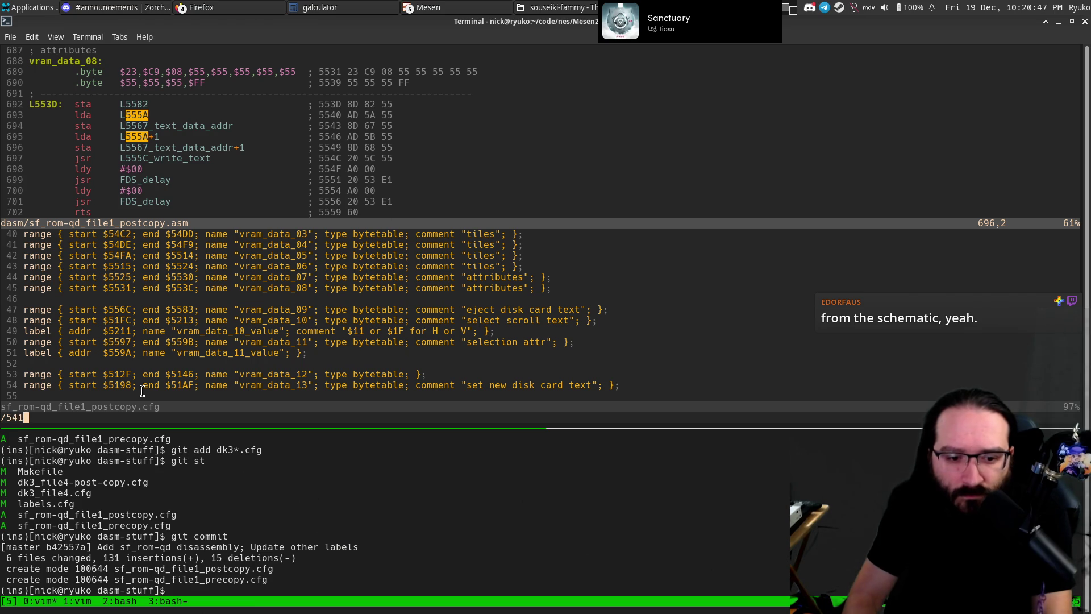
# Search the listing for L541D and compare its routine with Mesen's debugger.
pyautogui.write('D')
pyautogui.press('Return')
pyautogui.press('*')
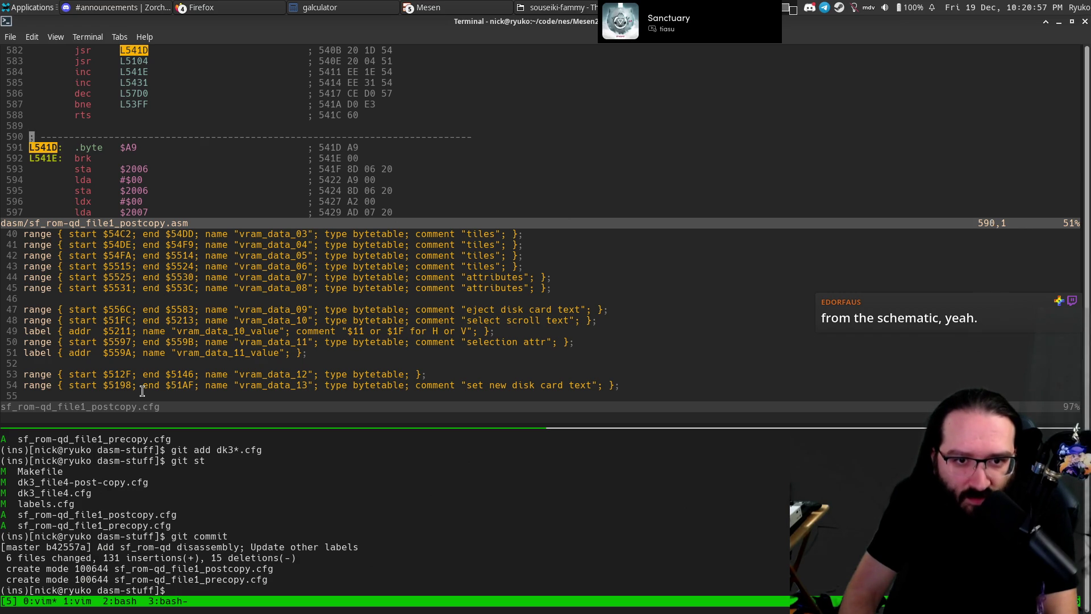
pyautogui.press('k')
pyautogui.press('k')
pyautogui.press('k')
pyautogui.hotkey('alt', 'Tab')
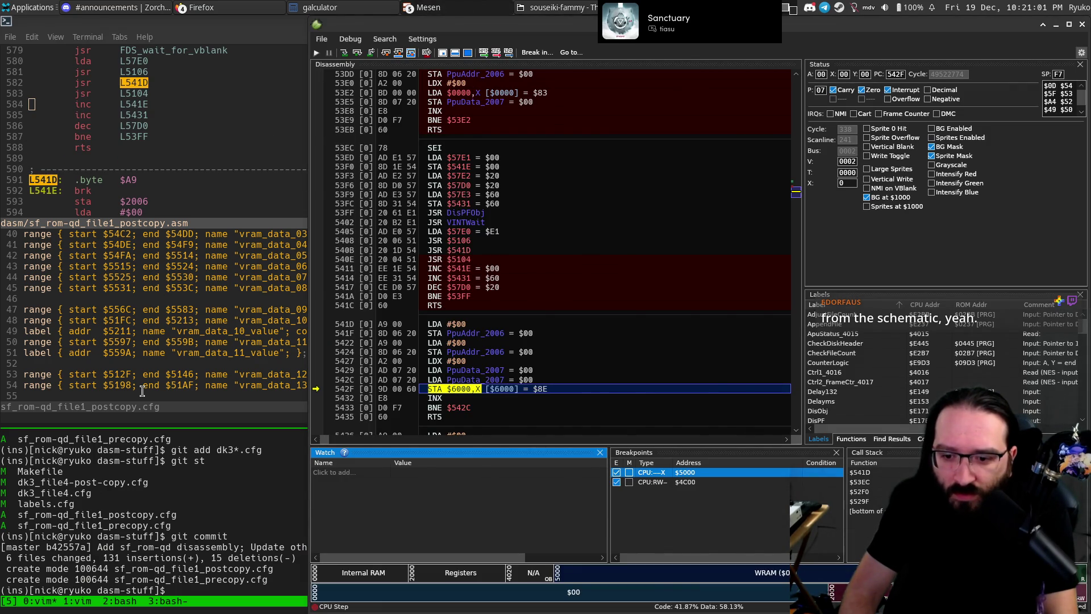
pyautogui.hotkey('alt', 'Tab')
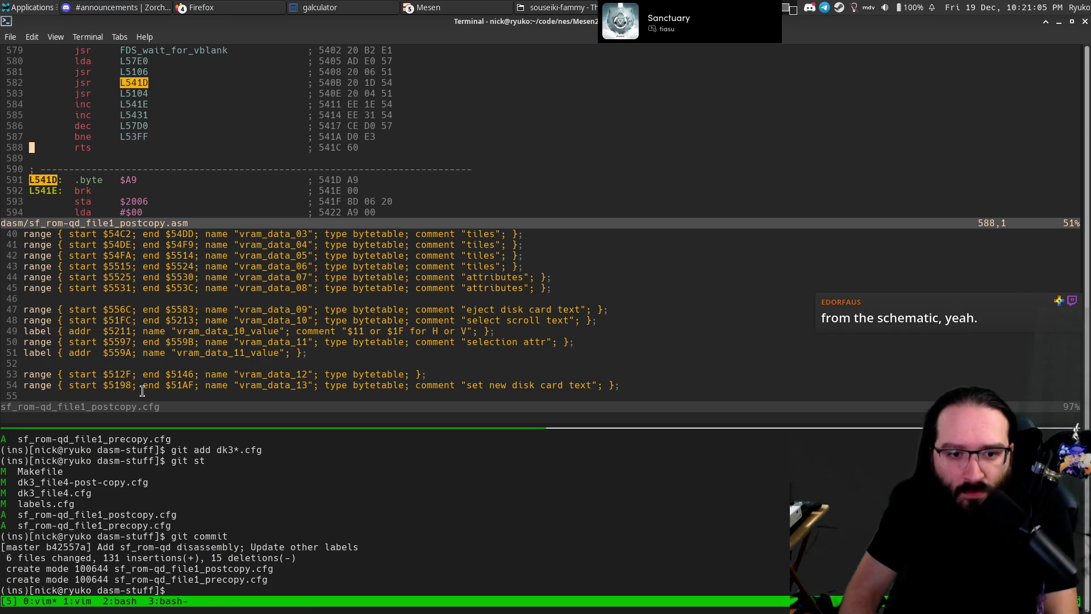
pyautogui.press('j')
pyautogui.press('j')
pyautogui.press('j')
pyautogui.hotkey('shift', 'v')
pyautogui.press('Escape')
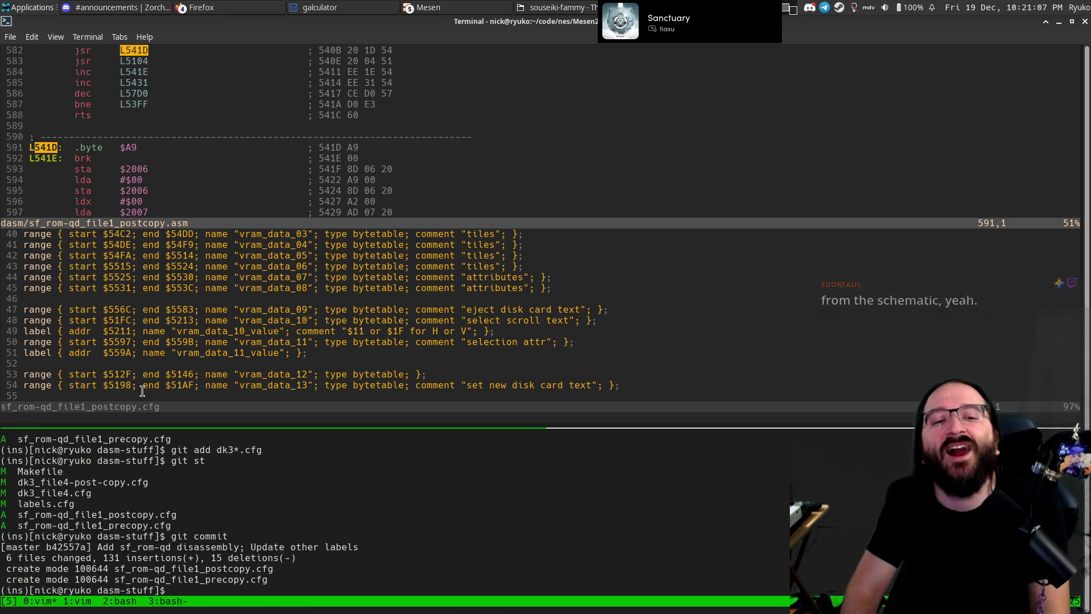
pyautogui.hotkey('alt', 'Tab')
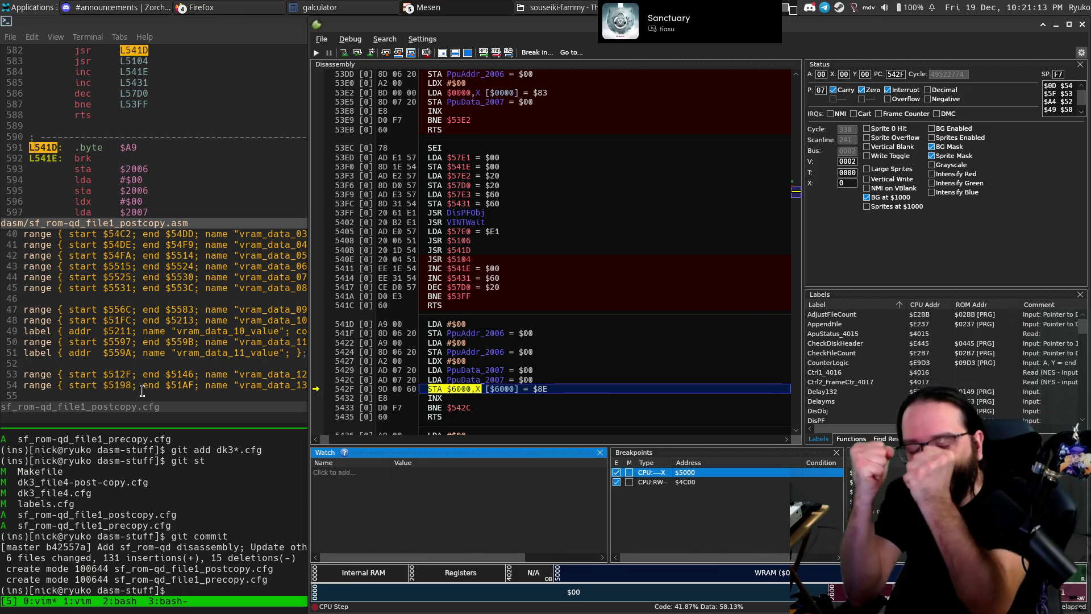
pyautogui.hotkey('alt', 'Tab')
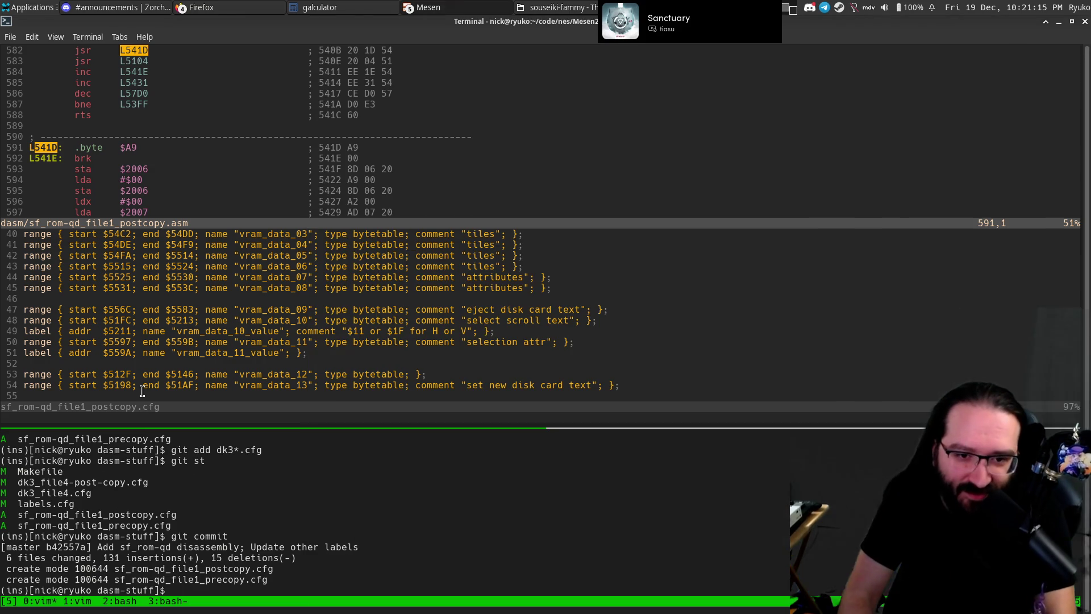
# Scroll through the L541D routine and erase stray text typed at the shell prompt.
pyautogui.press('j')
pyautogui.press('j')
pyautogui.press('j')
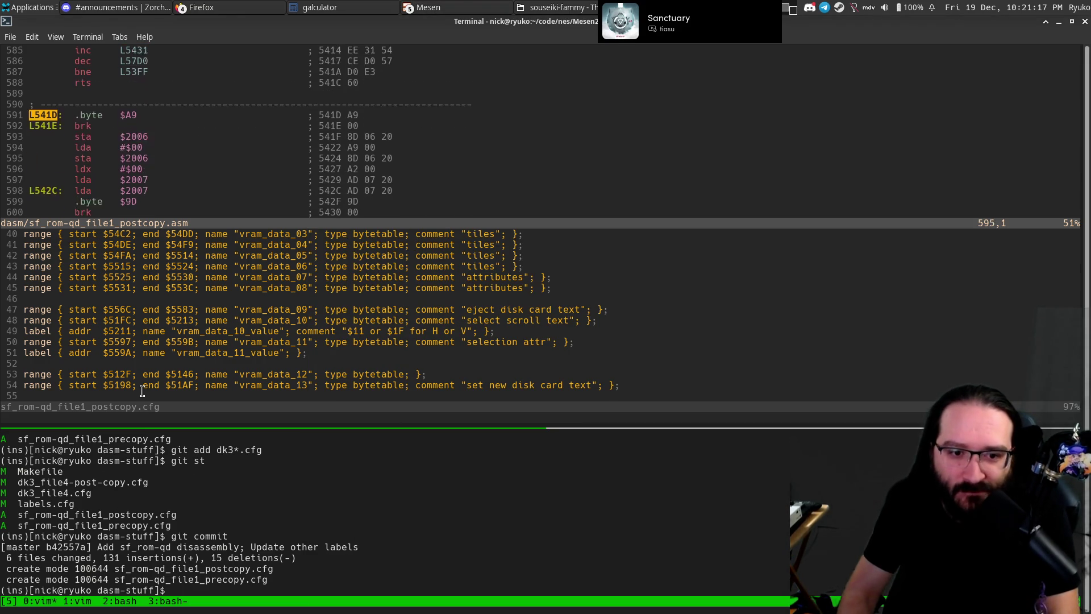
pyautogui.press('j')
pyautogui.press('j')
pyautogui.press('j')
pyautogui.press('j')
pyautogui.press('j')
pyautogui.press('j')
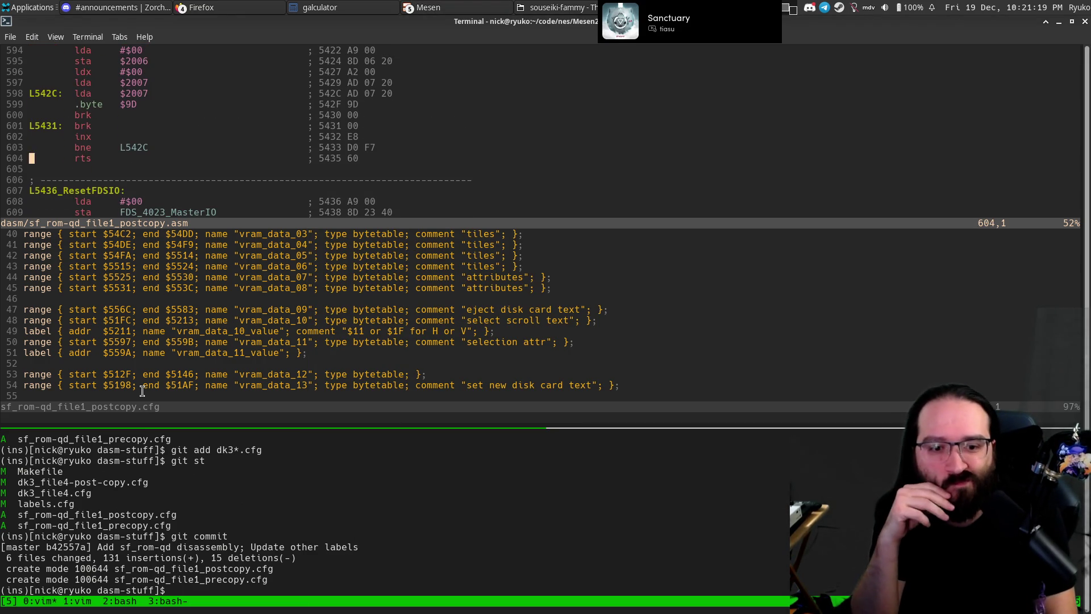
pyautogui.press('k')
pyautogui.press('k')
pyautogui.press('k')
pyautogui.press('k')
pyautogui.press('k')
pyautogui.press('k')
pyautogui.press('k')
pyautogui.press('k')
pyautogui.press('k')
pyautogui.press('k')
pyautogui.press('k')
pyautogui.press('k')
pyautogui.press('k')
pyautogui.press('k')
pyautogui.press('k')
pyautogui.press('j')
pyautogui.press('j')
pyautogui.press('j')
pyautogui.press('j')
pyautogui.press('j')
pyautogui.press('j')
pyautogui.press('j')
pyautogui.press('j')
pyautogui.press('j')
pyautogui.press('j')
pyautogui.press('j')
pyautogui.press('j')
pyautogui.press('j')
pyautogui.press('j')
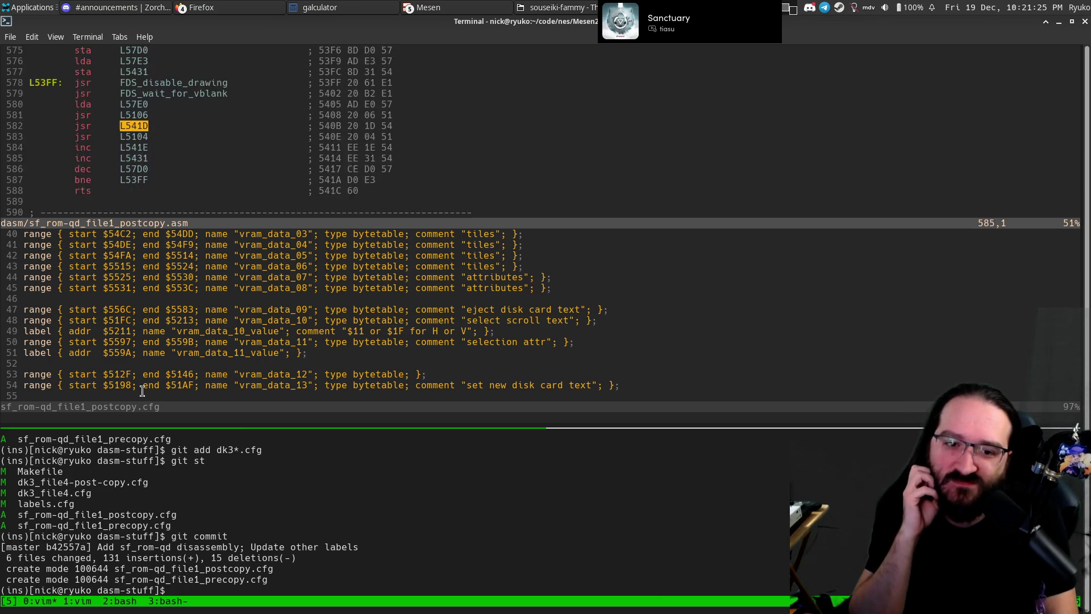
pyautogui.press('j')
pyautogui.press('j')
pyautogui.press('j')
pyautogui.press('j')
pyautogui.press('j')
pyautogui.press('j')
pyautogui.hotkey('ctrl', 'j')
pyautogui.write('jjk')
pyautogui.press('BackSpace')
pyautogui.press('BackSpace')
pyautogui.press('BackSpace')
# Return to the postcopy config and move to the blank line after the address table ranges.
pyautogui.hotkey('ctrl', 'k')
pyautogui.hotkey('ctrl', 'j')
pyautogui.press('{')
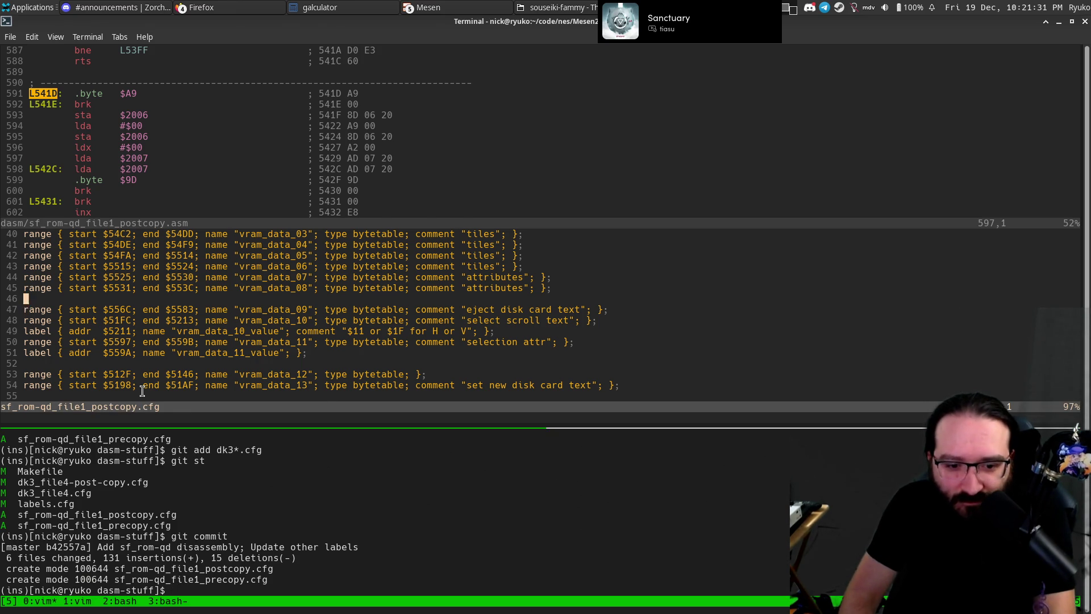
pyautogui.press('{')
pyautogui.press('{')
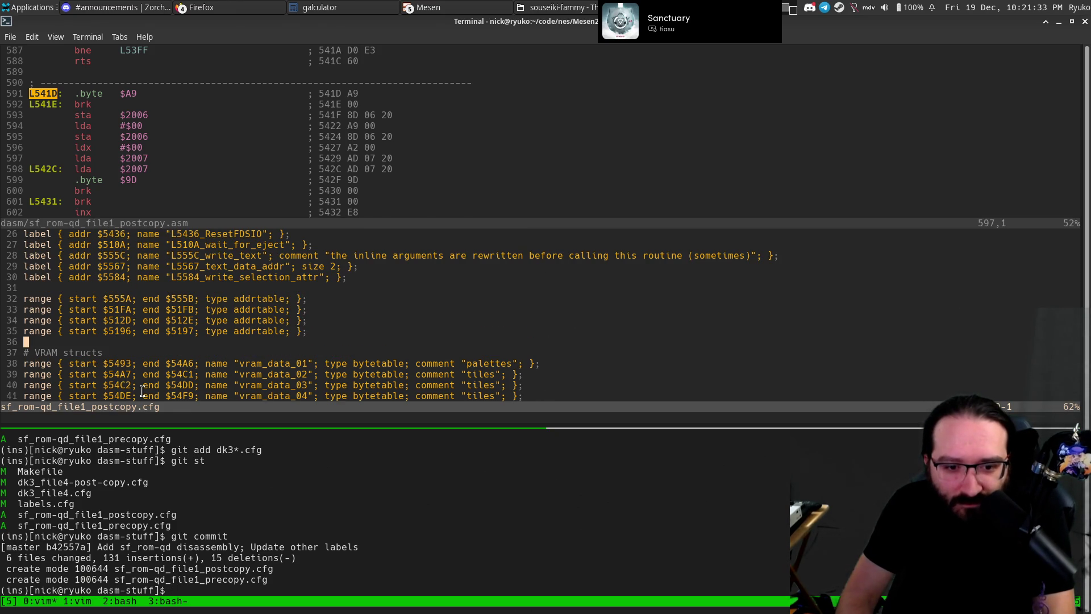
pyautogui.press('}')
pyautogui.press('}')
pyautogui.press('}')
pyautogui.press('}')
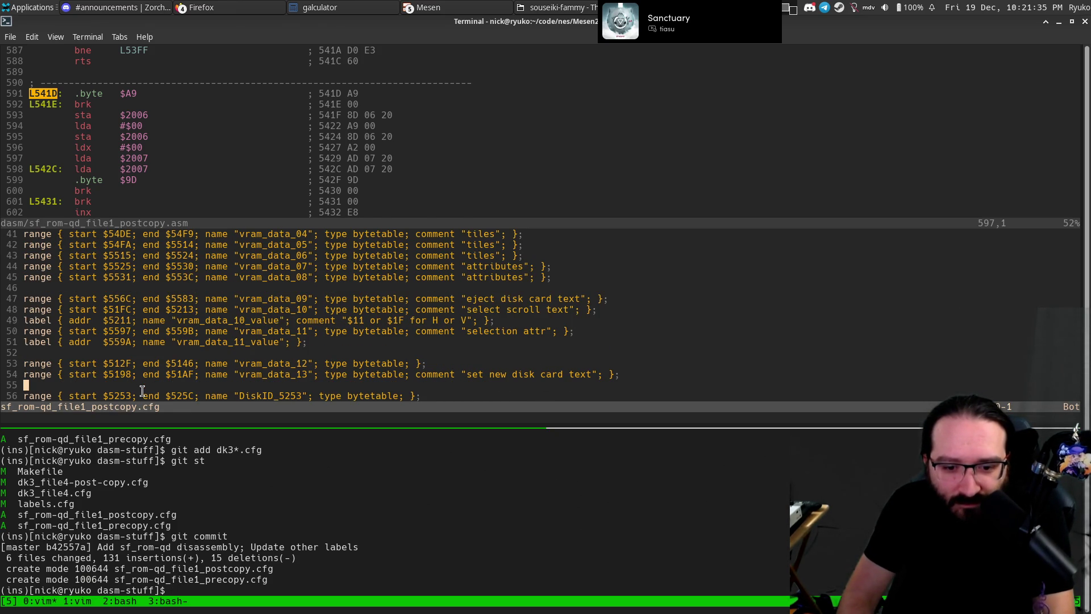
pyautogui.press('{')
pyautogui.press('{')
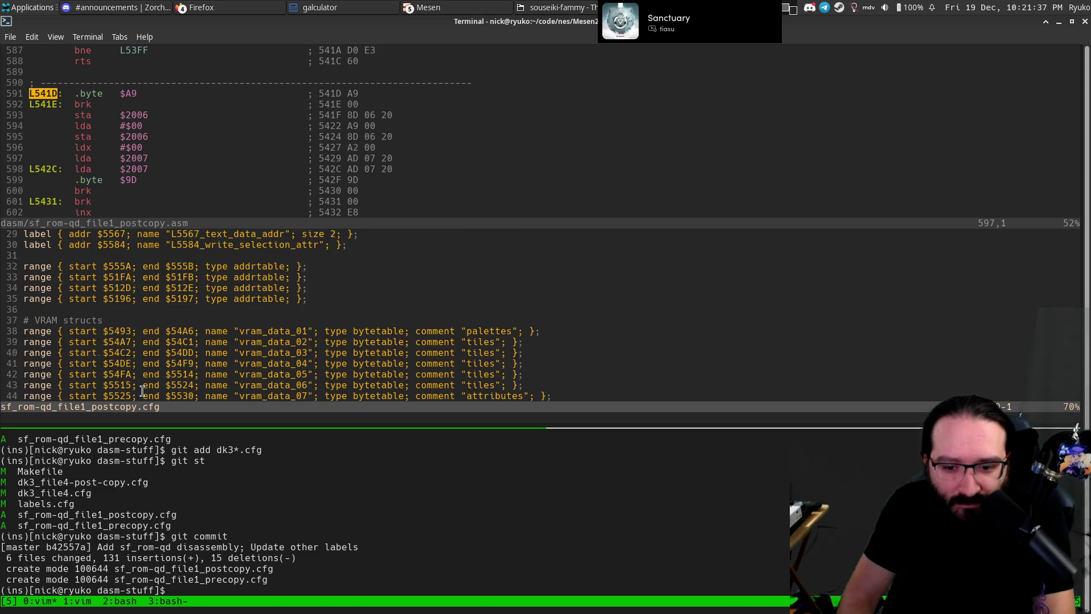
pyautogui.press('{')
# Add range { start $541D; end $5435; type code } to the config and save it.
pyautogui.write('ora')
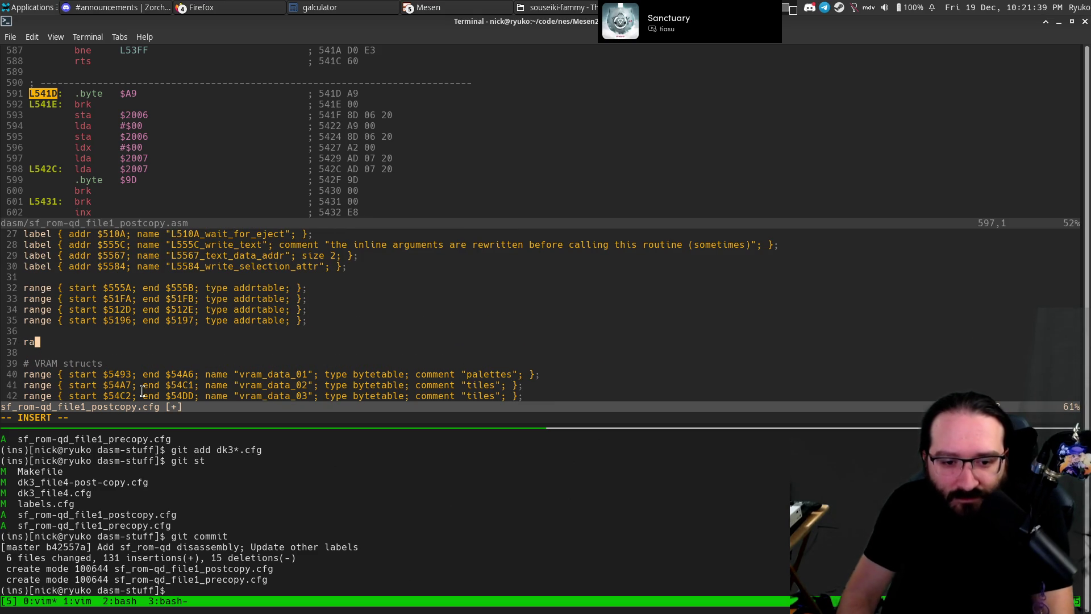
pyautogui.write('e { start $54')
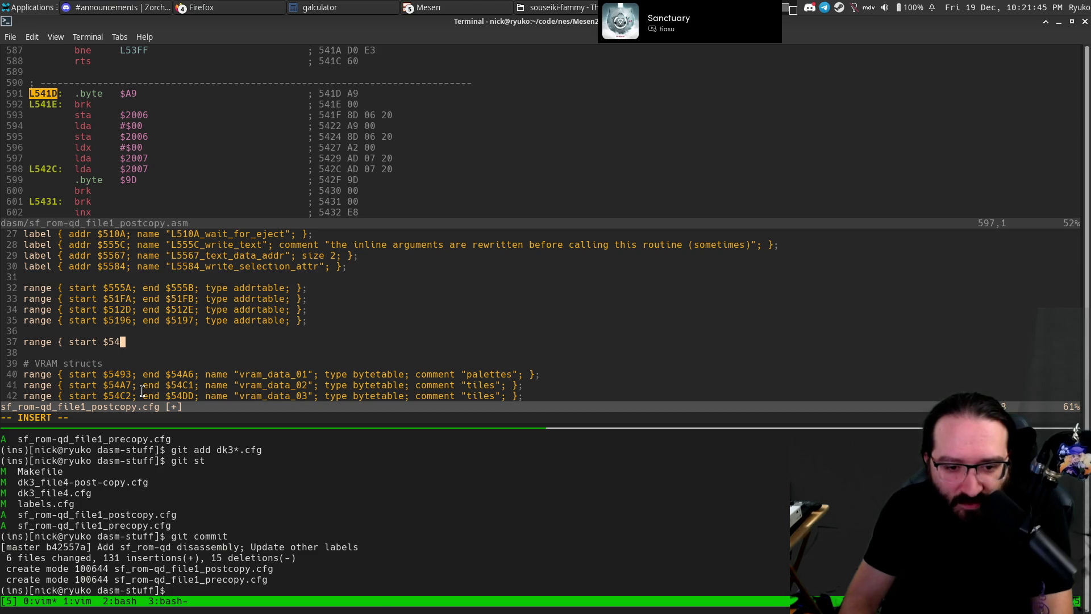
pyautogui.write('1D')
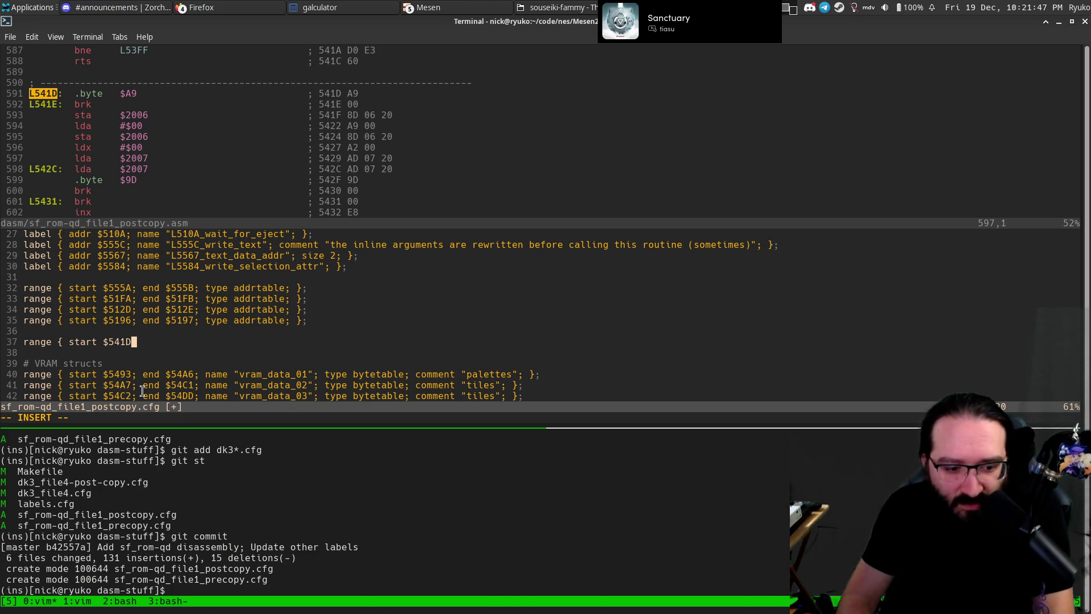
pyautogui.write('; end')
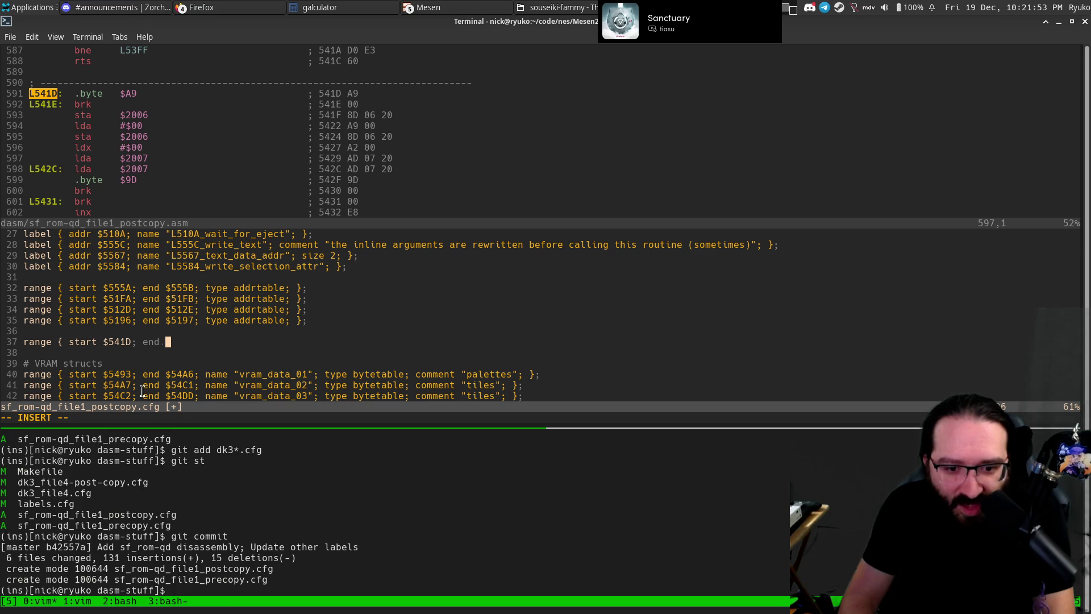
pyautogui.hotkey('ctrl', 'w')
pyautogui.press('k')
pyautogui.press('j')
pyautogui.press('j')
pyautogui.press('j')
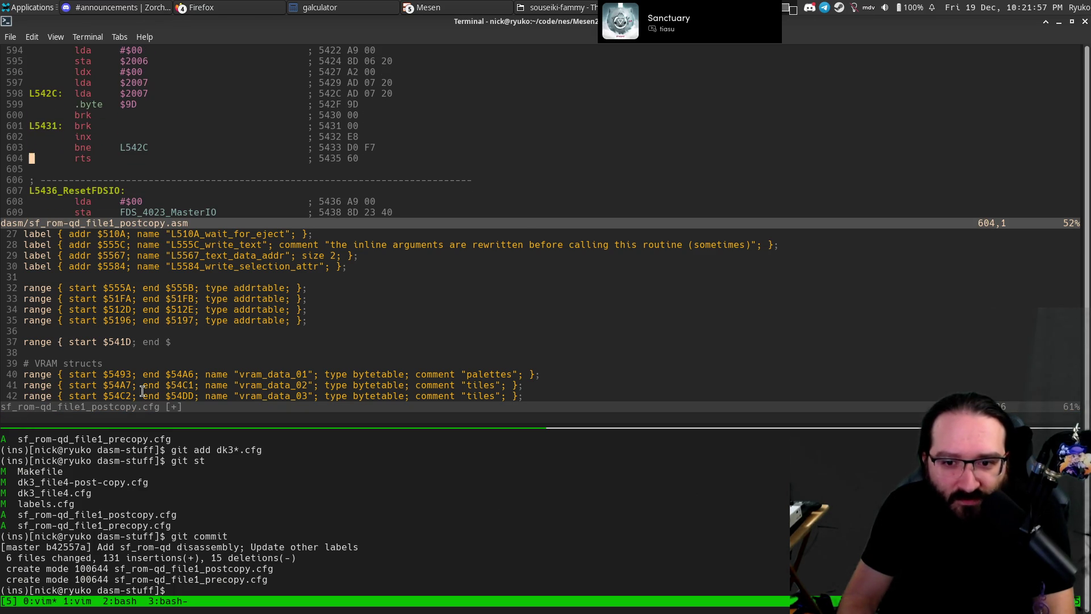
pyautogui.hotkey('ctrl', 'w')
pyautogui.press('j')
pyautogui.write('5435; type code;')
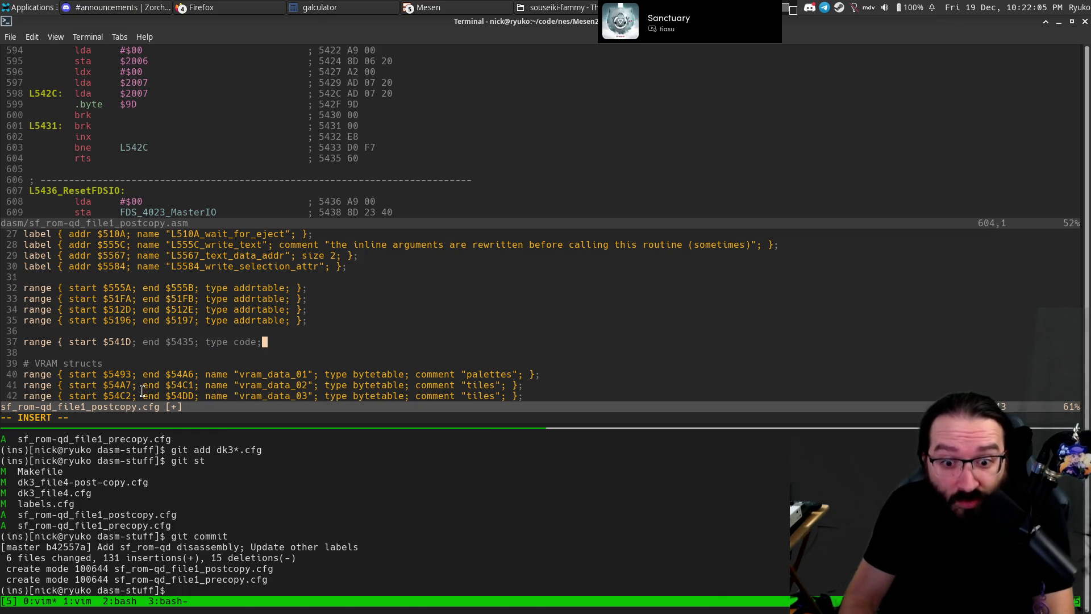
pyautogui.write('}')
pyautogui.write('w')
pyautogui.press('Return')
pyautogui.hotkey('ctrl', 'b')
pyautogui.press('Down')
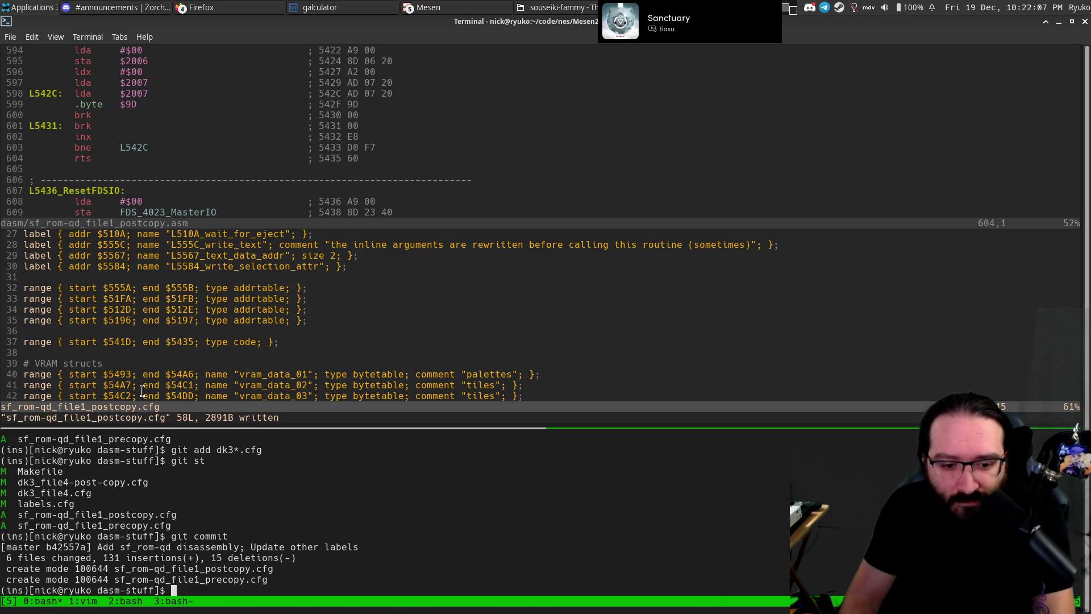
# Commit the label changes, rebuild with make, and reload the regenerated assembly listing.
pyautogui.press('Escape')
pyautogui.press('k')
pyautogui.press('Return')
pyautogui.write('e')
pyautogui.press('Return')
pyautogui.hotkey('ctrl', 'b')
pyautogui.press('Up')
pyautogui.hotkey('ctrl', 'w')
pyautogui.press('k')
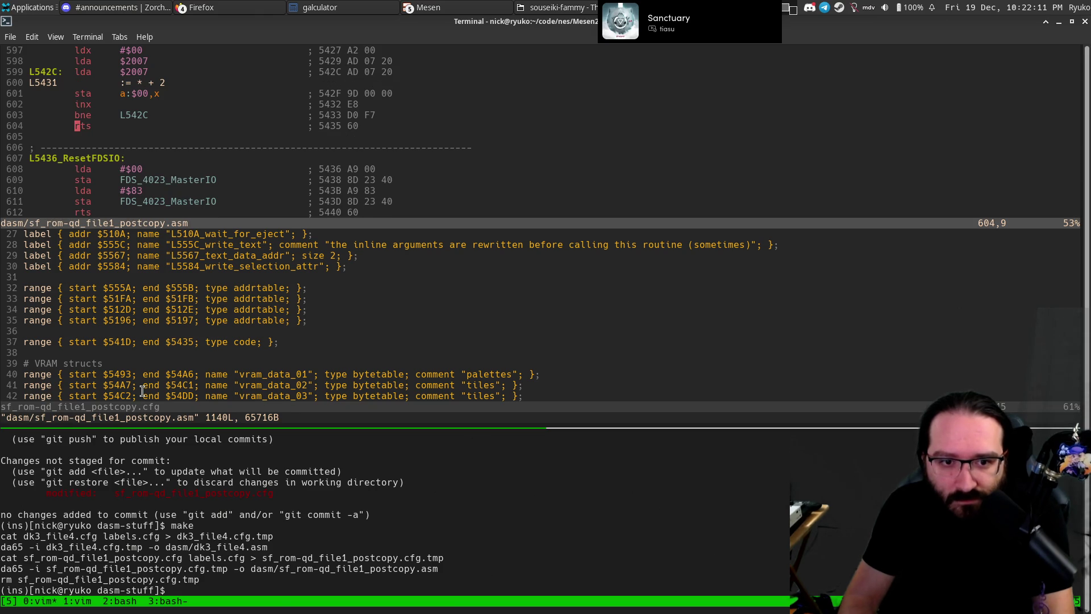
# Jump to the L541D routine and select lines of its body around line 593.
pyautogui.hotkey('ctrl', 'o')
pyautogui.hotkey('ctrl', 'o')
pyautogui.hotkey('ctrl', 'o')
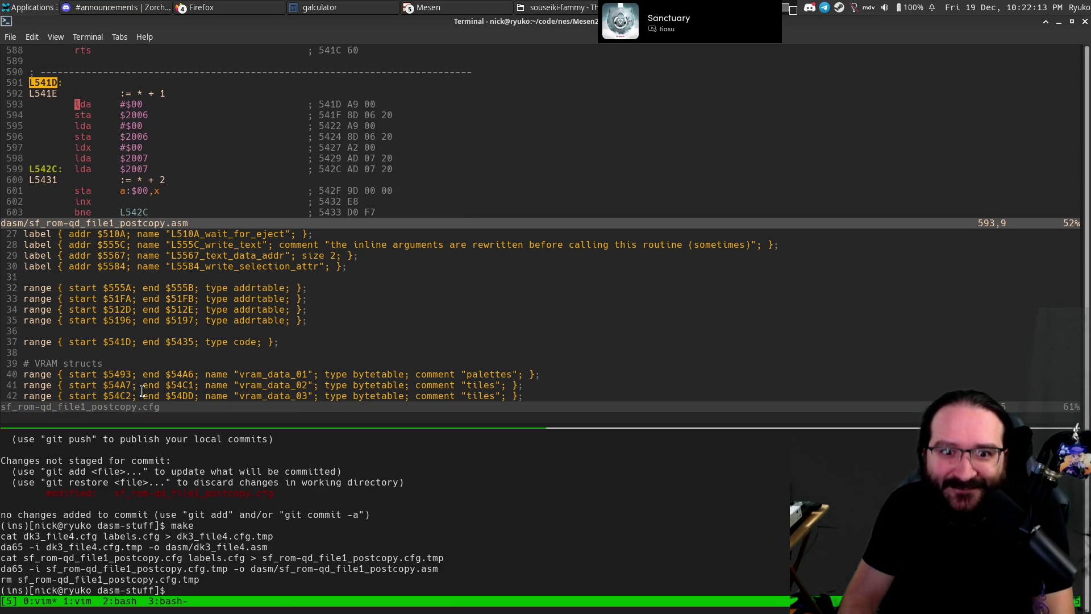
pyautogui.hotkey('shift', 'v')
pyautogui.press('j')
pyautogui.press('j')
pyautogui.press('j')
pyautogui.press('j')
pyautogui.press('j')
pyautogui.press('j')
pyautogui.press('Escape')
pyautogui.press('k')
pyautogui.press('k')
pyautogui.press('k')
pyautogui.press('k')
pyautogui.press('k')
pyautogui.press('k')
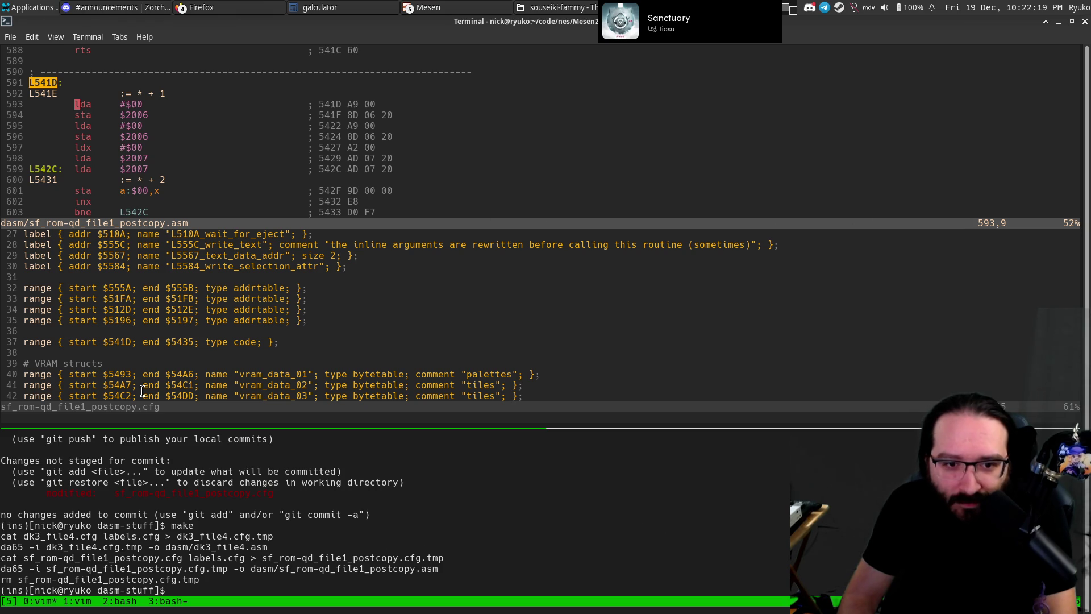
pyautogui.hotkey('shift', 'v')
pyautogui.press('y')
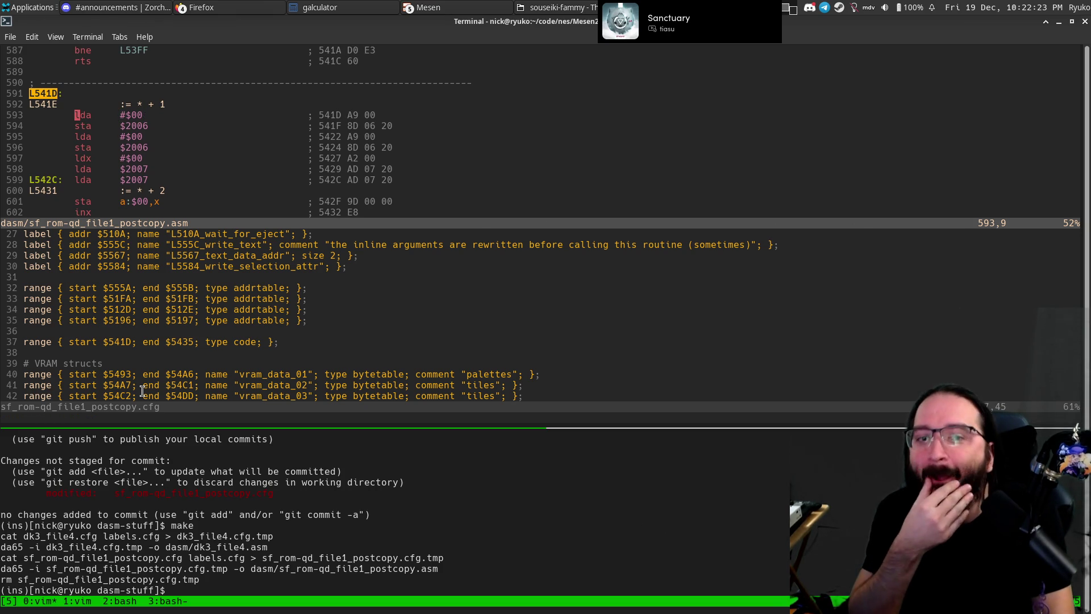
# Browse down the newly decoded routine to the store loop, then return to L541E.
pyautogui.press('j')
pyautogui.hotkey('ctrl', 'e')
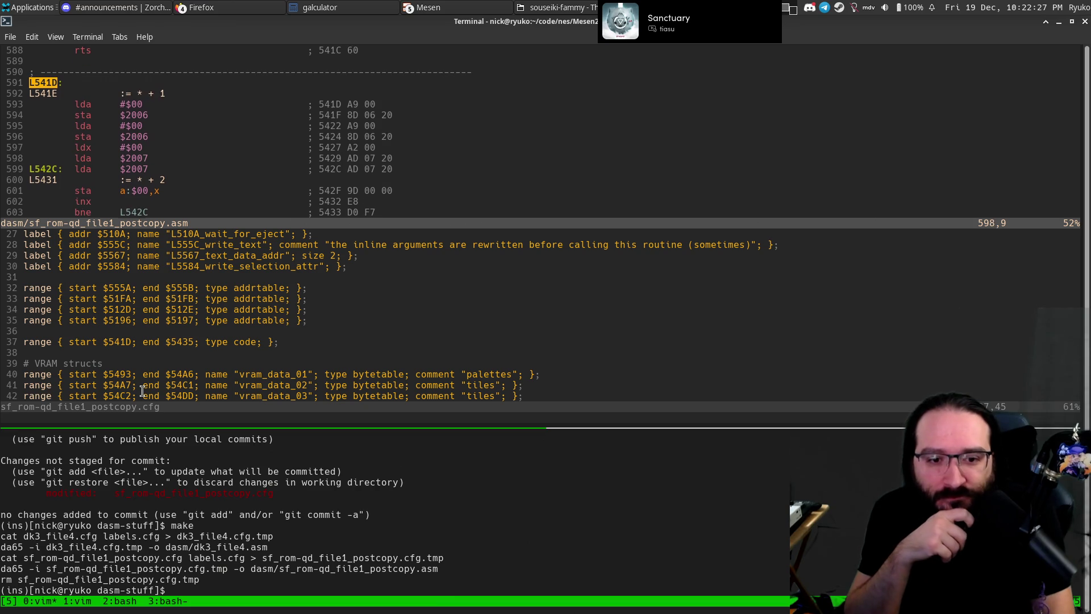
pyautogui.hotkey('ctrl', 'e')
pyautogui.press('j')
pyautogui.hotkey('ctrl', 'y')
pyautogui.hotkey('ctrl', 'y')
pyautogui.hotkey('ctrl', 'y')
pyautogui.press('j')
pyautogui.press('j')
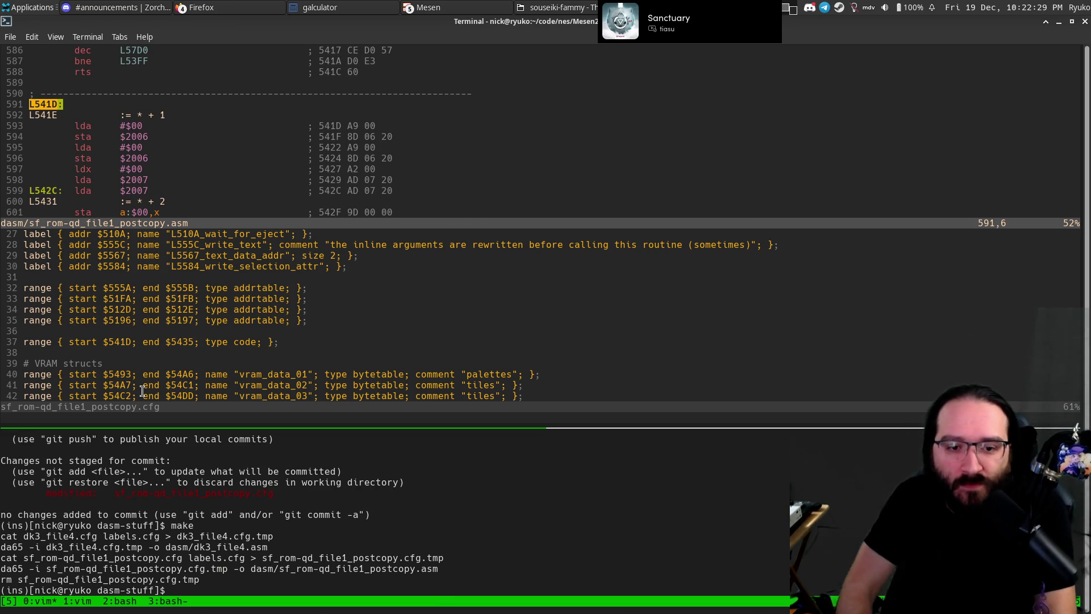
pyautogui.hotkey('ctrl', 'e')
pyautogui.press('j')
pyautogui.press('j')
pyautogui.press('j')
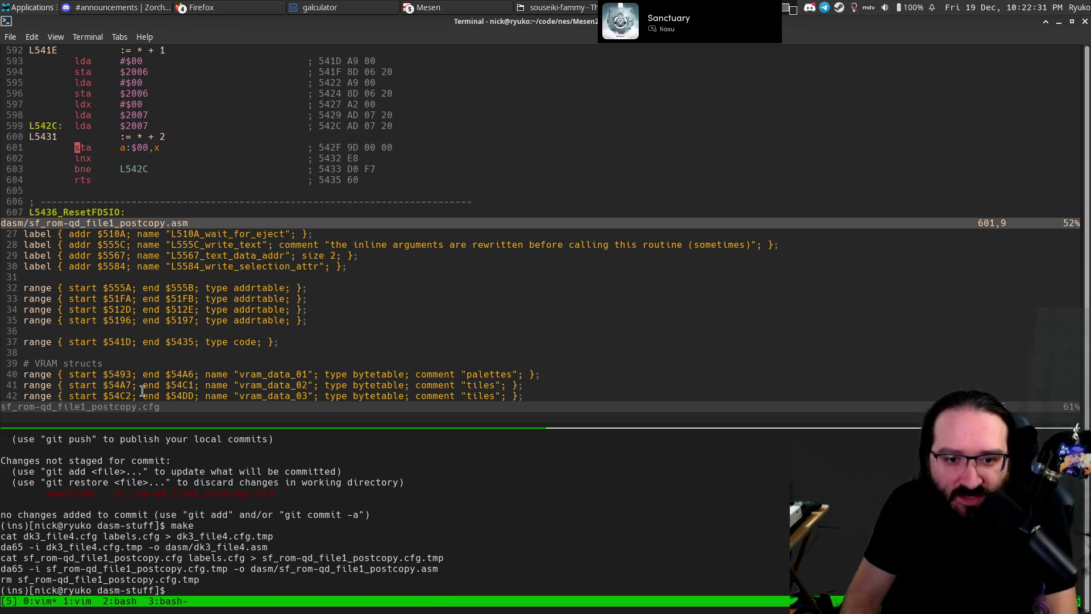
pyautogui.press('N')
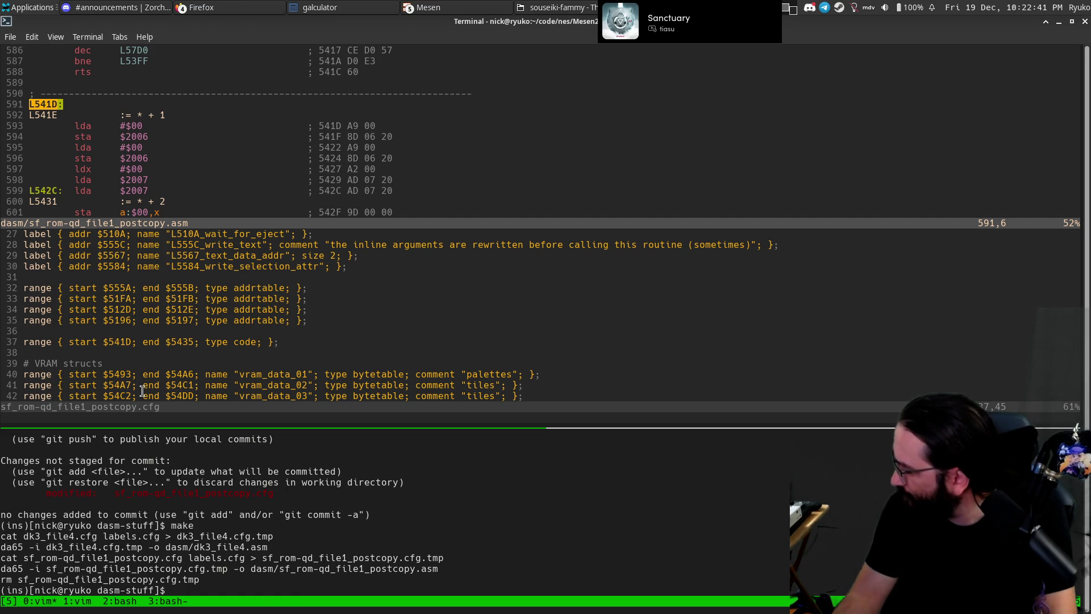
pyautogui.press('j')
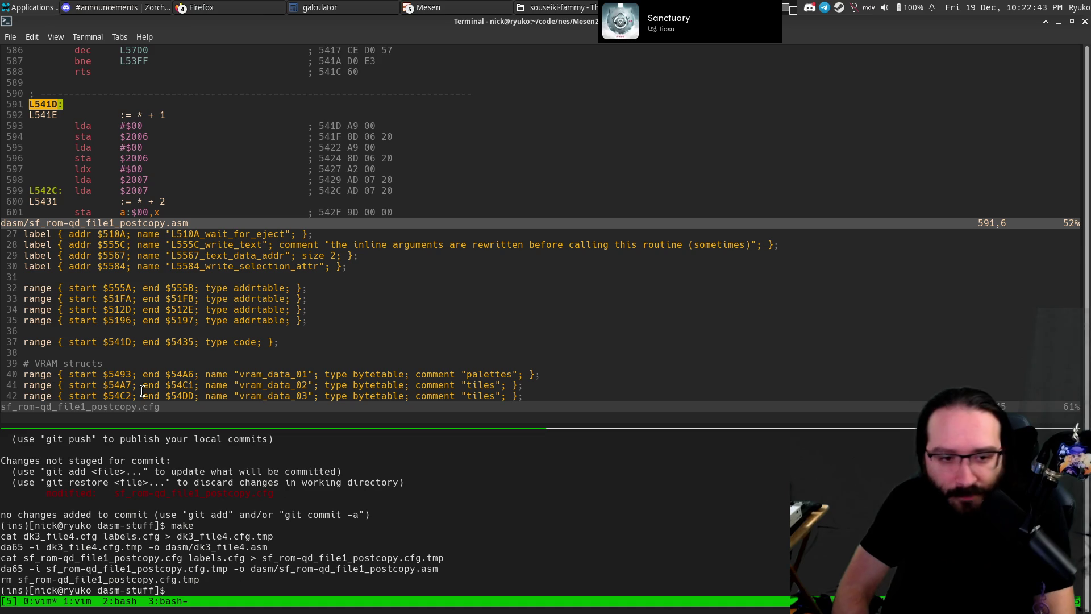
# Glance at the shell pane, then move down to the L5431 line of the listing.
pyautogui.hotkey('ctrl', 'b')
pyautogui.press('Down')
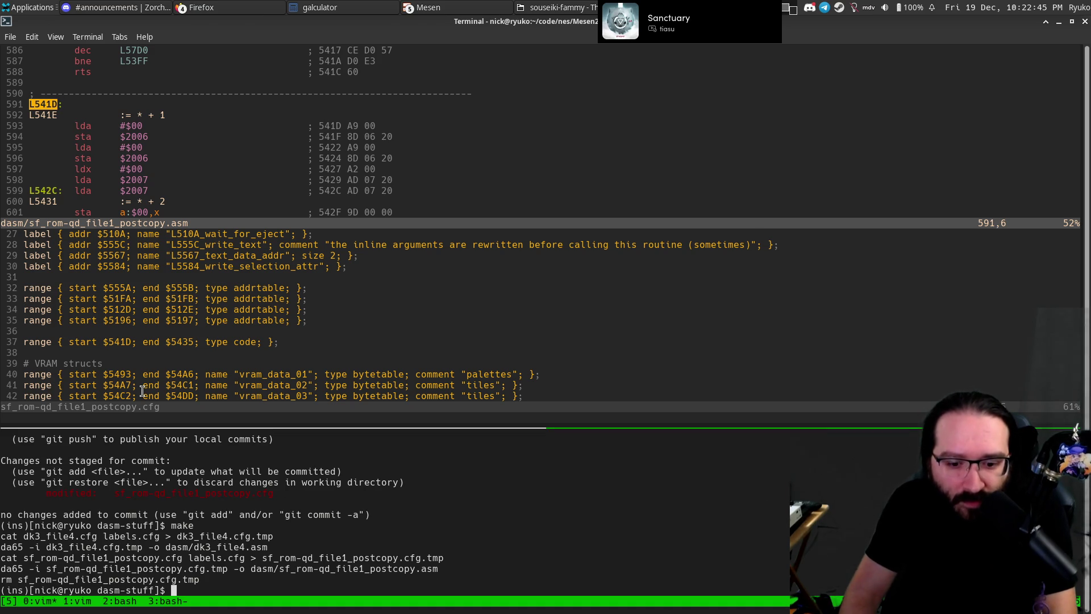
pyautogui.hotkey('ctrl', 'b')
pyautogui.press('Up')
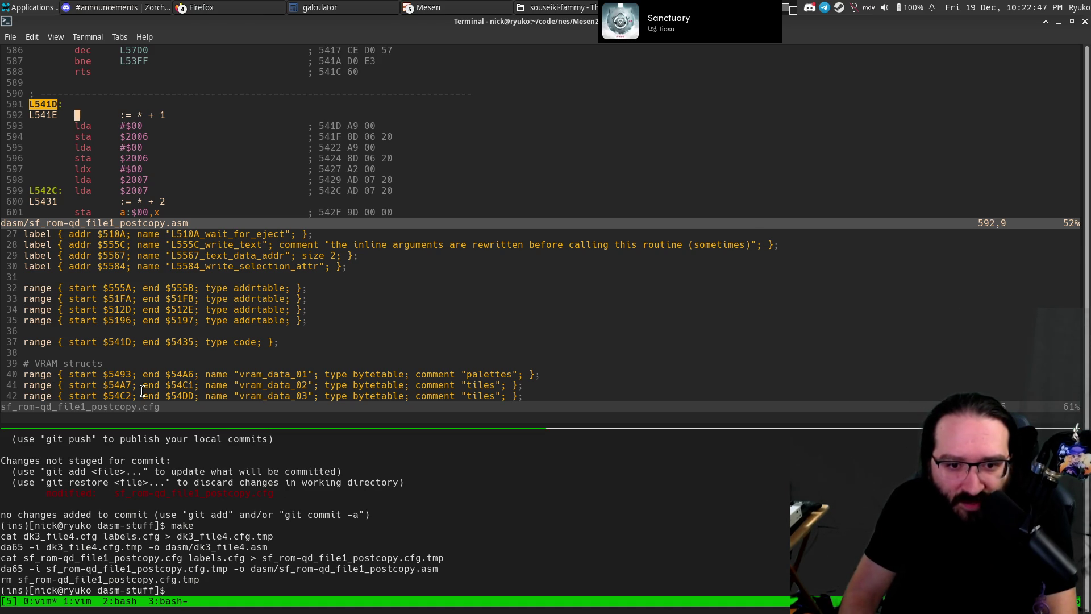
pyautogui.press('j')
pyautogui.press('j')
pyautogui.press('j')
pyautogui.press('j')
pyautogui.press('j')
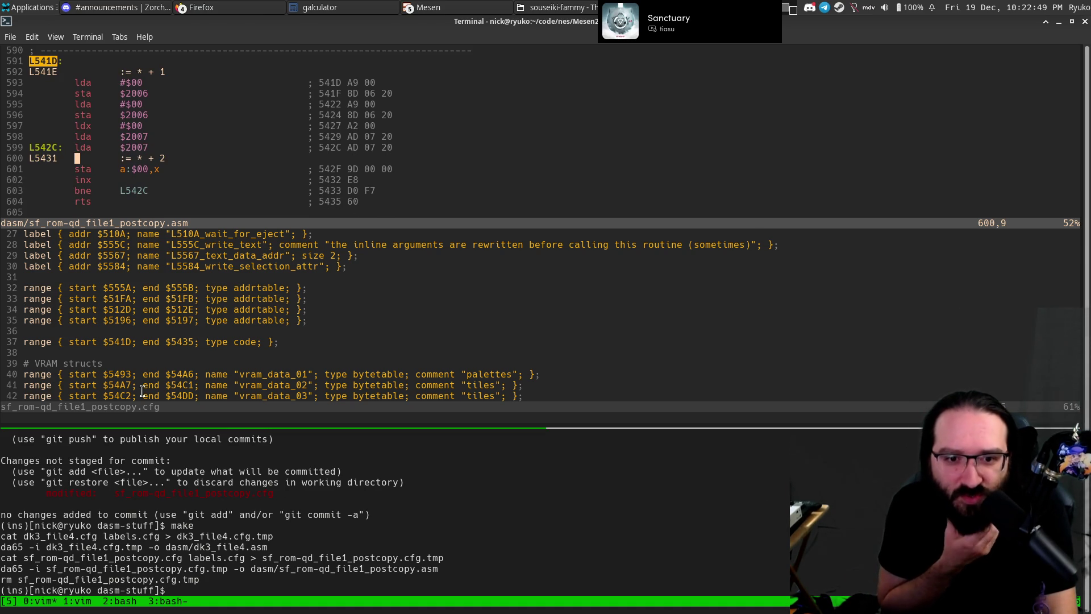
pyautogui.press('j')
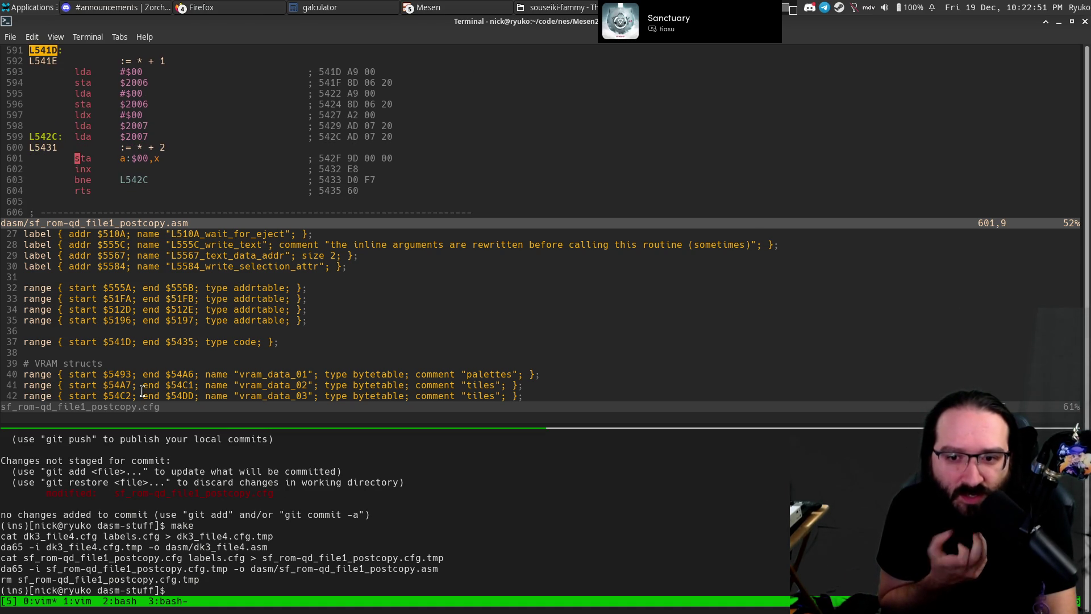
pyautogui.hotkey('alt', 'Tab')
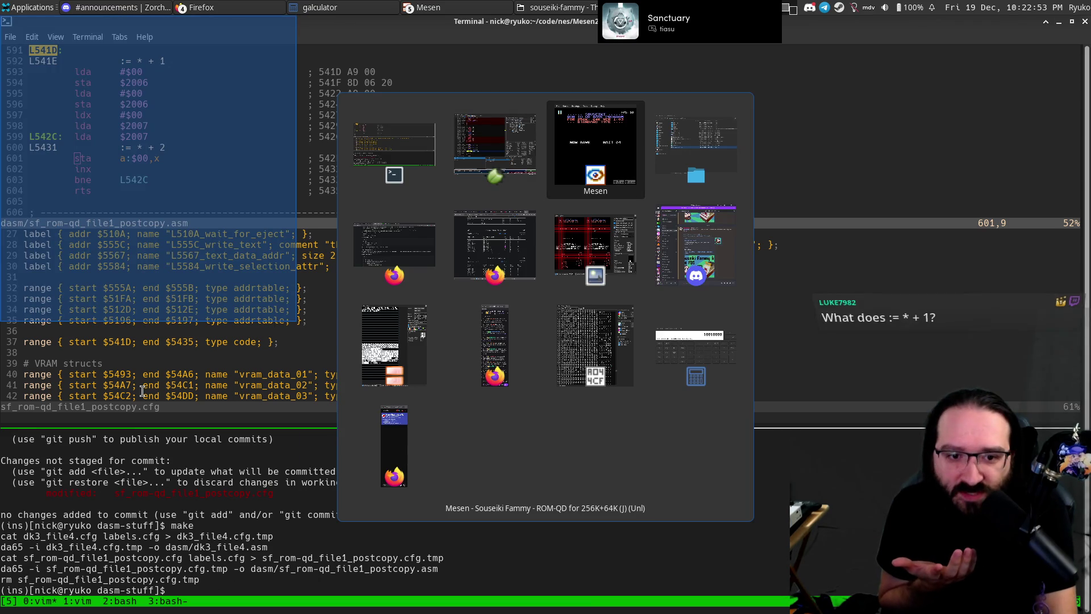
pyautogui.hotkey('shift', 'Tab')
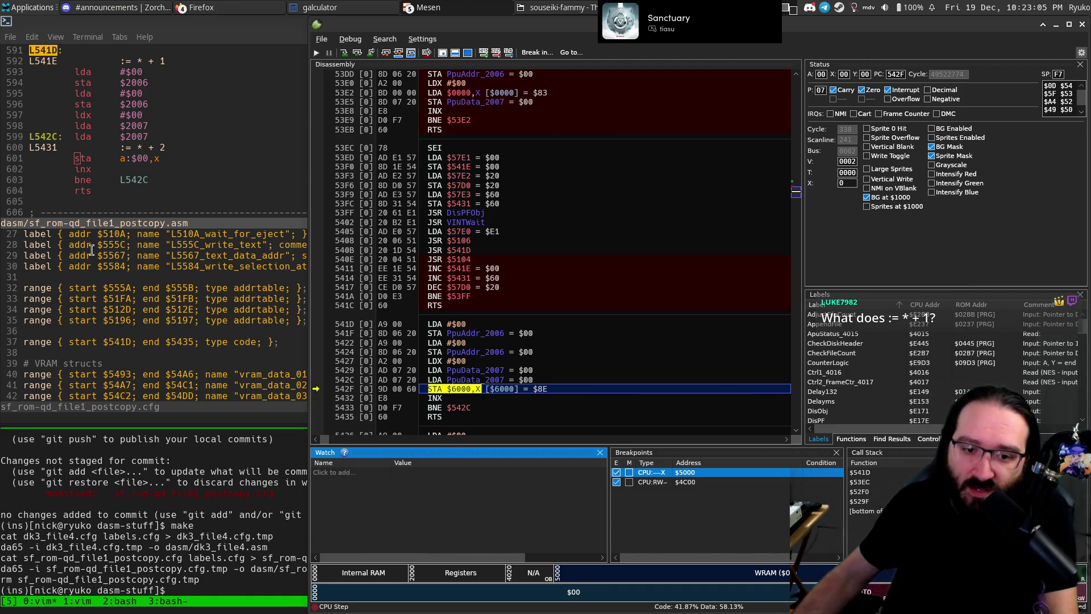
pyautogui.click(85, 223)
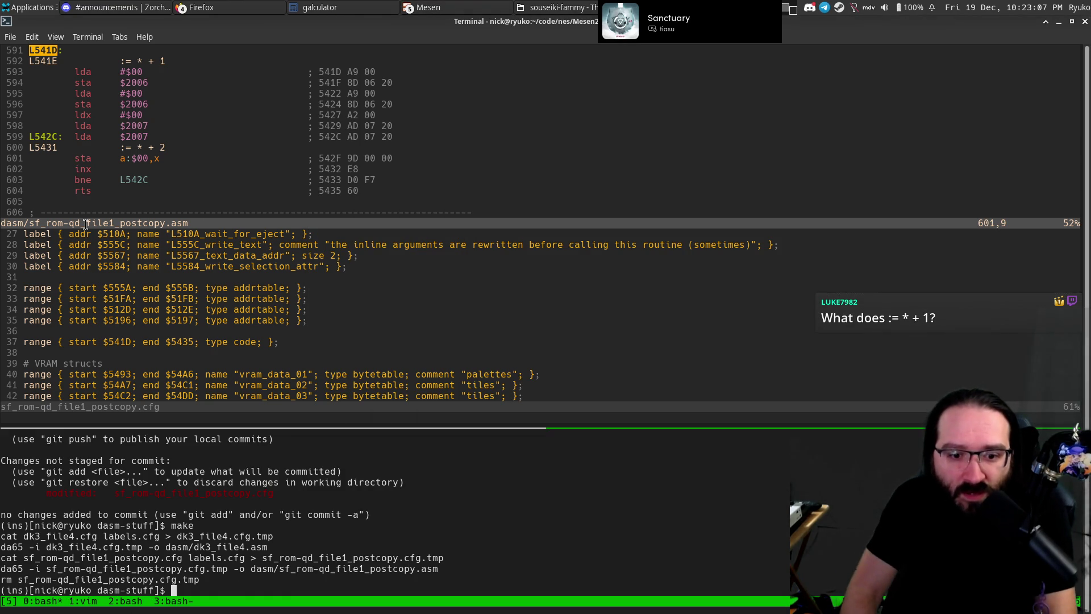
# Name the $541D range L541D_read_chr_from_cart in the config, save, and rerun make.
pyautogui.hotkey('ctrl', 'w')
pyautogui.write('ji ')
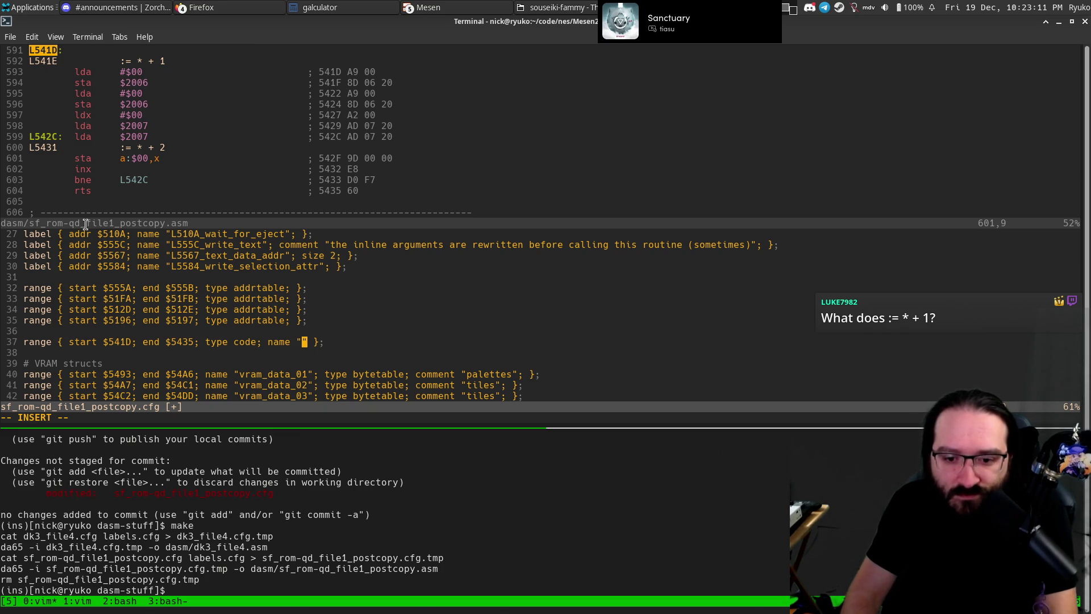
pyautogui.write('1D_read_chr_')
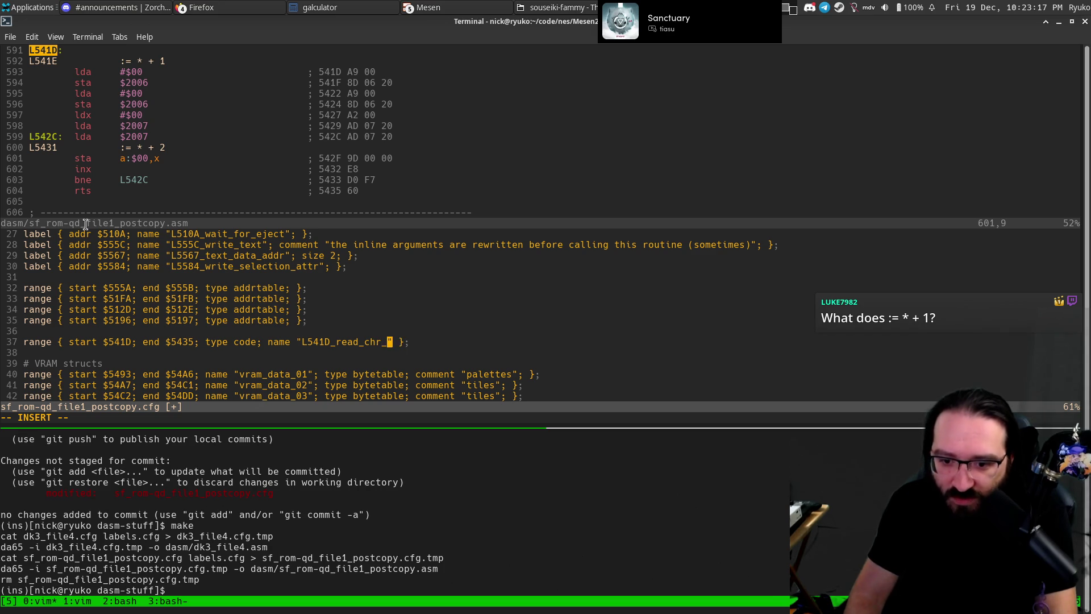
pyautogui.press('Escape')
pyautogui.write(':w')
pyautogui.press('Return')
pyautogui.hotkey('ctrl', 'b')
pyautogui.press('o')
pyautogui.press('Escape')
pyautogui.press('k')
pyautogui.press('Return')
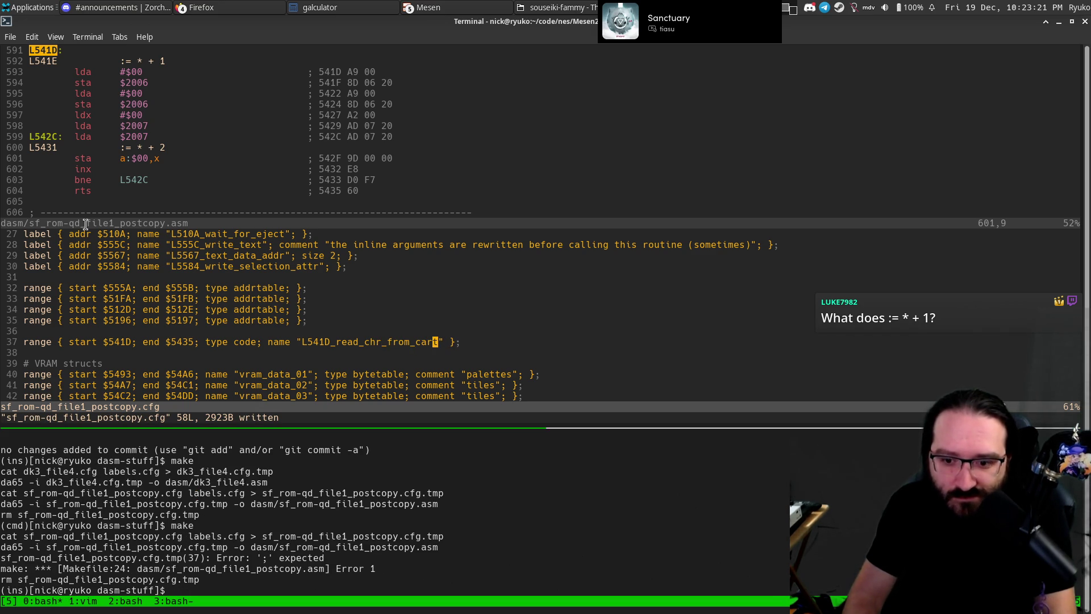
# Insert the missing ';' after the range name and save the config.
pyautogui.hotkey('ctrl', 'b')
pyautogui.press('o')
pyautogui.press('f')
pyautogui.press('}')
pyautogui.press('Escape')
pyautogui.write('i;')
pyautogui.press('Escape')
pyautogui.write(':w')
pyautogui.press('Return')
pyautogui.hotkey('ctrl', 'b')
# Rerun make and reload the regenerated .asm listing with :e.
pyautogui.press('o')
pyautogui.press('Escape')
pyautogui.press('k')
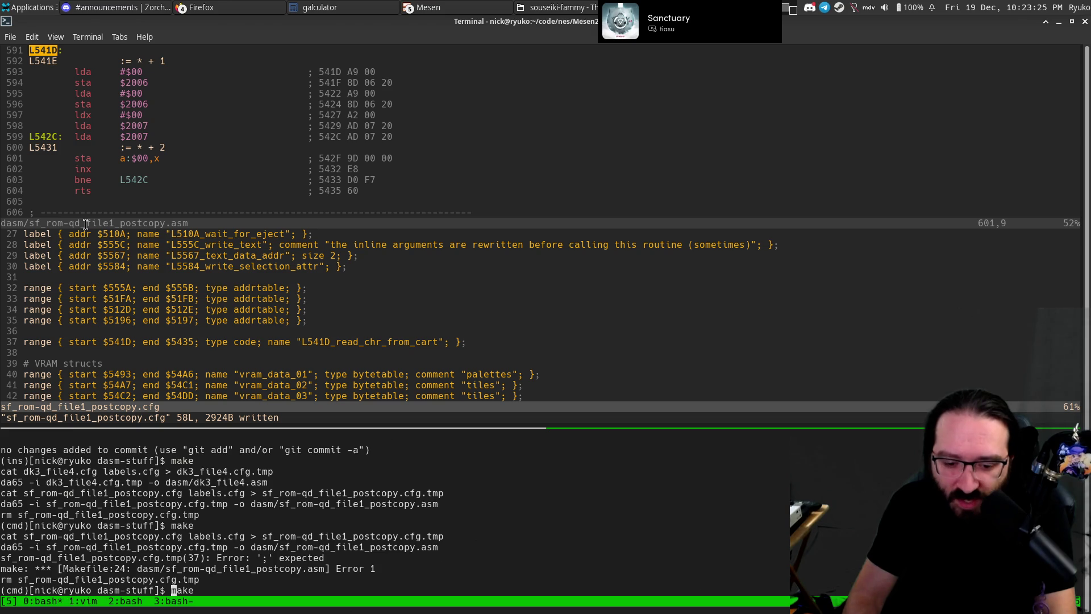
pyautogui.press('Return')
pyautogui.hotkey('ctrl', 'b')
pyautogui.write('o:e')
pyautogui.press('Return')
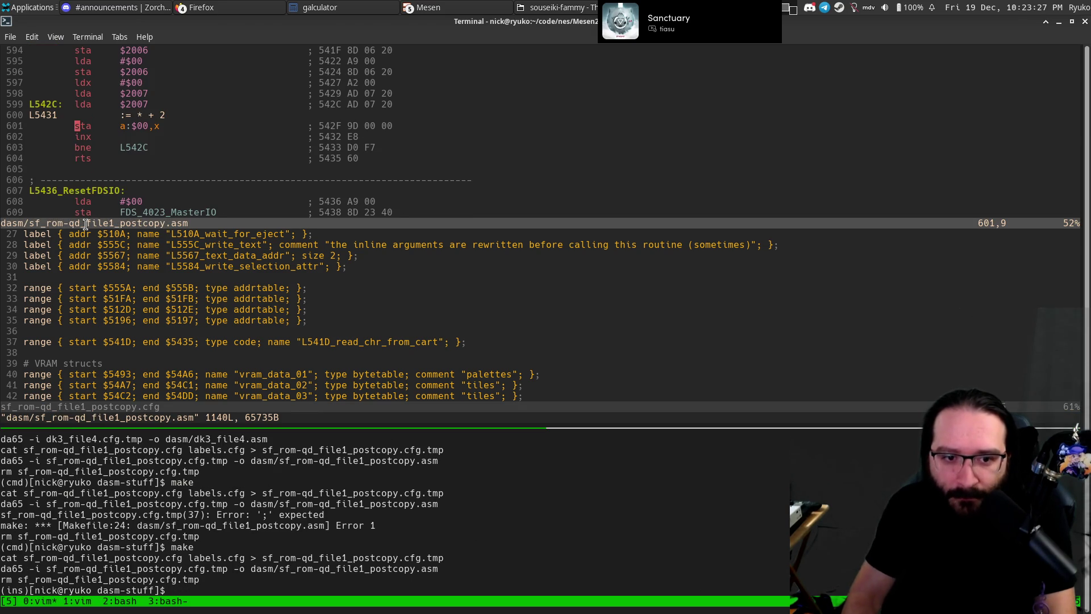
# Yank the L541E label and search for it, locating the sta L541E inside L53EC.
pyautogui.press('k')
pyautogui.press('k')
pyautogui.press('k')
pyautogui.press('j')
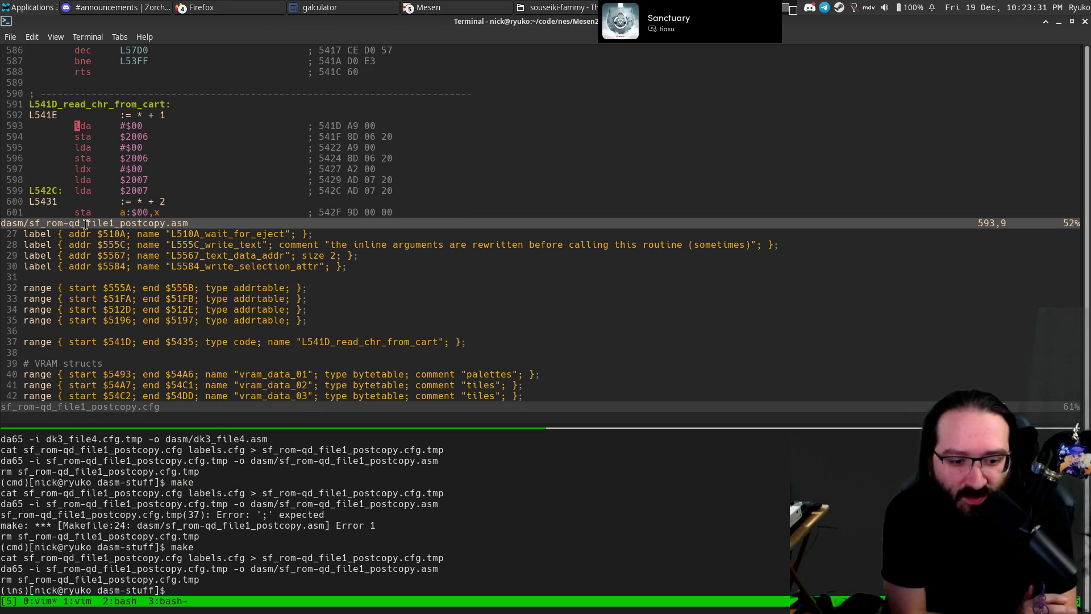
pyautogui.hotkey('ctrl', 'e')
pyautogui.press('j')
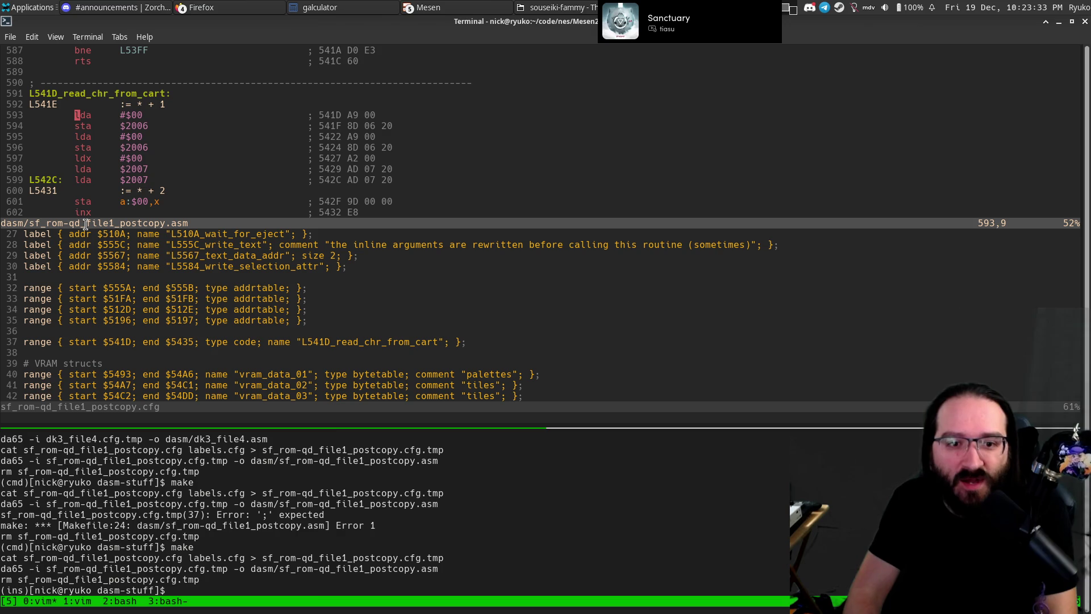
pyautogui.press('k')
pyautogui.press('y')
pyautogui.press('y')
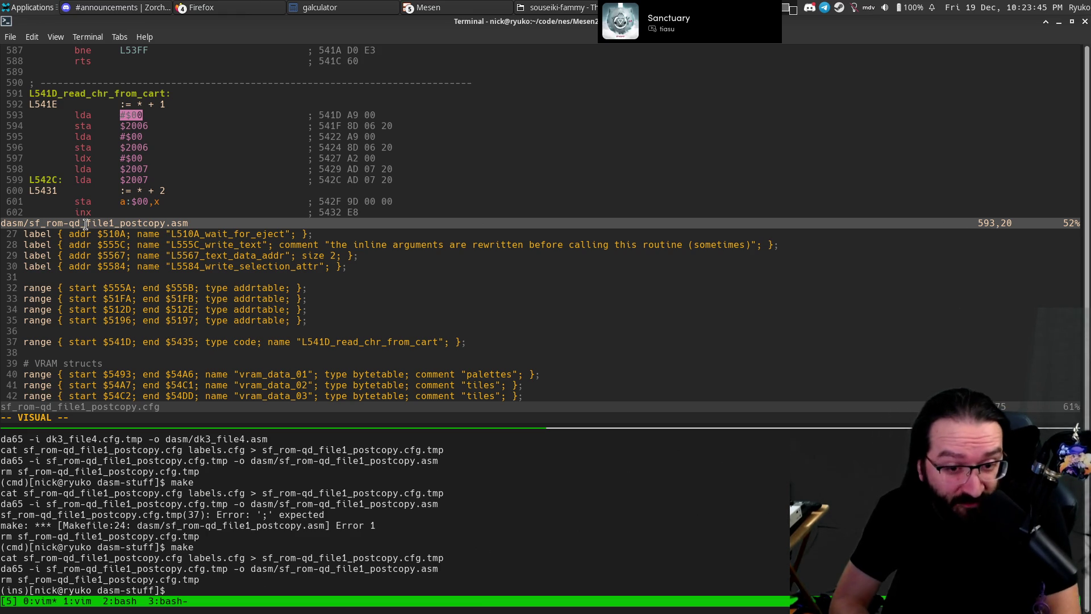
pyautogui.press('Escape')
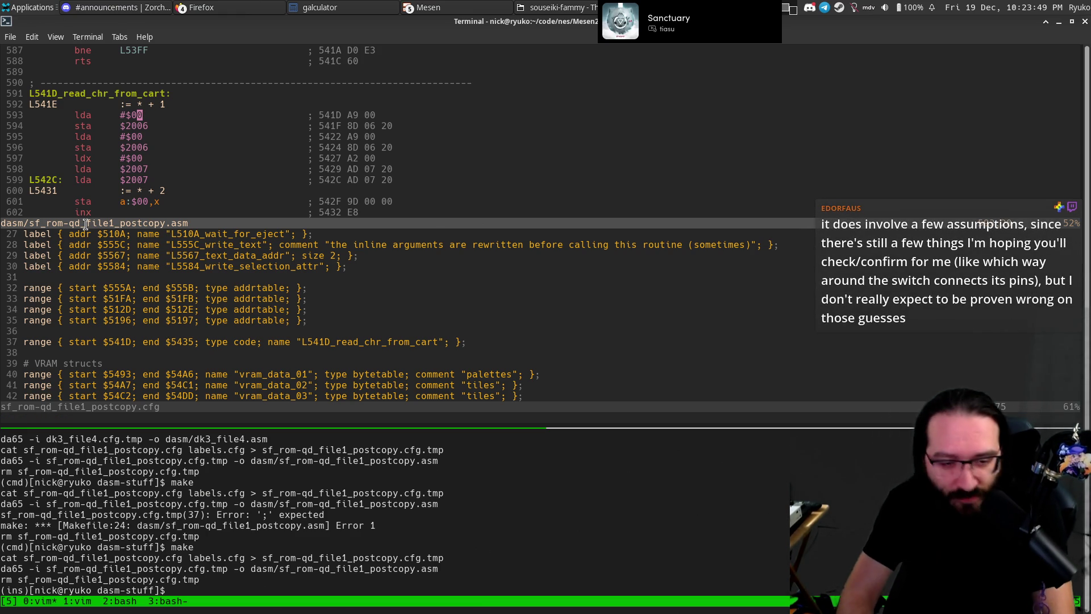
pyautogui.press('*')
pyautogui.hotkey('shift', 'v')
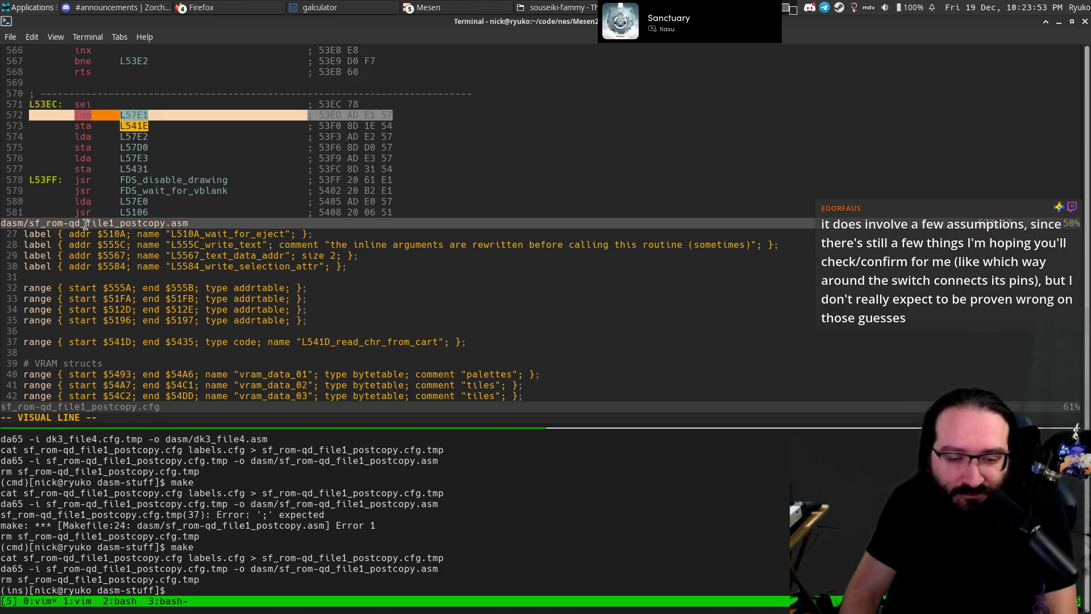
# Select the store into L541E, then jump to its next use, down to the lda #$00 line.
pyautogui.press('Escape')
pyautogui.press('j')
pyautogui.hotkey('shift', 'v')
pyautogui.press('Escape')
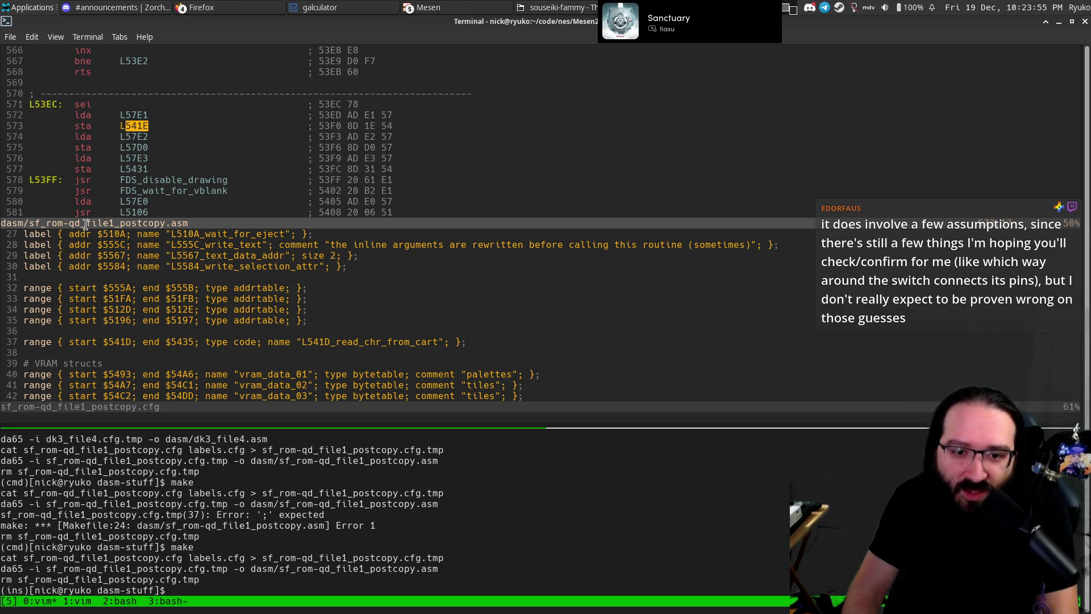
pyautogui.press('n')
pyautogui.press('n')
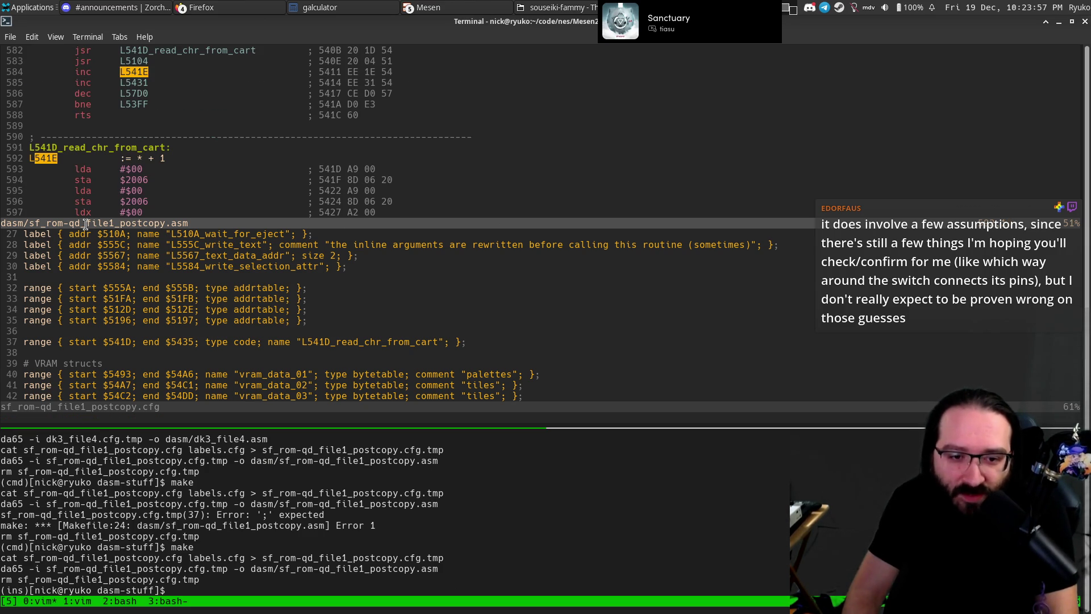
pyautogui.hotkey('ctrl', 'e')
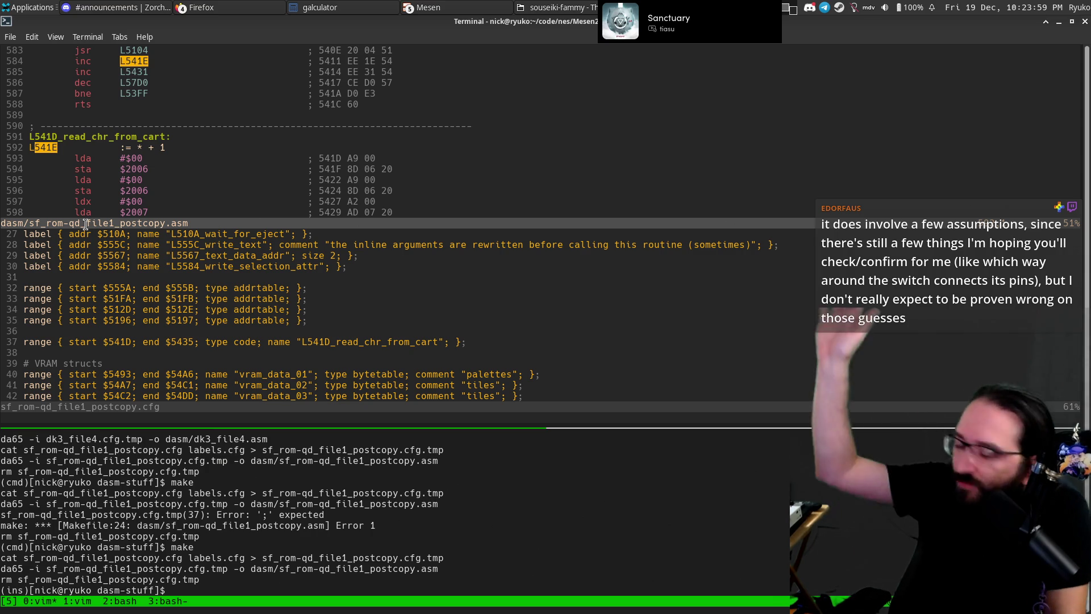
pyautogui.press('j')
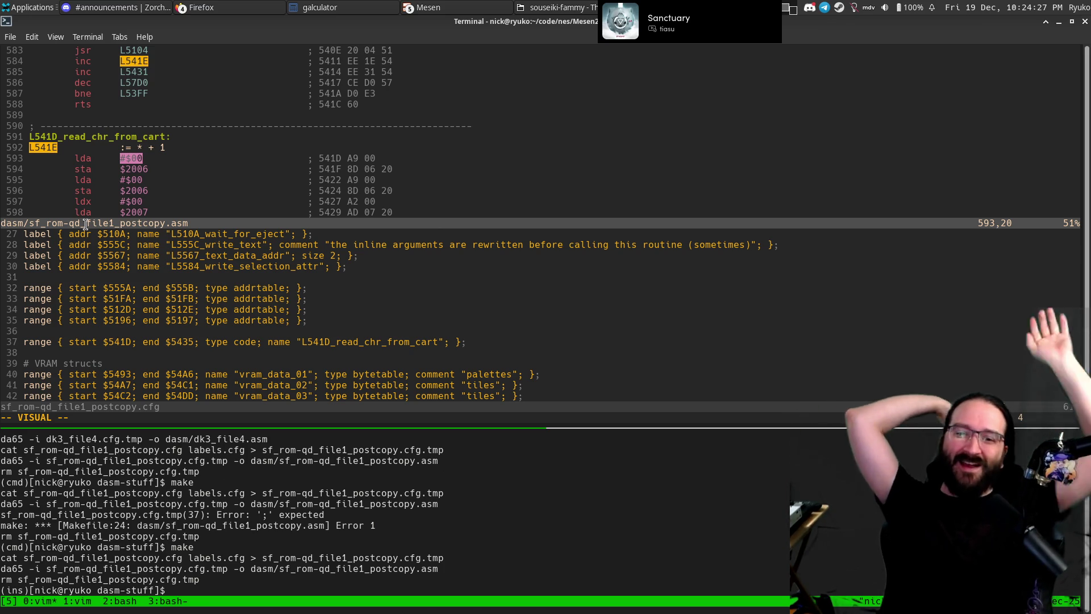
# Select and copy lines 592–593 holding the L541D_read_chr_from_cart label.
pyautogui.press('Escape')
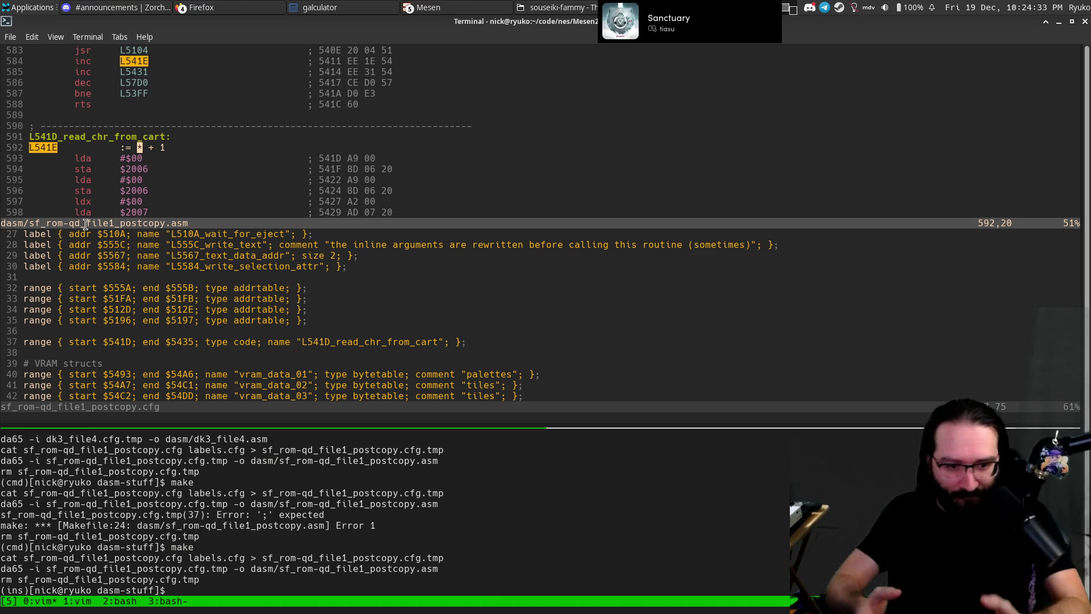
pyautogui.press('Escape')
pyautogui.press('Escape')
pyautogui.press('j')
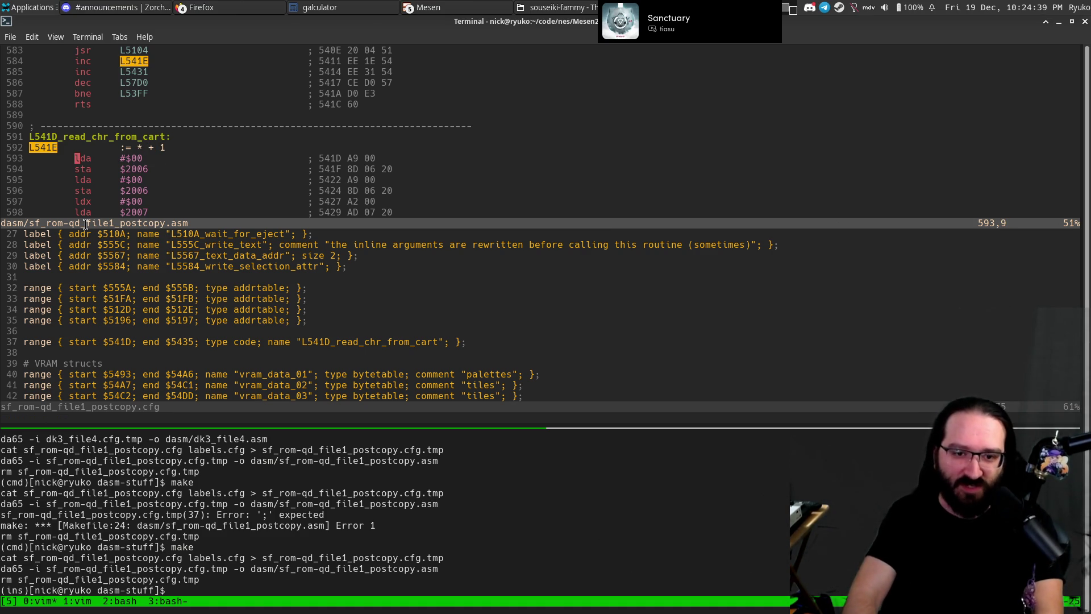
pyautogui.press('k')
pyautogui.press('k')
pyautogui.hotkey('shift', 'v')
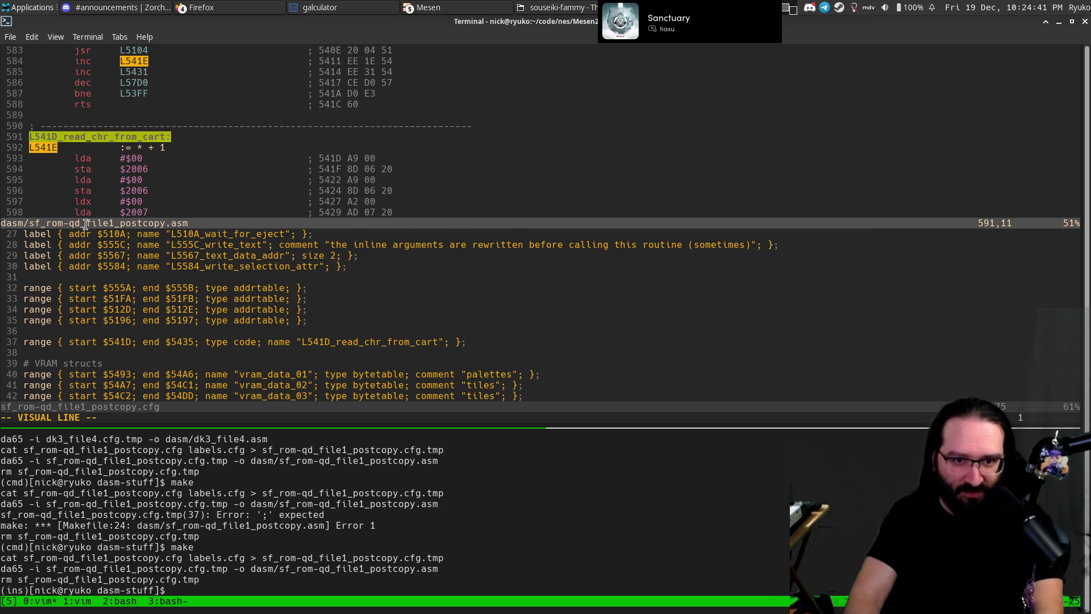
pyautogui.press('y')
pyautogui.press('j')
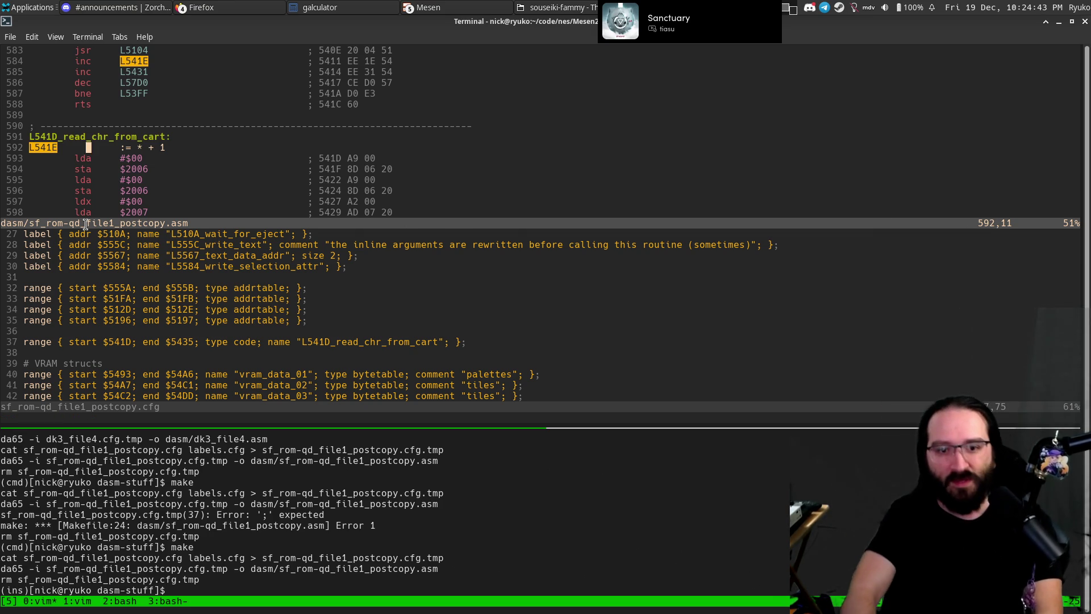
pyautogui.hotkey('ctrl', 'e')
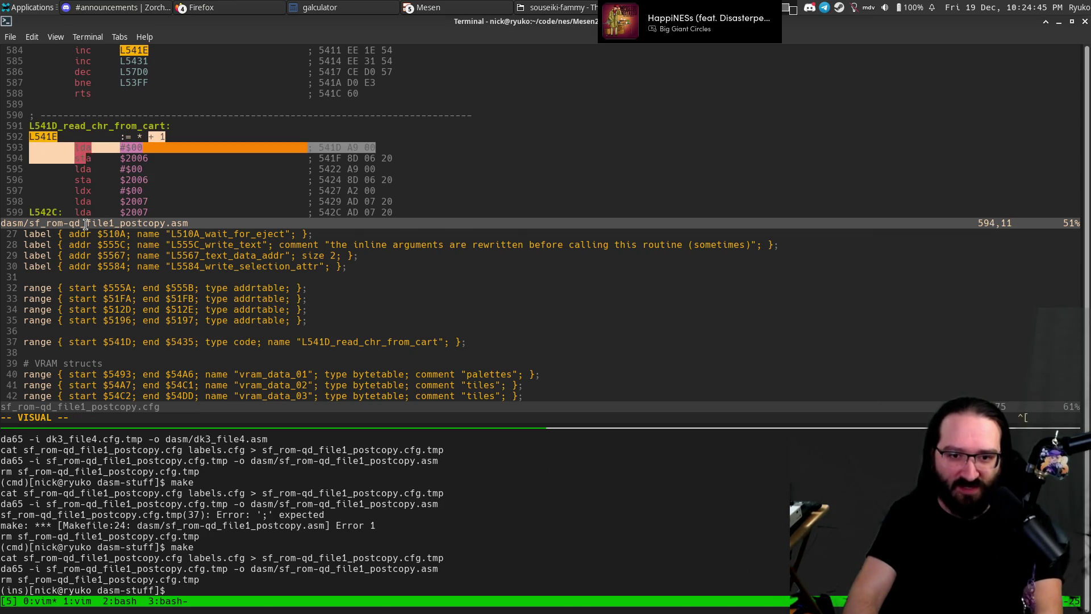
pyautogui.press('y')
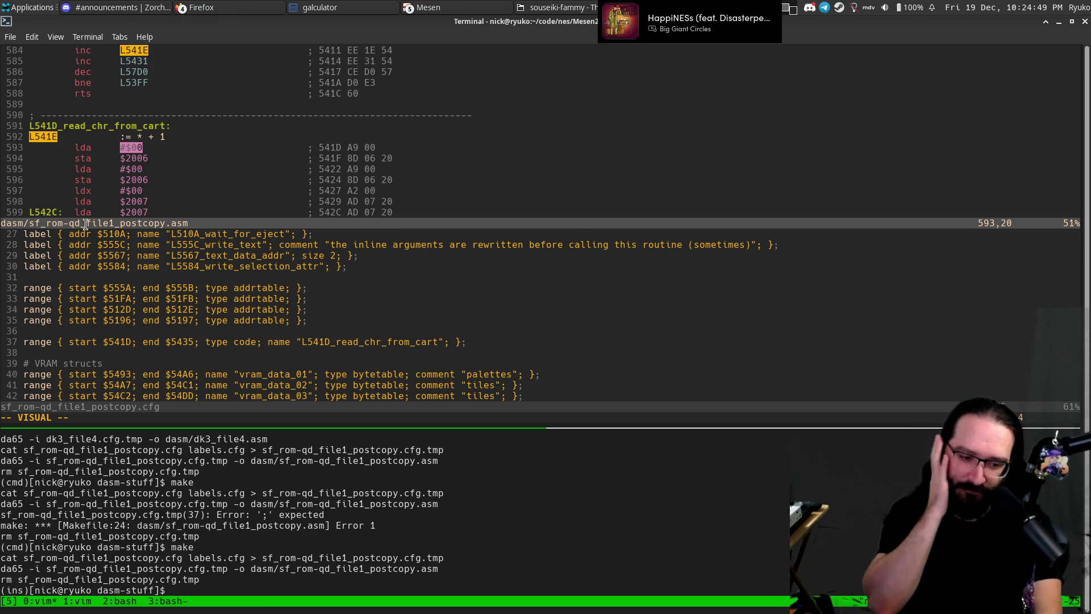
# Mark line 600, which holds the L5431 label.
pyautogui.press('y')
pyautogui.hotkey('ctrl', 'e')
pyautogui.press('j')
pyautogui.press('j')
pyautogui.press('j')
pyautogui.press('j')
pyautogui.press('j')
pyautogui.press('j')
pyautogui.press('j')
pyautogui.hotkey('shift', 'v')
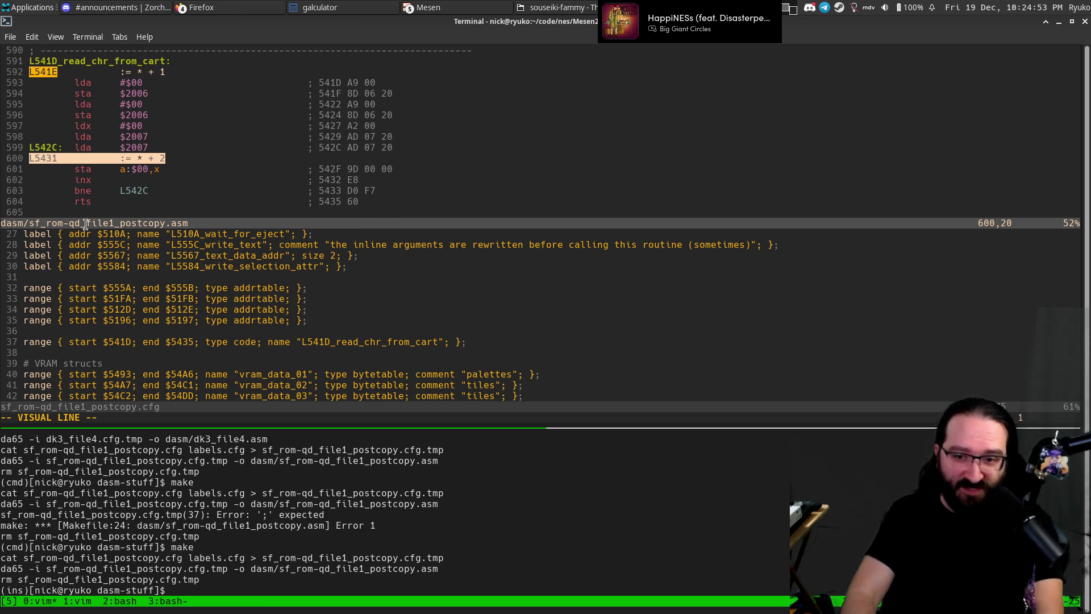
pyautogui.press('y')
pyautogui.press('j')
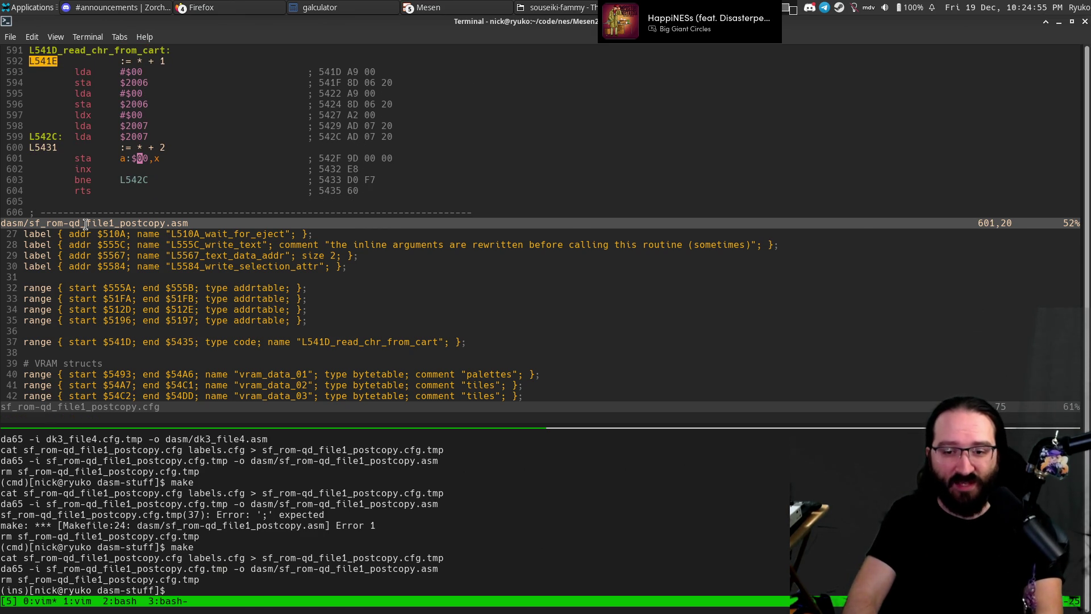
pyautogui.press('k')
pyautogui.hotkey('shift', 'v')
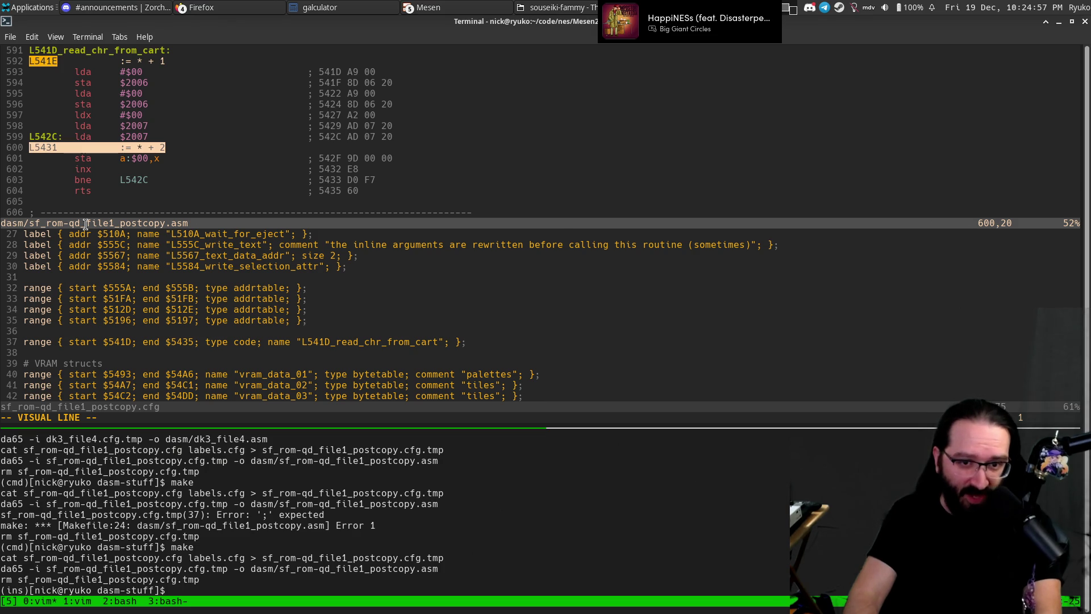
pyautogui.press('Escape')
# Search the code for L542C, then jump to the other uses of L5431.
pyautogui.hotkey('alt', 'Tab')
pyautogui.press('j')
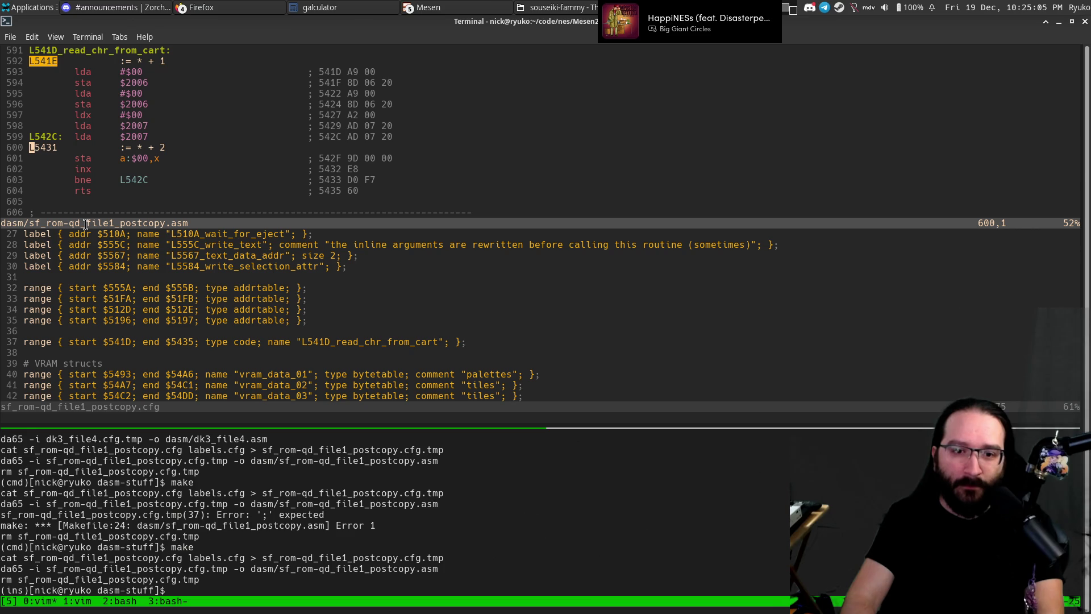
pyautogui.write('/L542C')
pyautogui.press('Return')
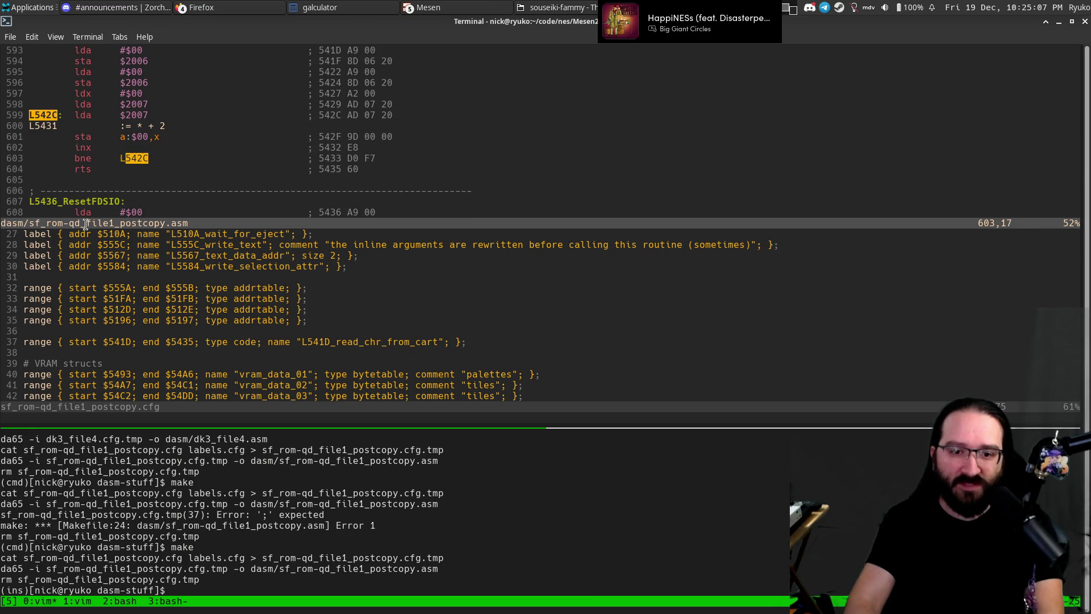
pyautogui.press('j')
pyautogui.press('*')
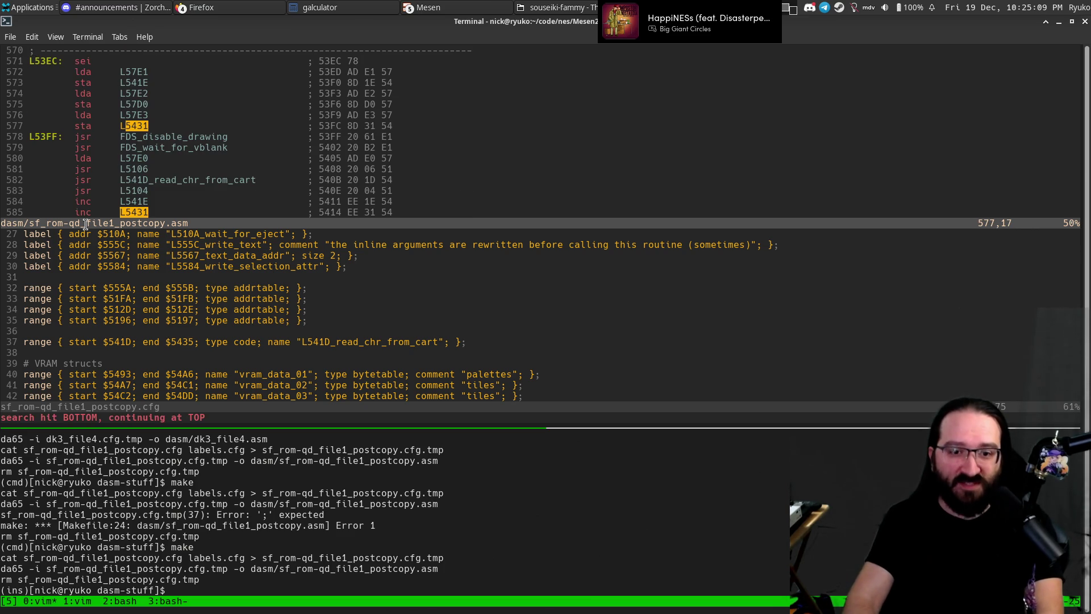
# Briefly mark line 576, then return to the Mesen debugger.
pyautogui.press('k')
pyautogui.press('V')
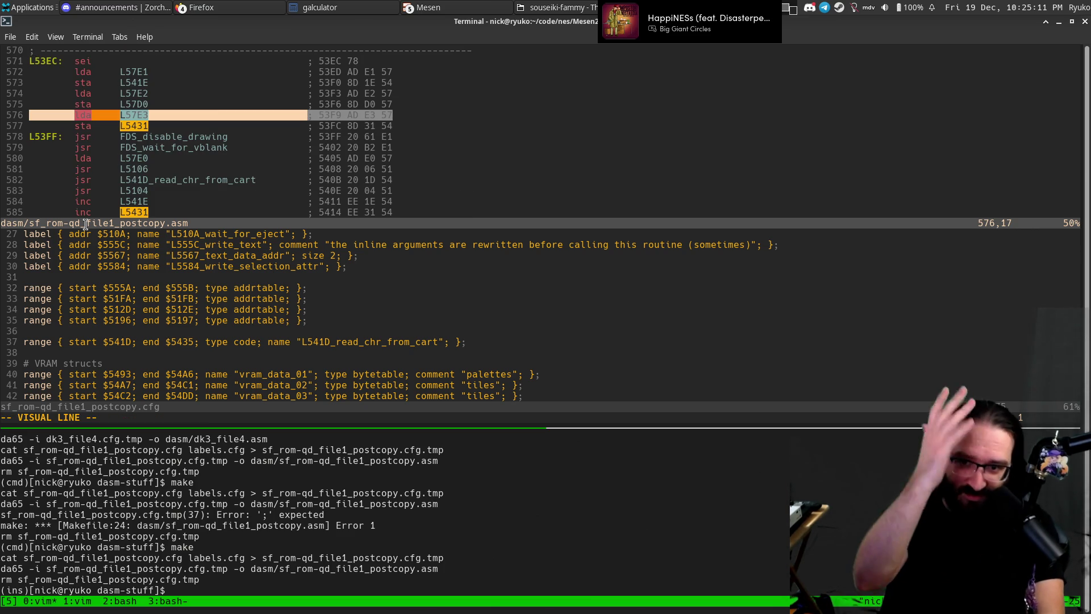
pyautogui.press('Escape')
pyautogui.press('n')
pyautogui.press('n')
pyautogui.press('n')
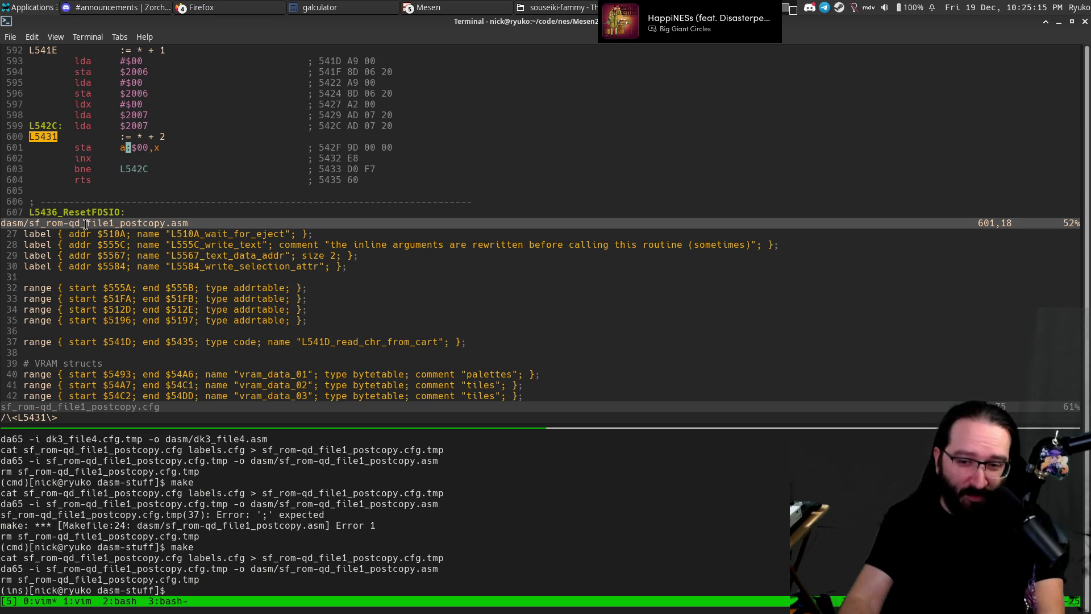
pyautogui.hotkey('alt', 'Tab')
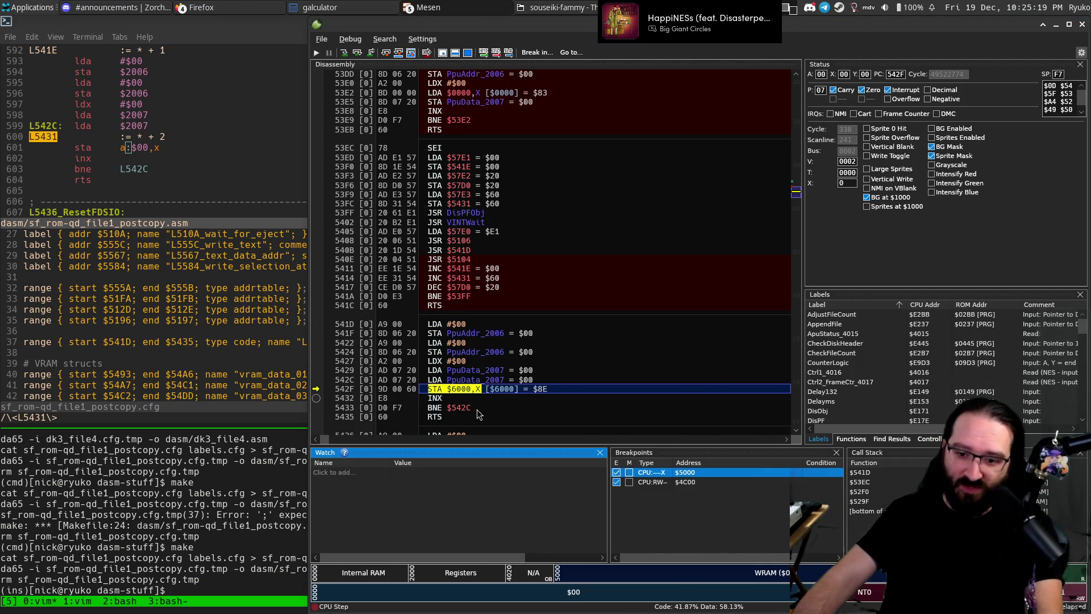
# Read the value of the $6000,X operand in Mesen's disassembly.
pyautogui.moveTo(457, 393)
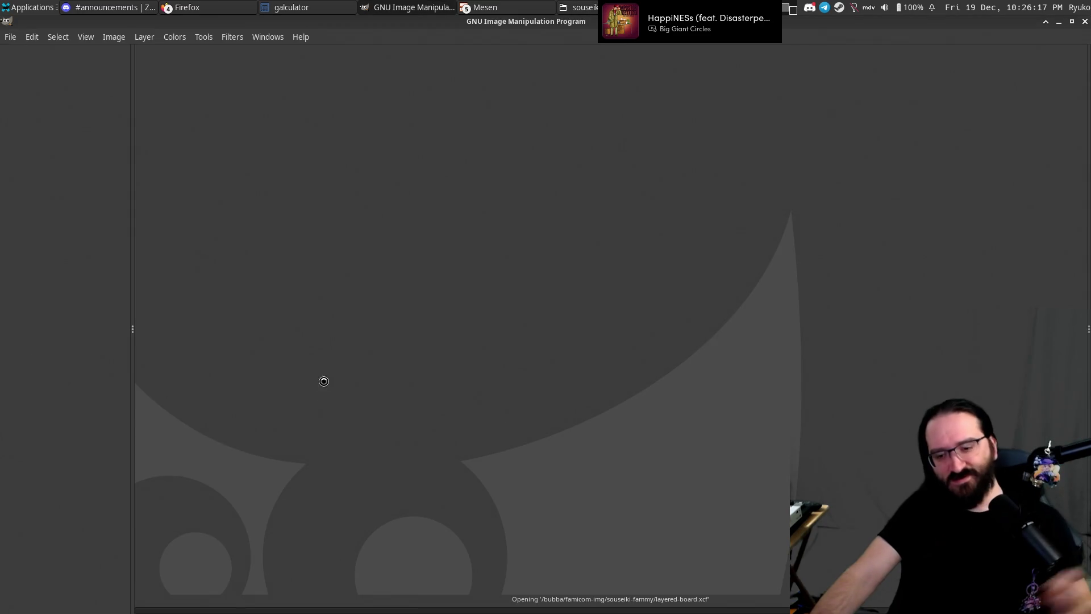
# Zoom in and pan around the DISK BOOT ROM switch on the board image.
pyautogui.scroll(3, 628, 517)
pyautogui.scroll(2, 627, 500)
pyautogui.scroll(1, 626, 482)
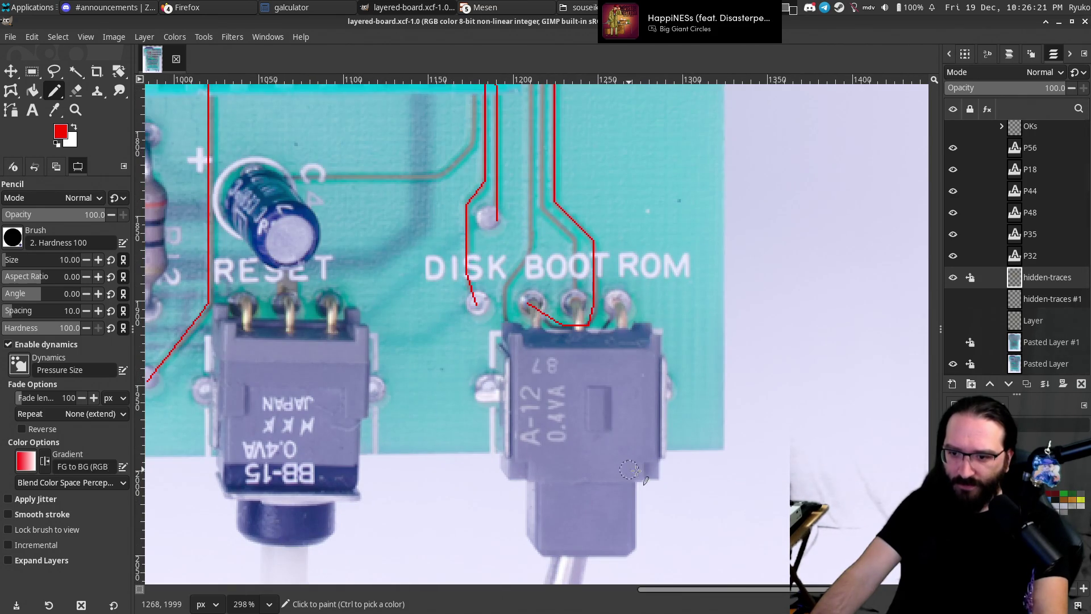
pyautogui.scroll(-3, 628, 469)
pyautogui.hscroll(2, 577, 361)
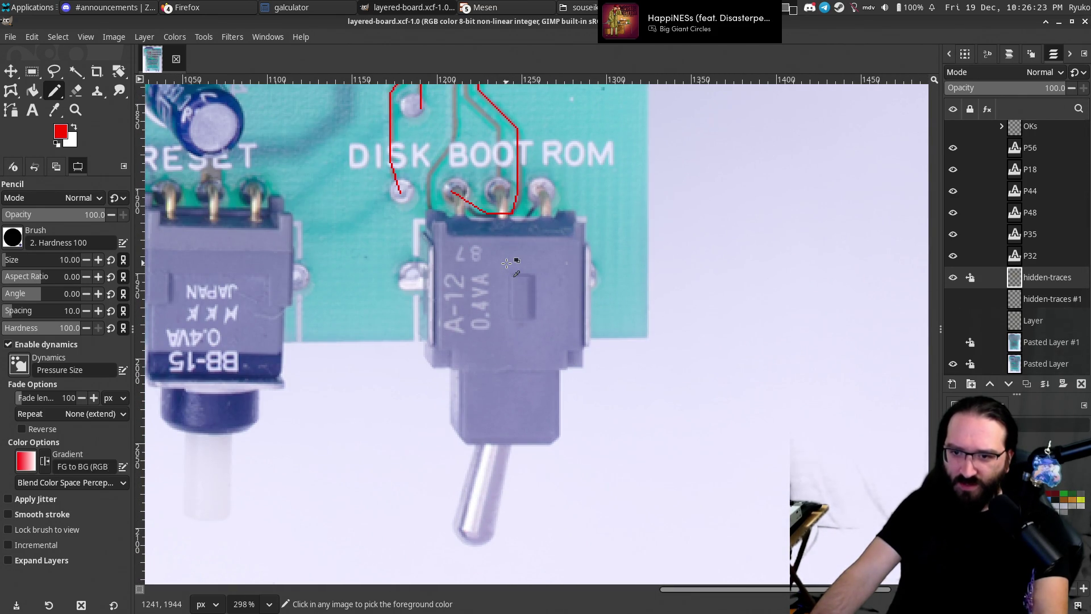
pyautogui.scroll(-3, 506, 262)
pyautogui.scroll(1, 511, 255)
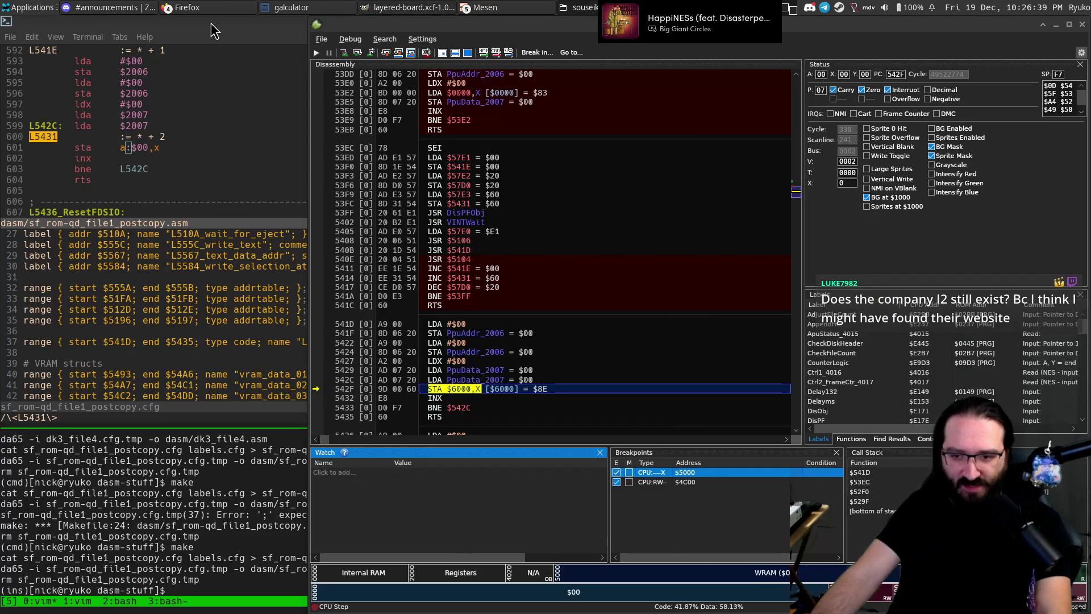
# Switch over to the terminal and Mesen, then back to layered-board.xcf in GIMP.
pyautogui.hotkey('alt', 'Tab')
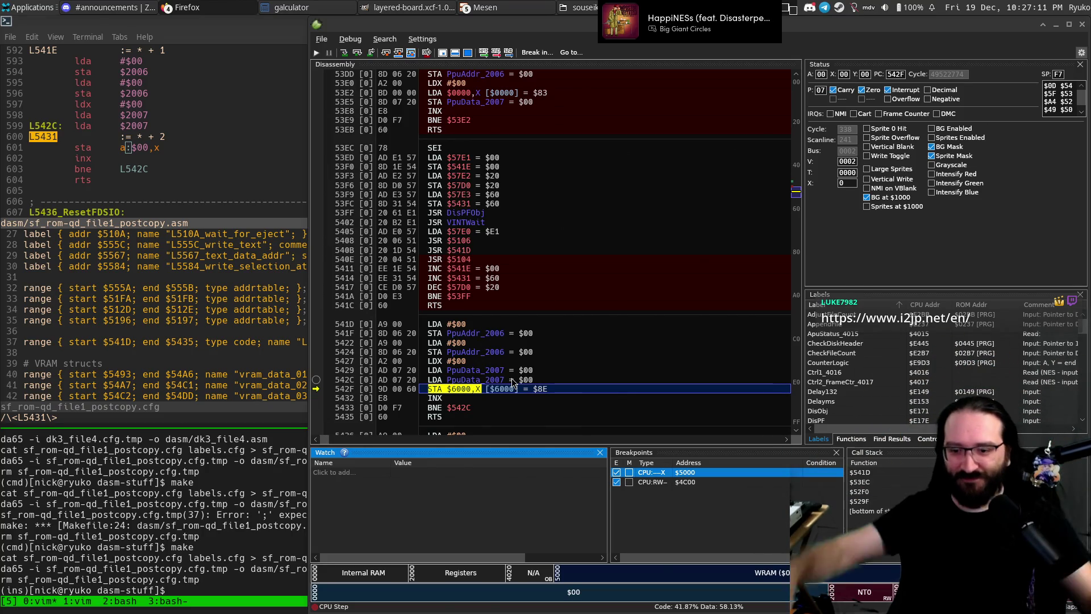
pyautogui.hotkey('alt', 'Tab')
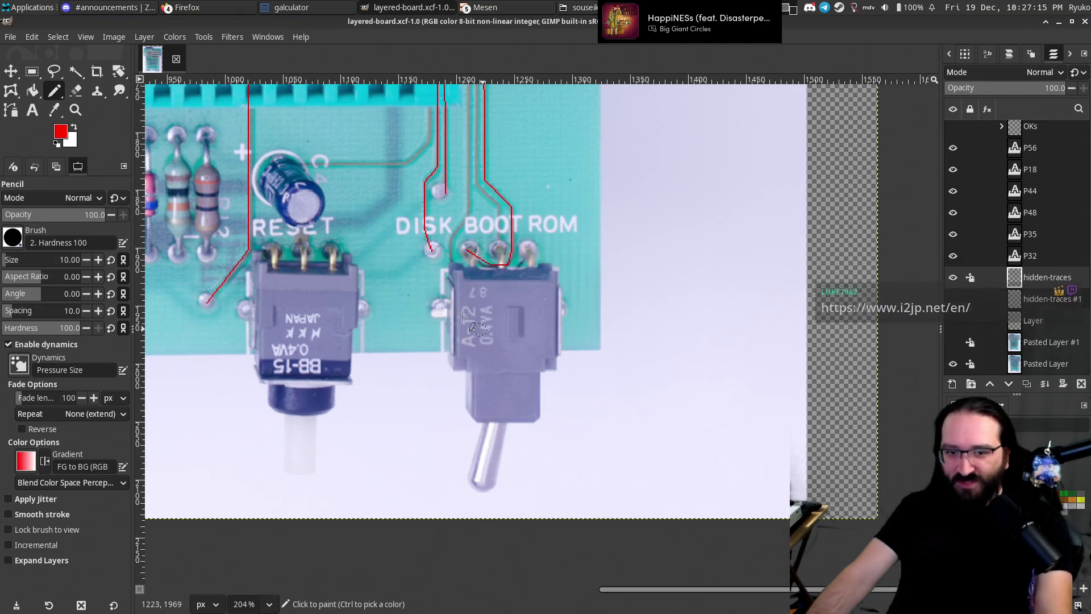
pyautogui.click(955, 342)
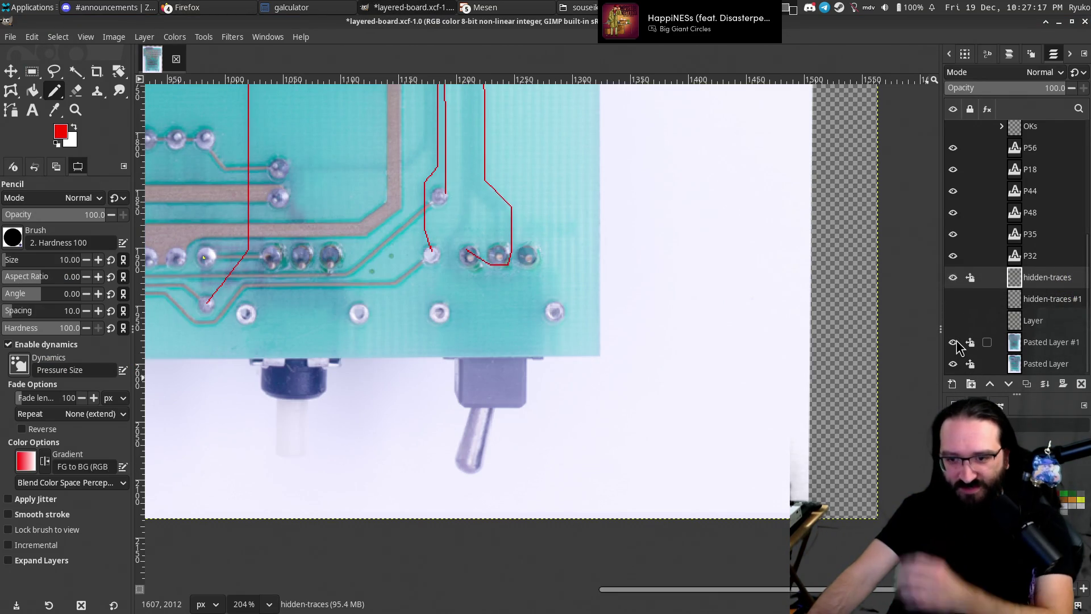
pyautogui.click(954, 342)
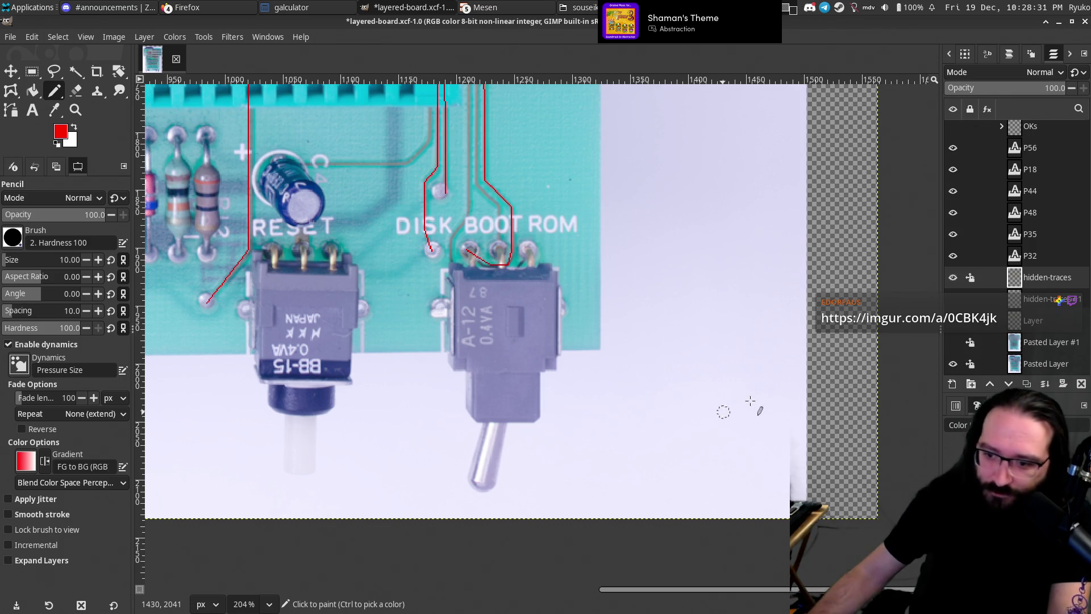
pyautogui.moveTo(499, 424); pyautogui.dragTo(429, 545)
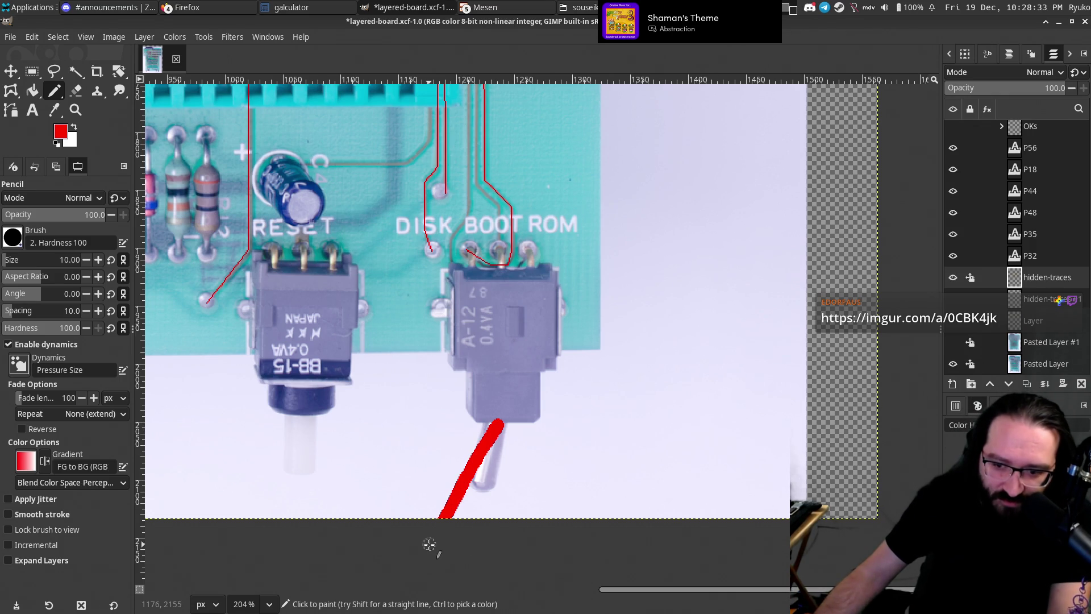
pyautogui.moveTo(500, 248); pyautogui.dragTo(534, 258)
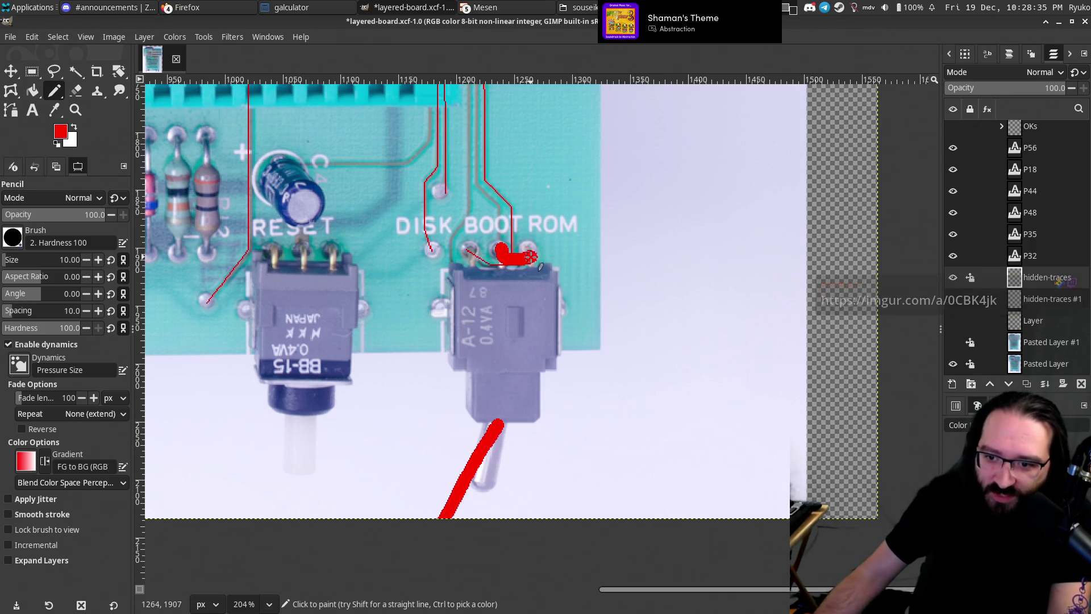
pyautogui.hotkey('ctrl', 'z')
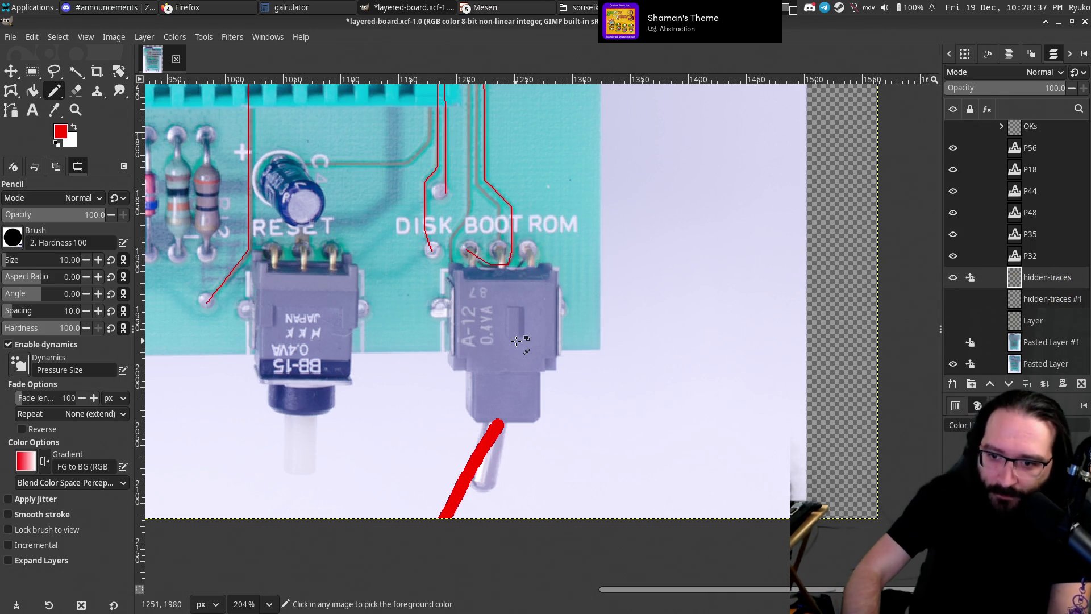
pyautogui.hotkey('ctrl', 'z')
pyautogui.moveTo(498, 403); pyautogui.dragTo(544, 508)
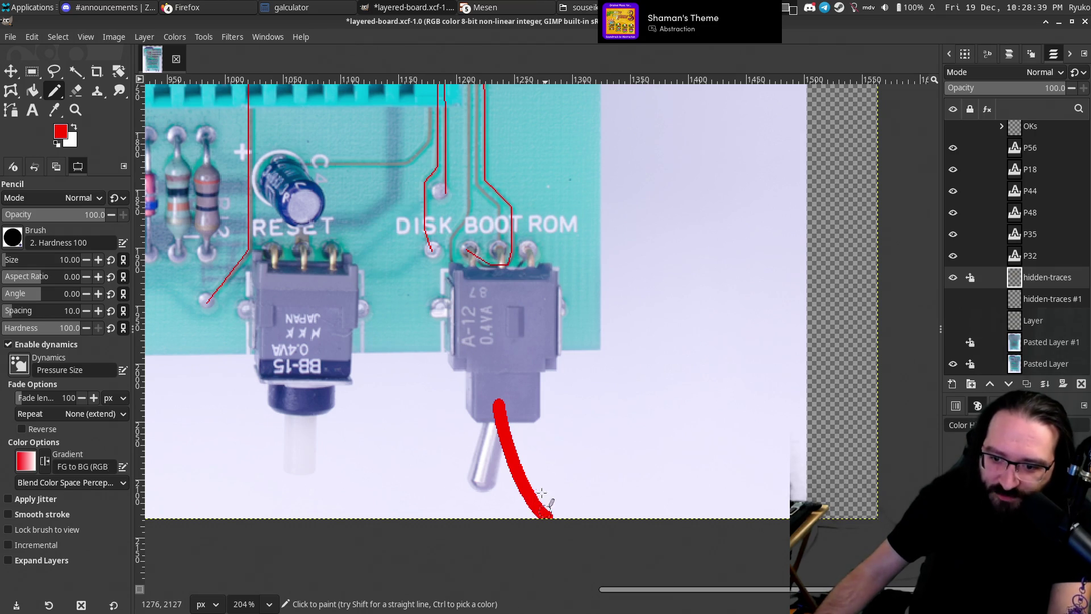
pyautogui.moveTo(470, 248); pyautogui.dragTo(471, 264)
pyautogui.moveTo(503, 238); pyautogui.dragTo(505, 257)
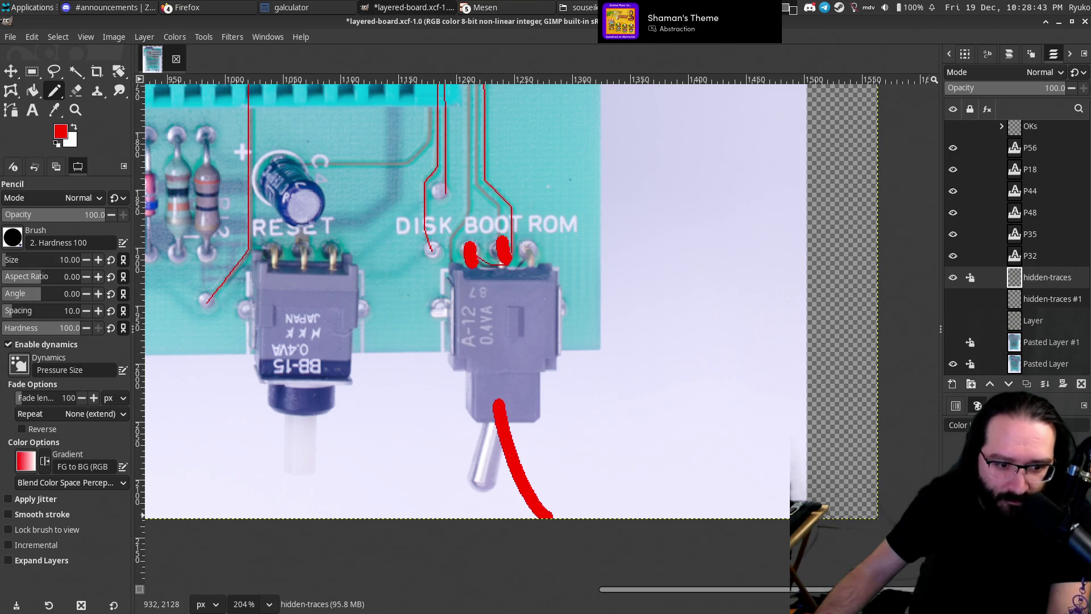
pyautogui.hotkey('alt', 'Tab')
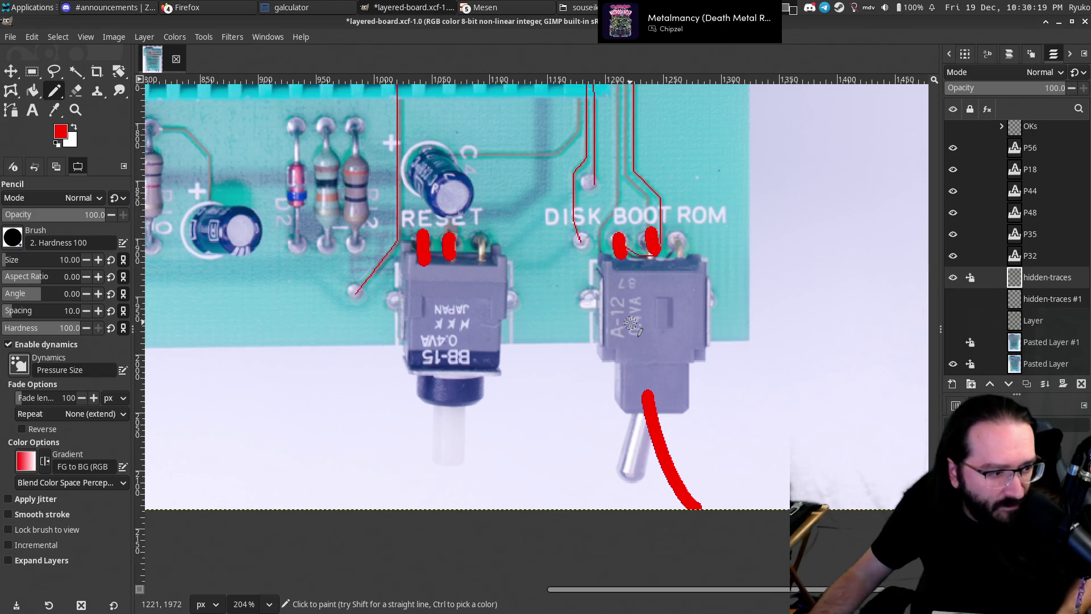
pyautogui.click(953, 342)
pyautogui.click(953, 342)
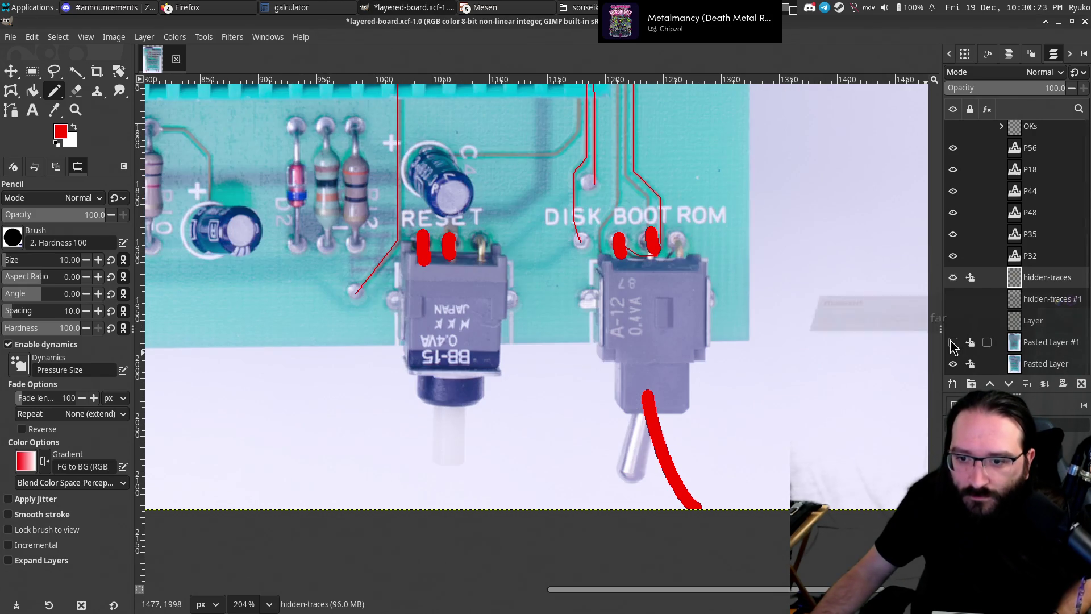
pyautogui.click(953, 342)
pyautogui.click(953, 342)
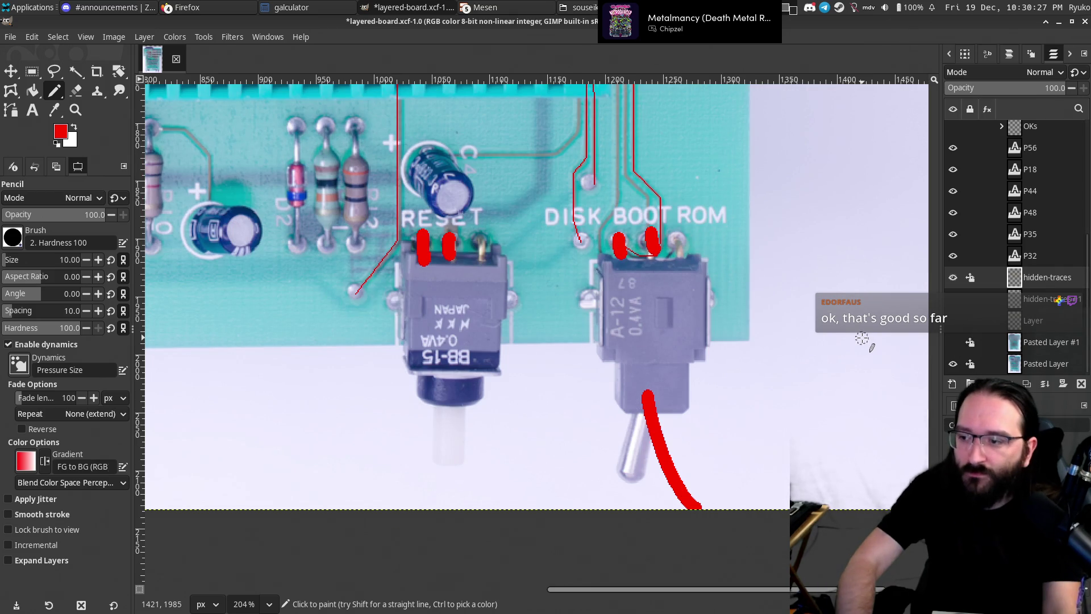
pyautogui.hotkey('ctrl', 'z')
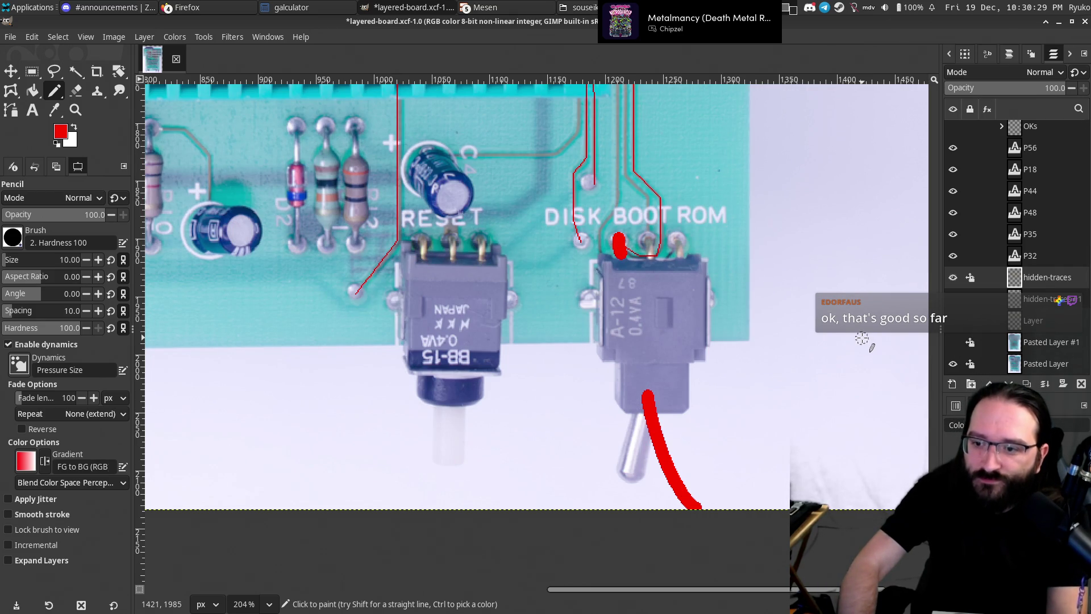
pyautogui.hotkey('ctrl', 'z')
pyautogui.hotkey('ctrl', 'z')
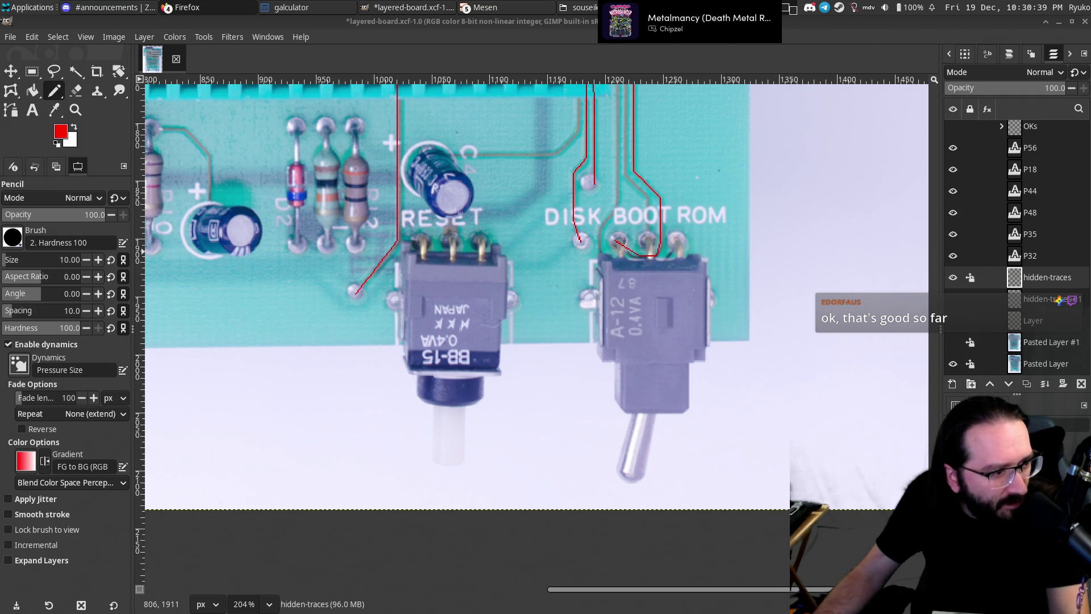
pyautogui.hscroll(-5, 316, 424)
pyautogui.scroll(10, 315, 423)
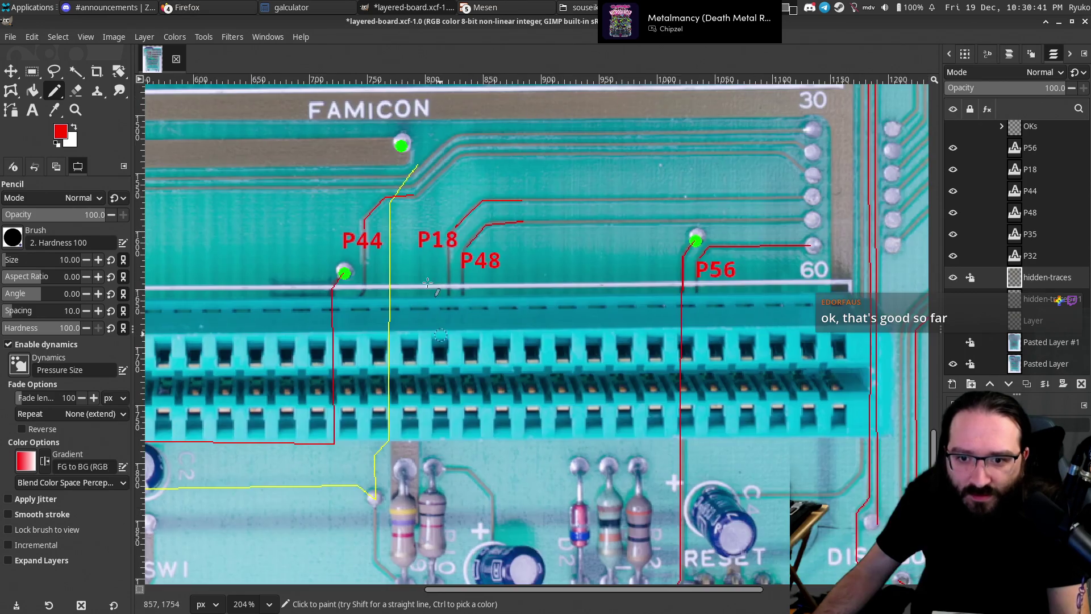
pyautogui.scroll(2, 512, 357)
pyautogui.hscroll(2, 512, 356)
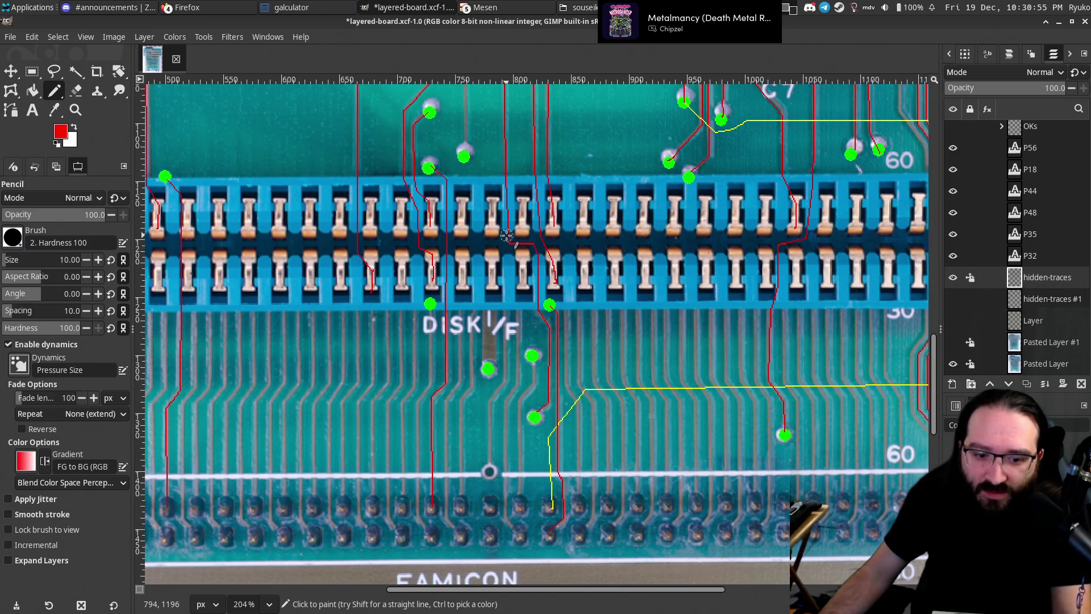
pyautogui.hscroll(2, 481, 189)
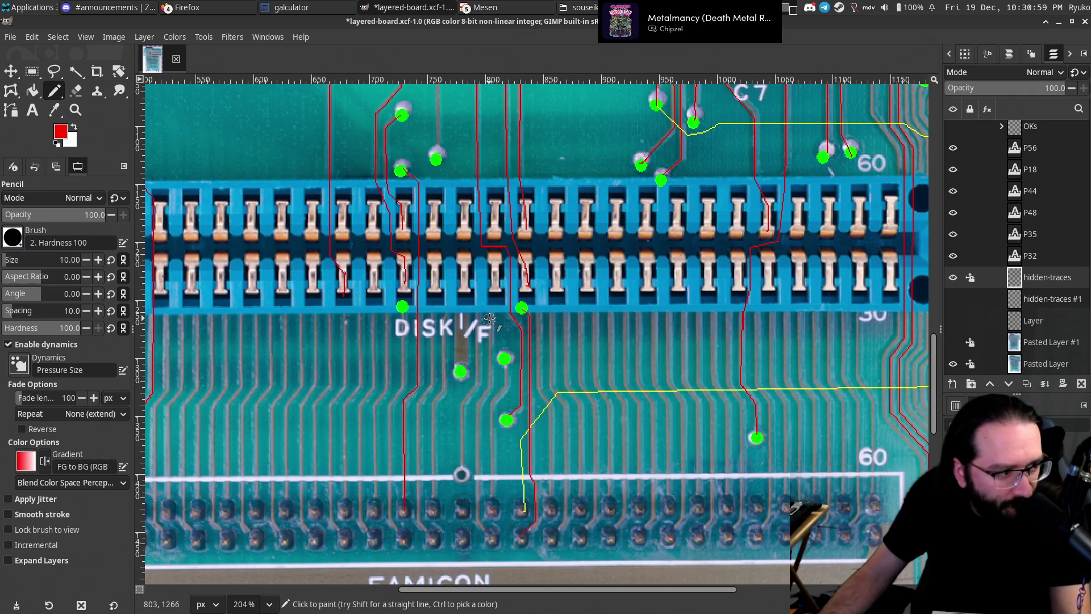
pyautogui.scroll(2, 489, 259)
pyautogui.hscroll(2, 489, 259)
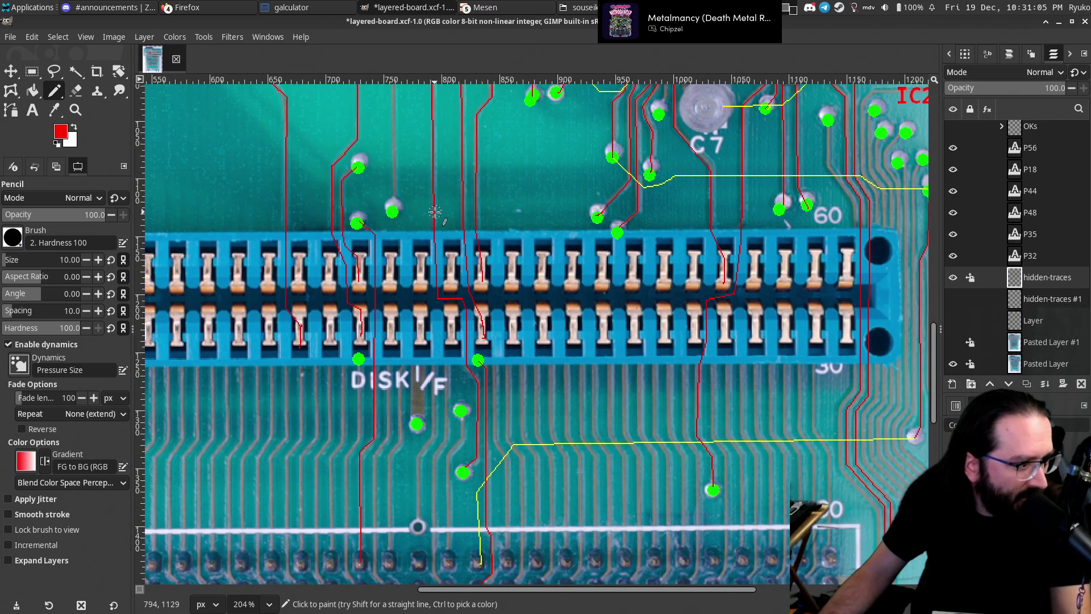
pyautogui.scroll(-1, 438, 256)
pyautogui.hscroll(1, 437, 256)
pyautogui.scroll(-2, 443, 370)
pyautogui.hscroll(2, 444, 370)
pyautogui.scroll(1, 451, 493)
pyautogui.hscroll(-4, 450, 492)
pyautogui.moveTo(430, 475); pyautogui.dragTo(432, 455)
pyautogui.hotkey('ctrl', 'z')
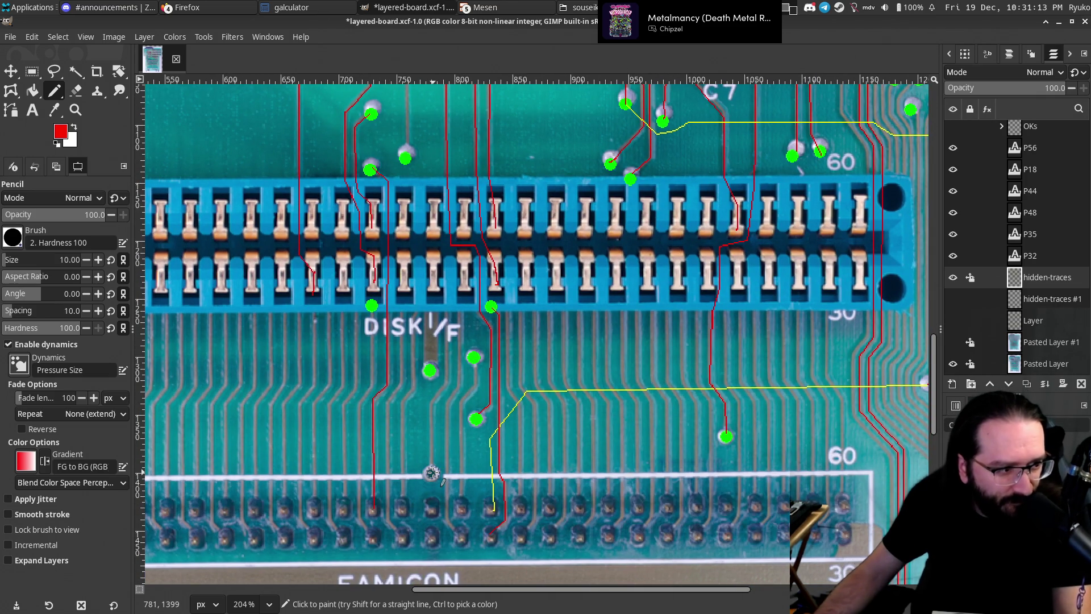
pyautogui.scroll(-1, 432, 473)
pyautogui.hscroll(1, 432, 473)
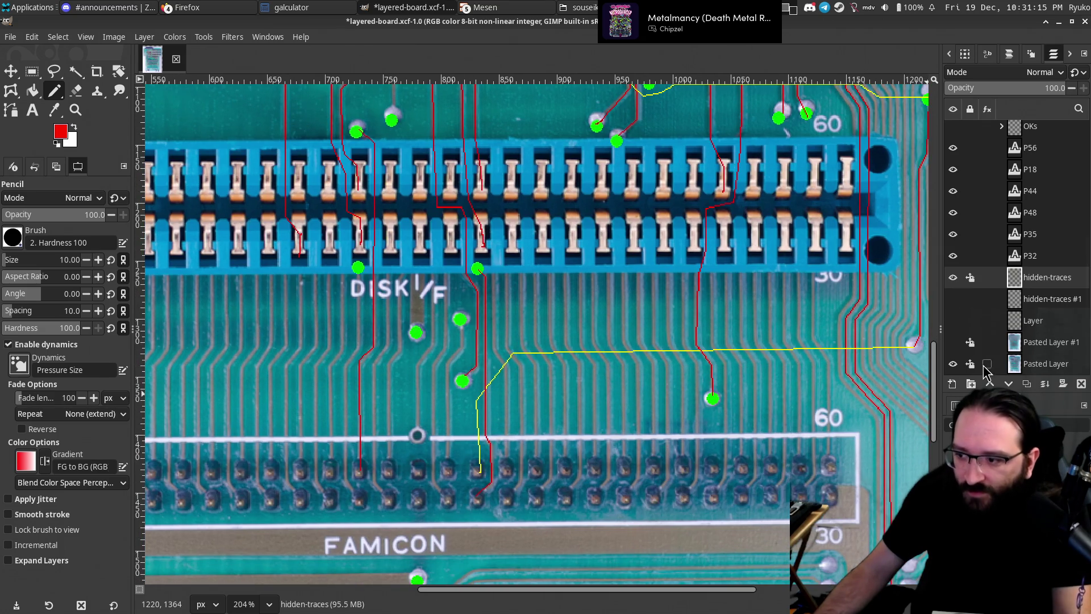
pyautogui.click(953, 343)
pyautogui.click(953, 342)
pyautogui.click(953, 342)
pyautogui.scroll(-2, 920, 358)
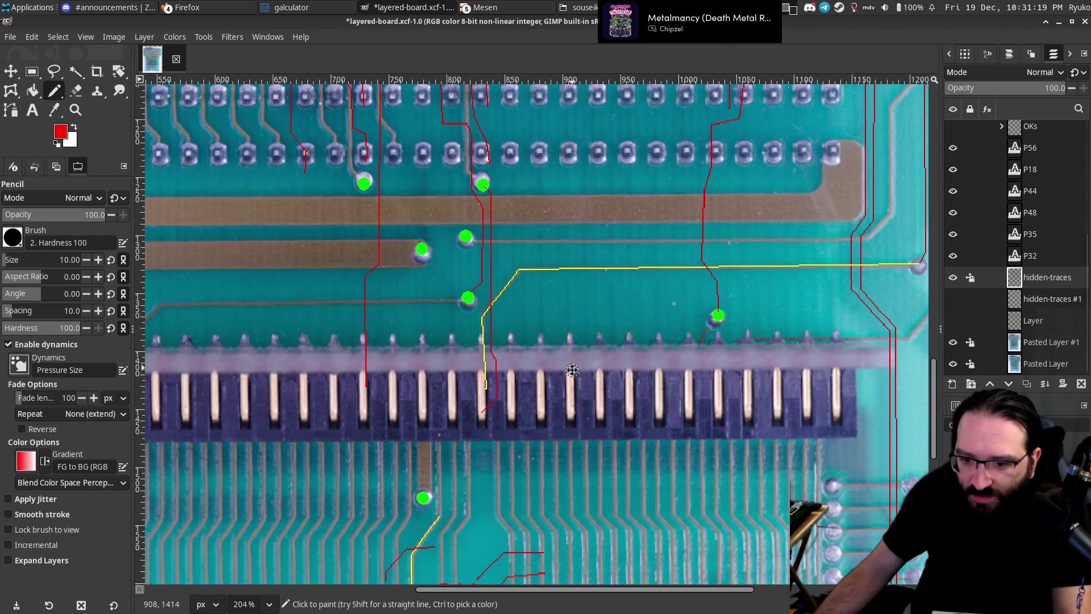
pyautogui.click(953, 343)
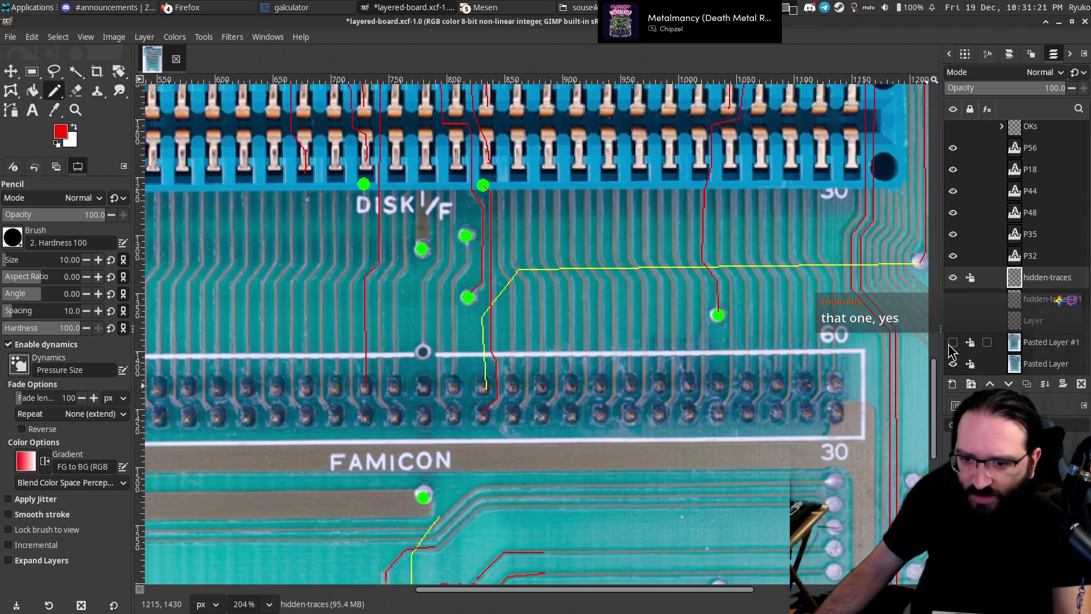
pyautogui.click(950, 343)
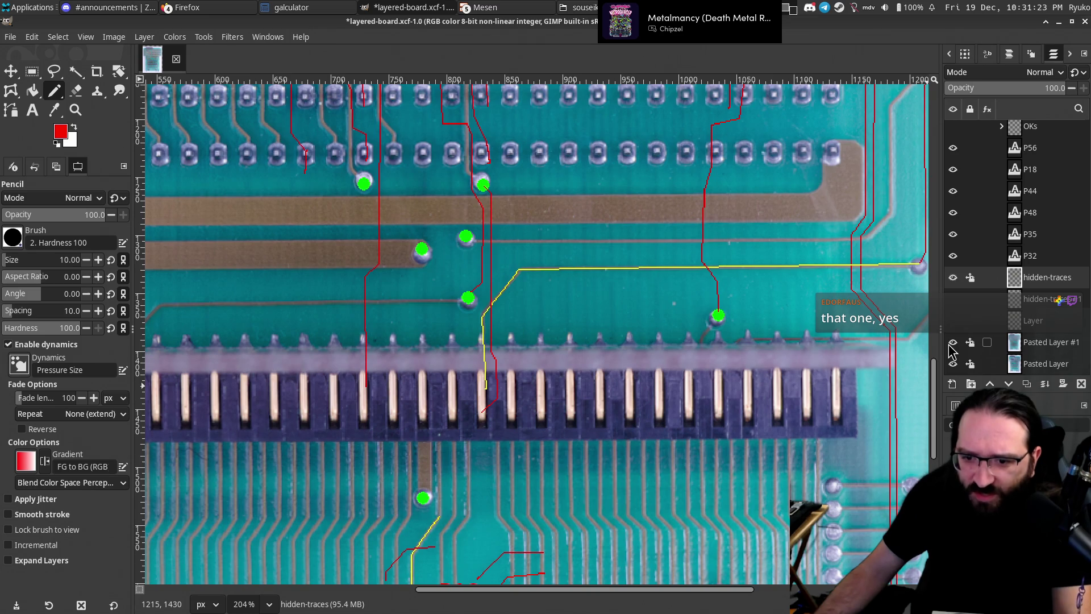
pyautogui.click(954, 343)
pyautogui.click(952, 343)
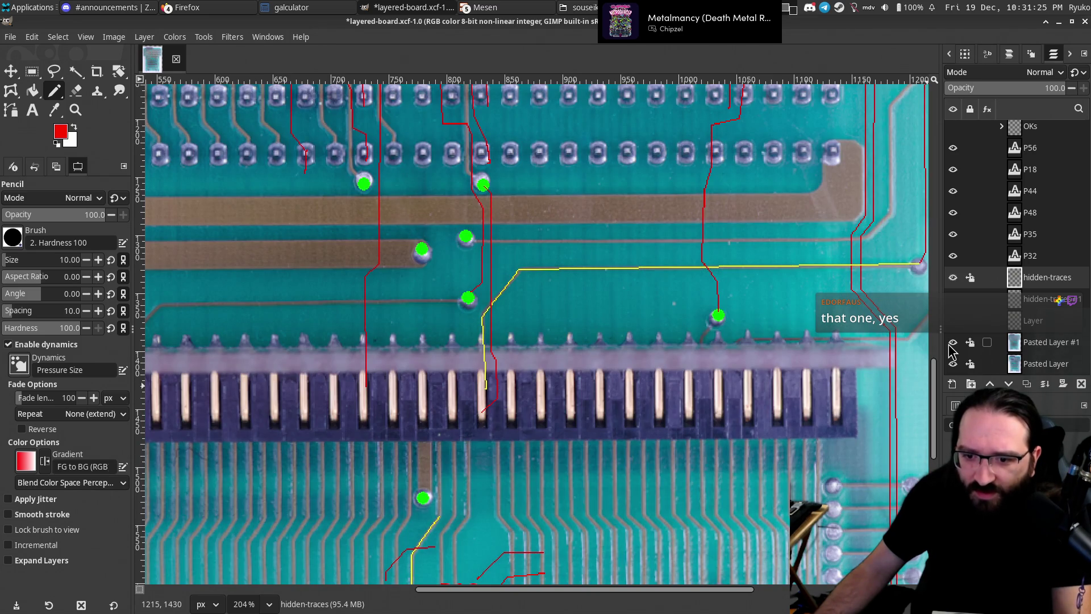
pyautogui.click(953, 343)
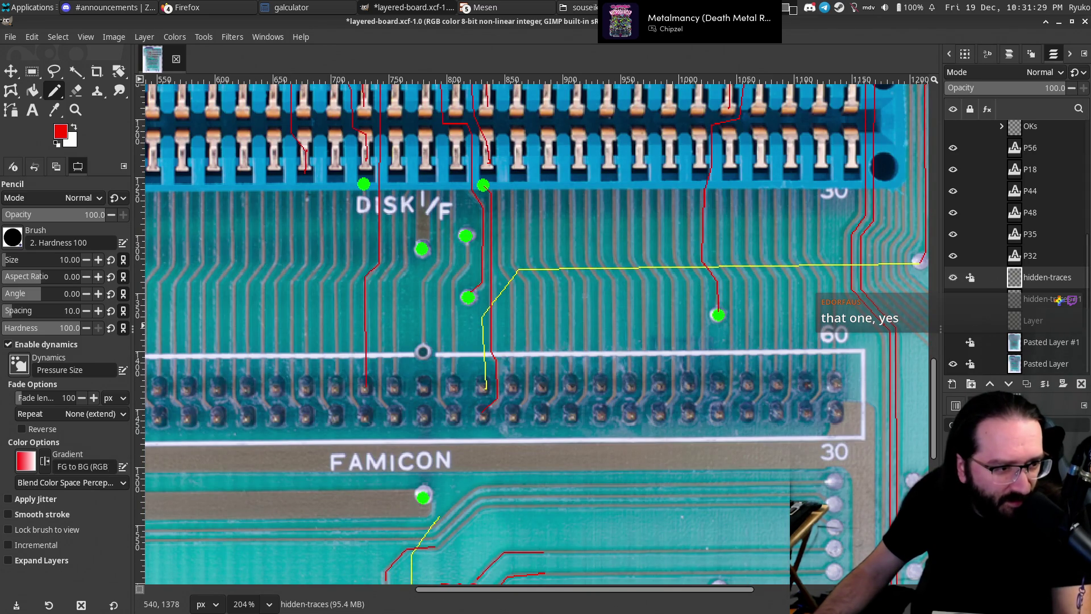
pyautogui.moveTo(568, 250); pyautogui.dragTo(489, 276)
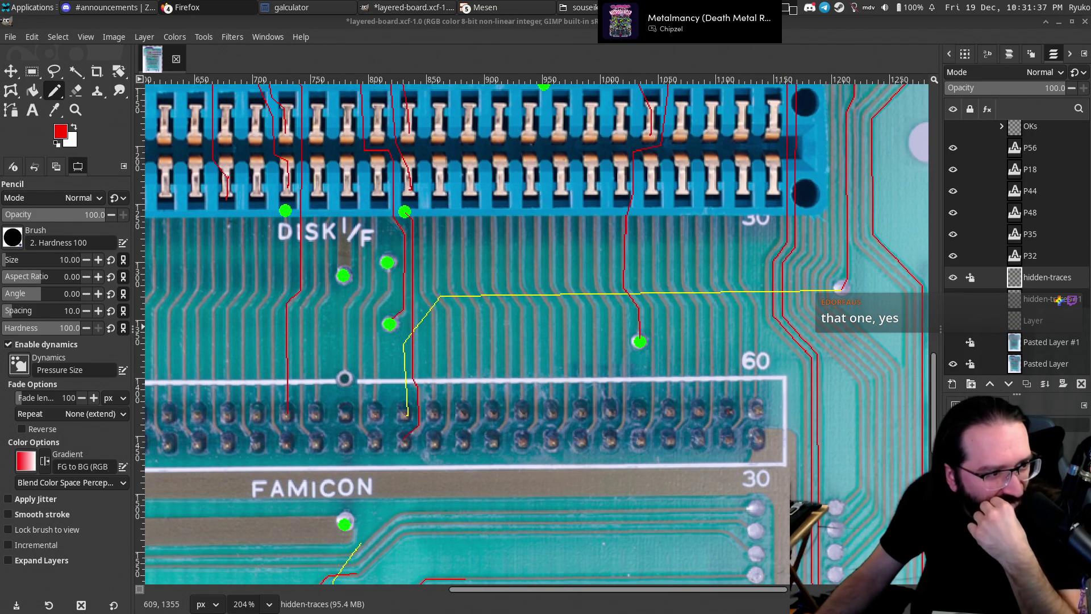
pyautogui.moveTo(587, 319)
pyautogui.mouseDown()
pyautogui.moveTo(482, 295)
pyautogui.moveTo(453, 169)
pyautogui.mouseUp()
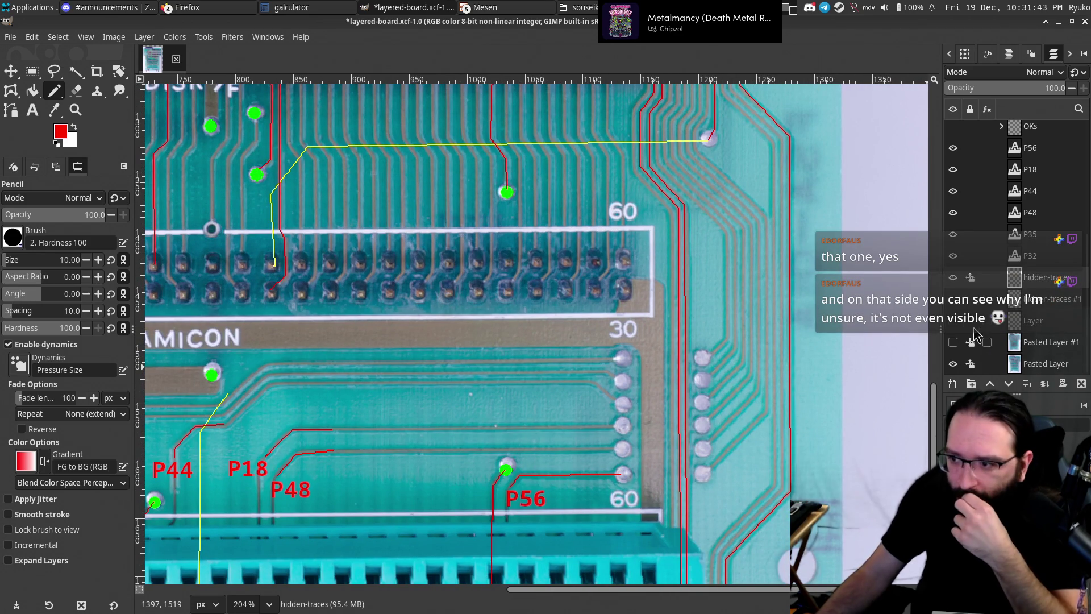
# Show Pasted Layer #1 and bring the P56 via area into view.
pyautogui.click(953, 343)
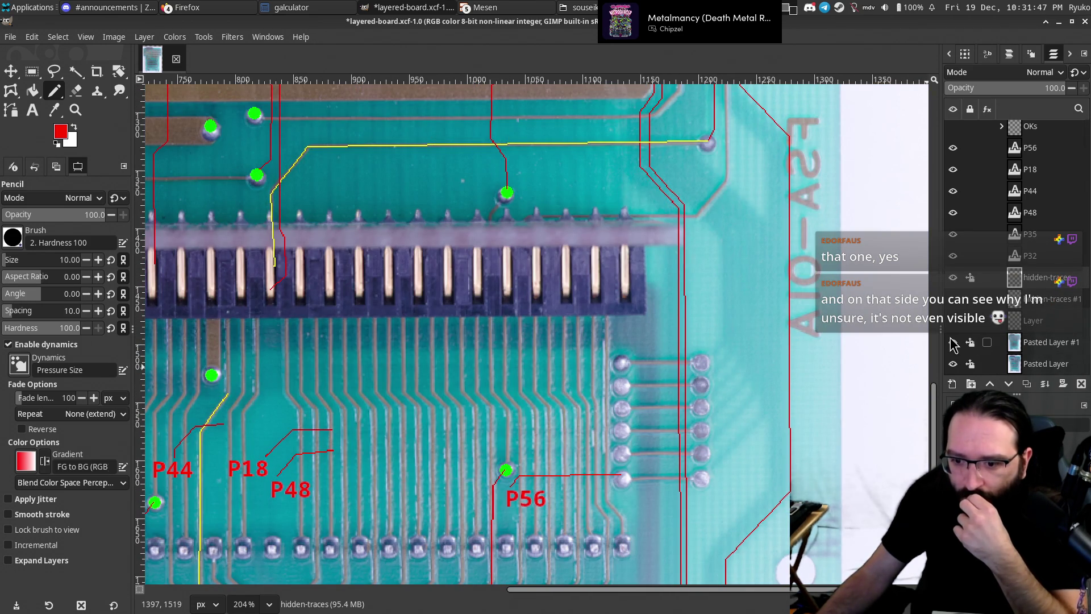
pyautogui.moveTo(671, 398)
pyautogui.mouseDown()
pyautogui.moveTo(629, 90)
pyautogui.moveTo(632, 315)
pyautogui.mouseUp()
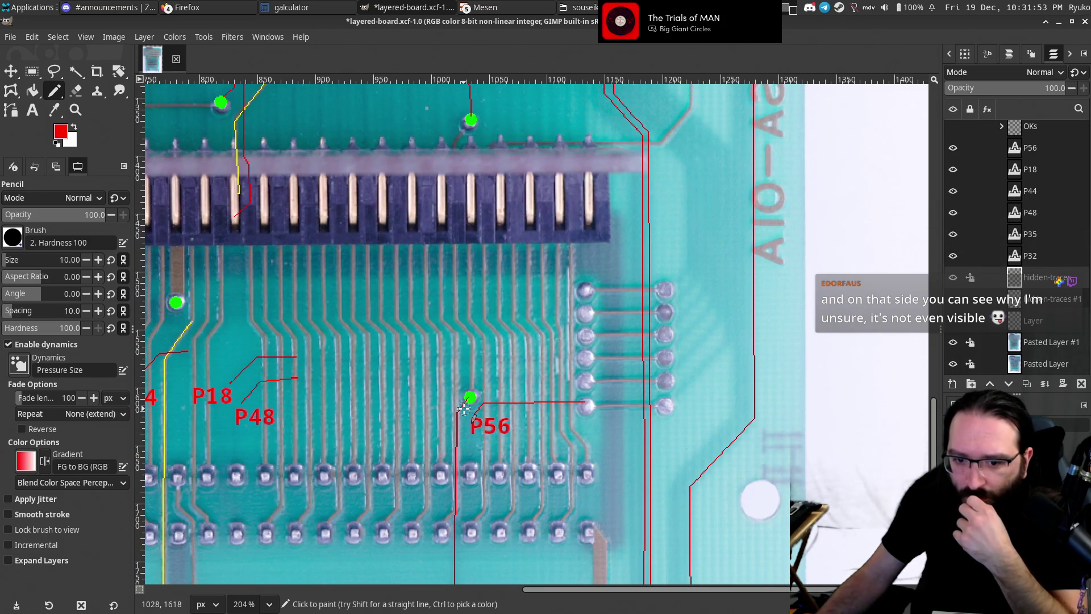
pyautogui.scroll(1, 480, 361)
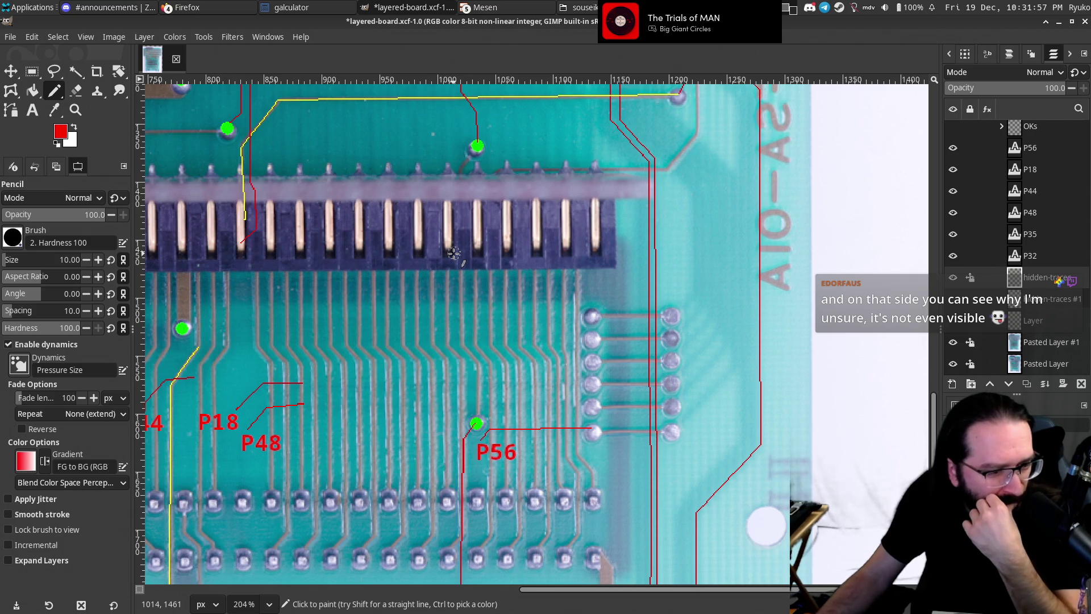
pyautogui.scroll(-4, 463, 278)
pyautogui.hscroll(2, 478, 310)
pyautogui.scroll(1, 477, 309)
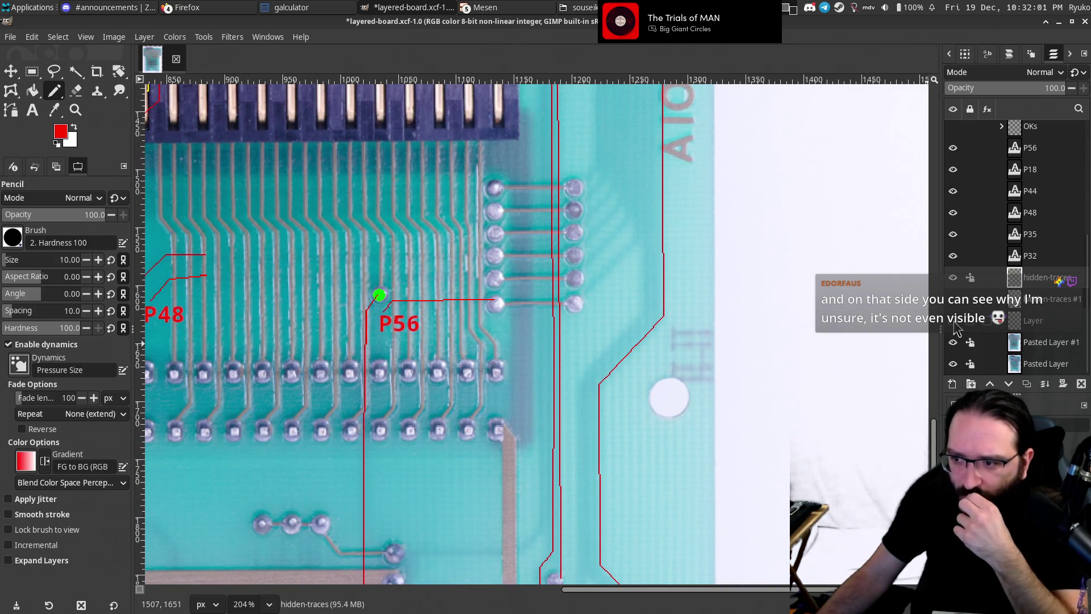
# Toggle the solder-side photo off and on while following the P56 trace.
pyautogui.click(953, 343)
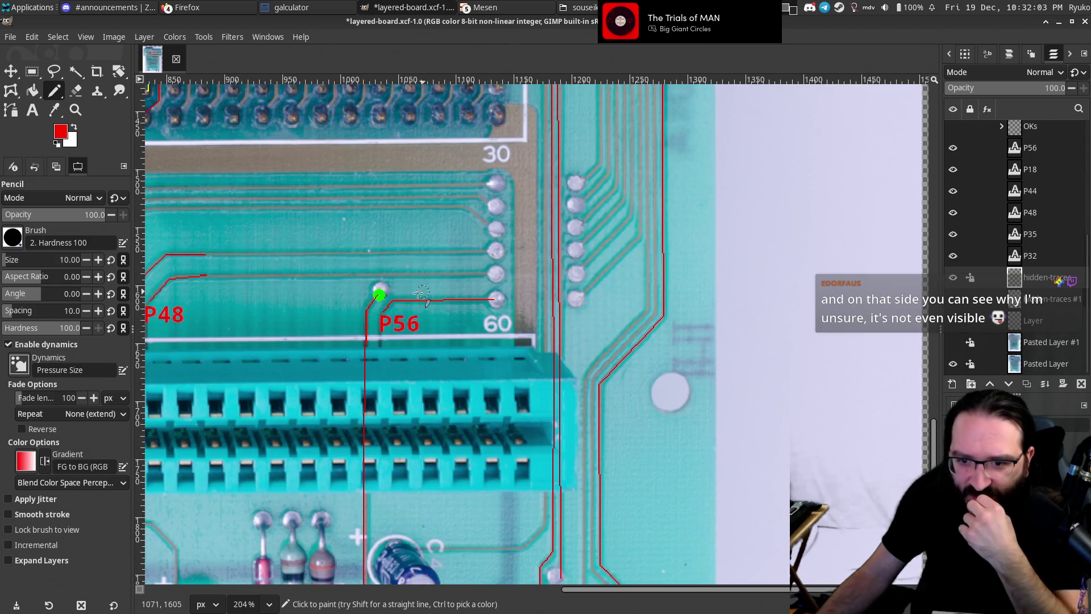
pyautogui.moveTo(447, 238); pyautogui.dragTo(455, 276)
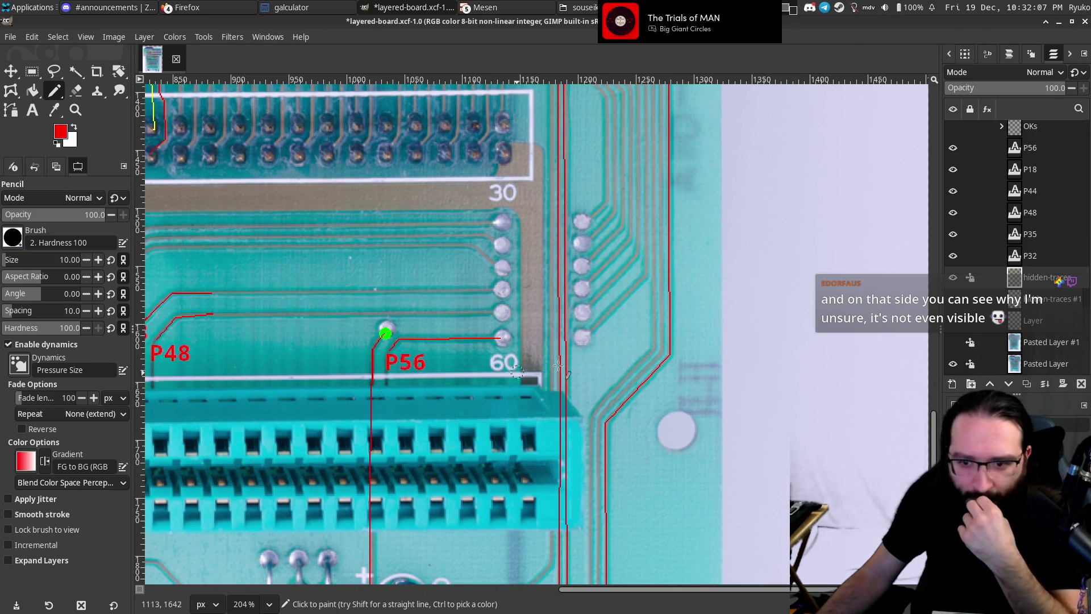
pyautogui.click(953, 343)
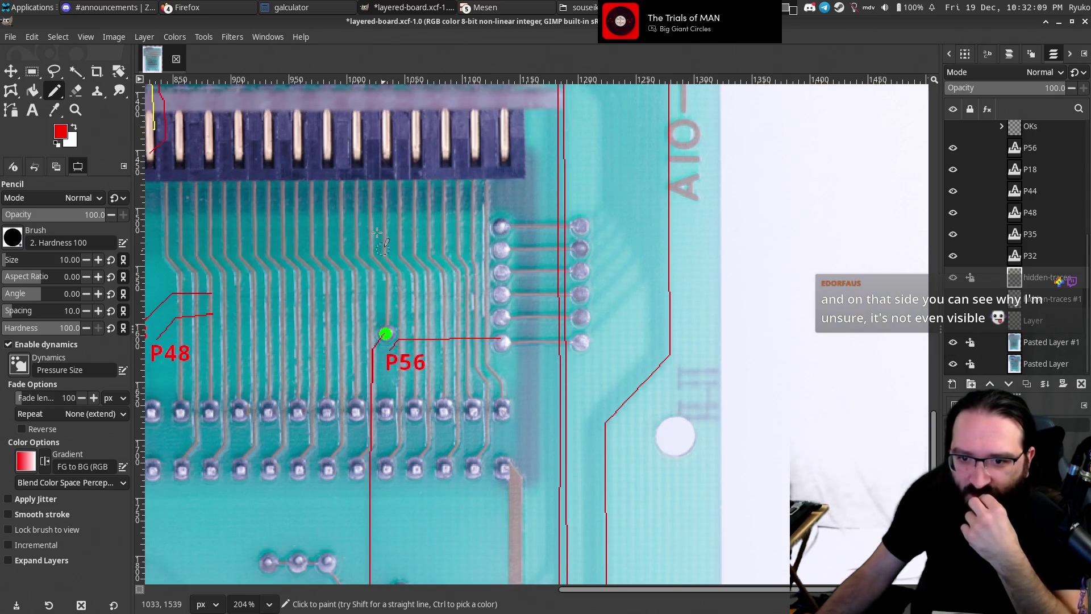
pyautogui.scroll(2, 382, 245)
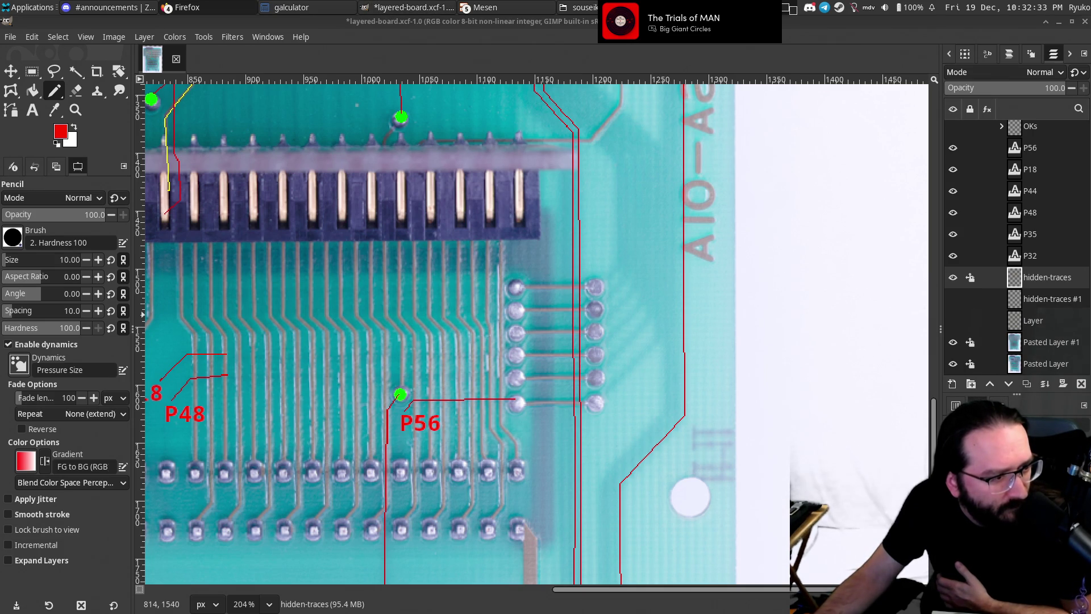
pyautogui.scroll(-5, 671, 294)
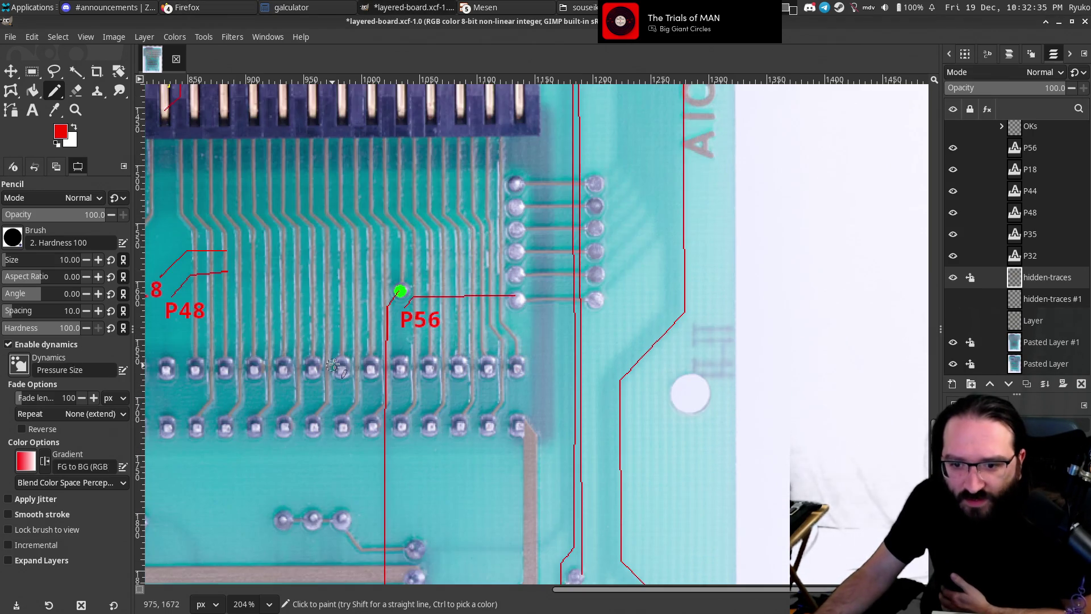
# Hide the solder-side photo to compare the components, then show it again.
pyautogui.hscroll(-10, 671, 294)
pyautogui.click(953, 342)
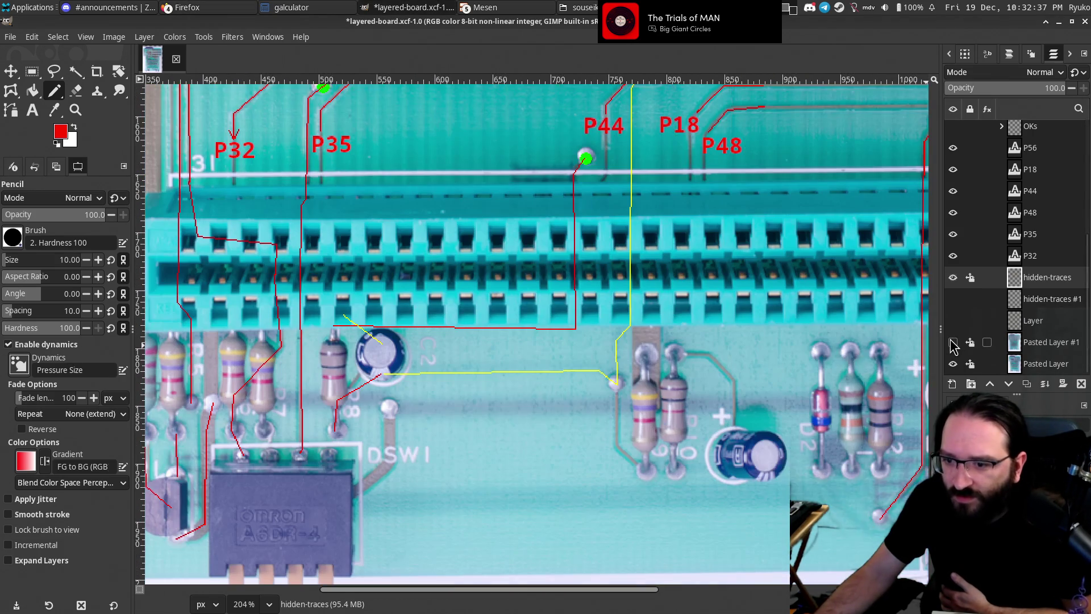
pyautogui.scroll(-2, 555, 366)
pyautogui.moveTo(555, 365); pyautogui.dragTo(462, 380)
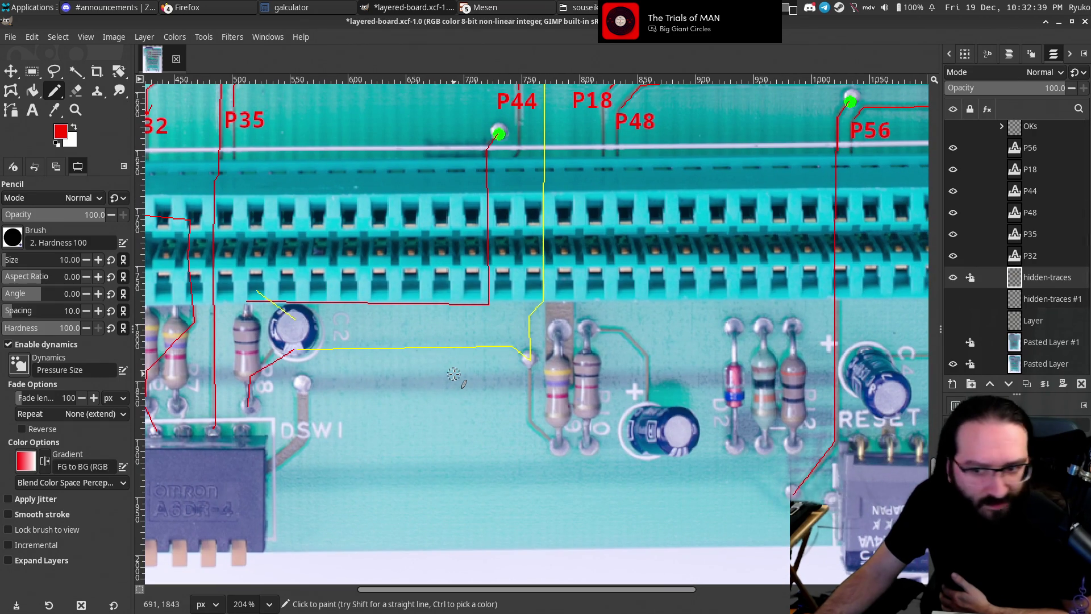
pyautogui.moveTo(540, 255); pyautogui.dragTo(494, 303)
pyautogui.scroll(4, 538, 261)
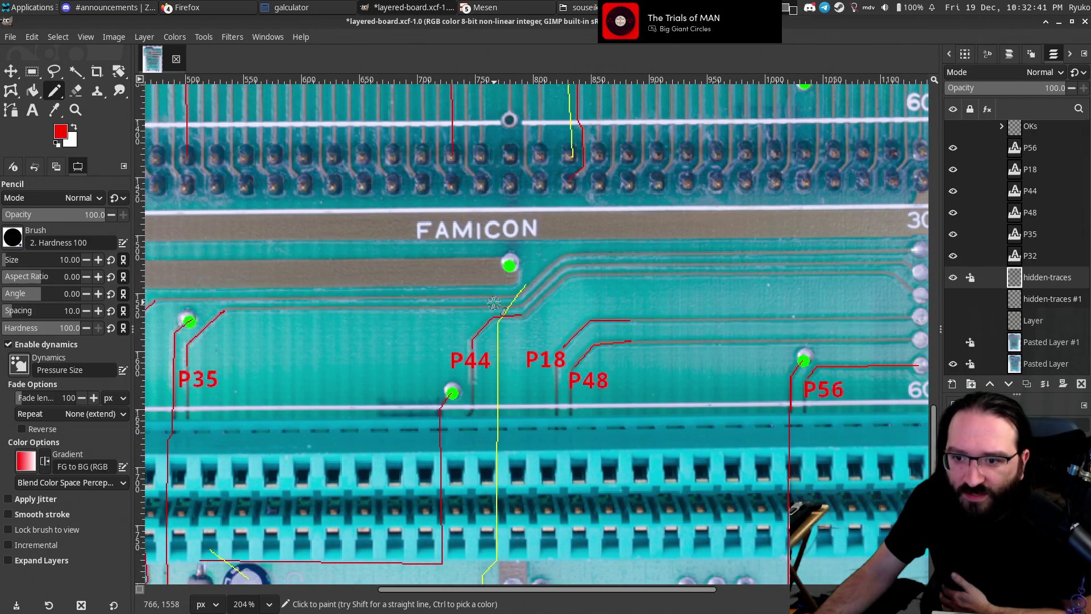
pyautogui.click(953, 342)
# Pan along the pin rows, hide the solder-side photo, and paint a red loop near the resistors.
pyautogui.moveTo(517, 259); pyautogui.dragTo(480, 333)
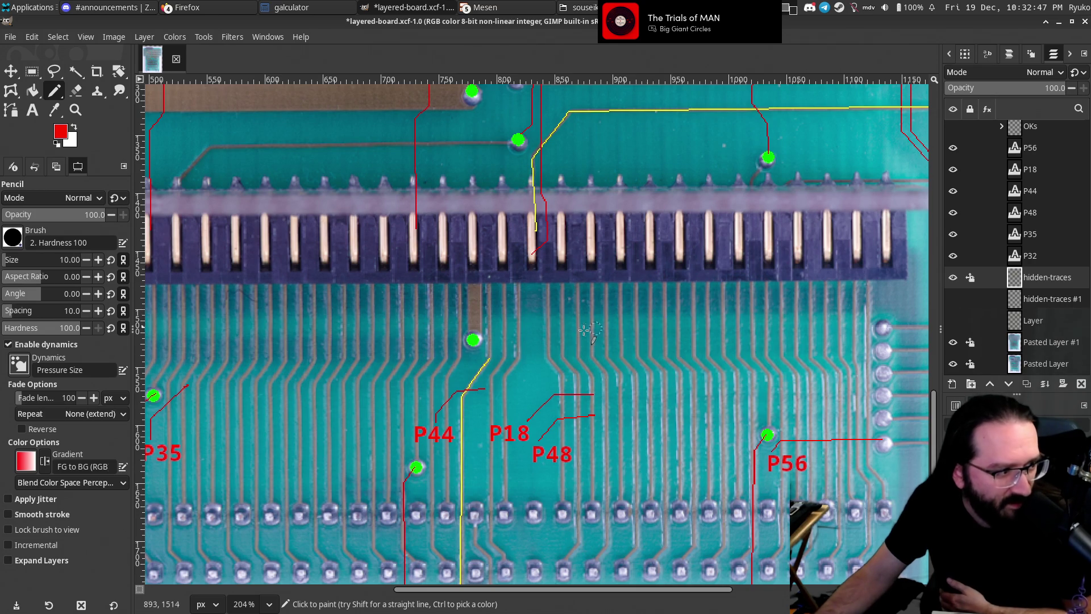
pyautogui.moveTo(600, 328); pyautogui.dragTo(654, 318)
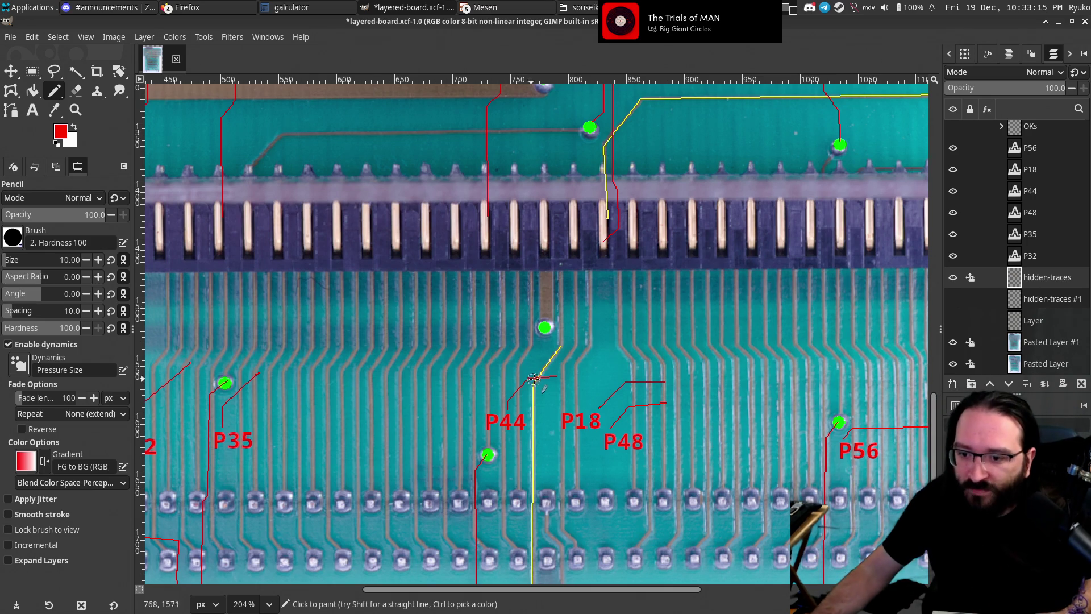
pyautogui.scroll(-5, 639, 310)
pyautogui.hscroll(-2, 640, 309)
pyautogui.click(953, 343)
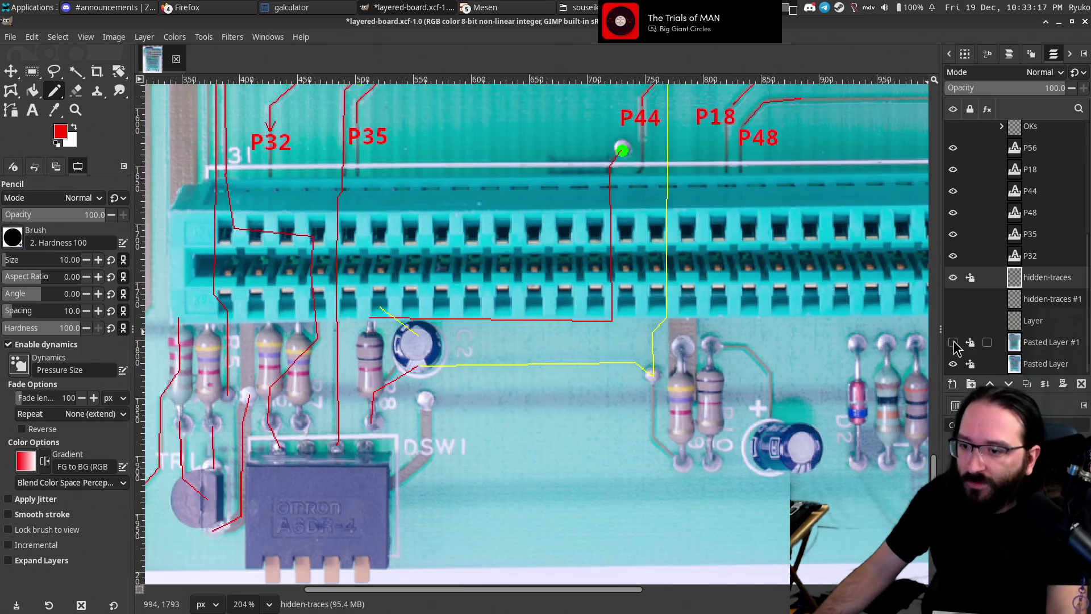
pyautogui.scroll(-2, 580, 315)
pyautogui.hscroll(3, 579, 315)
pyautogui.moveTo(564, 317); pyautogui.dragTo(492, 304)
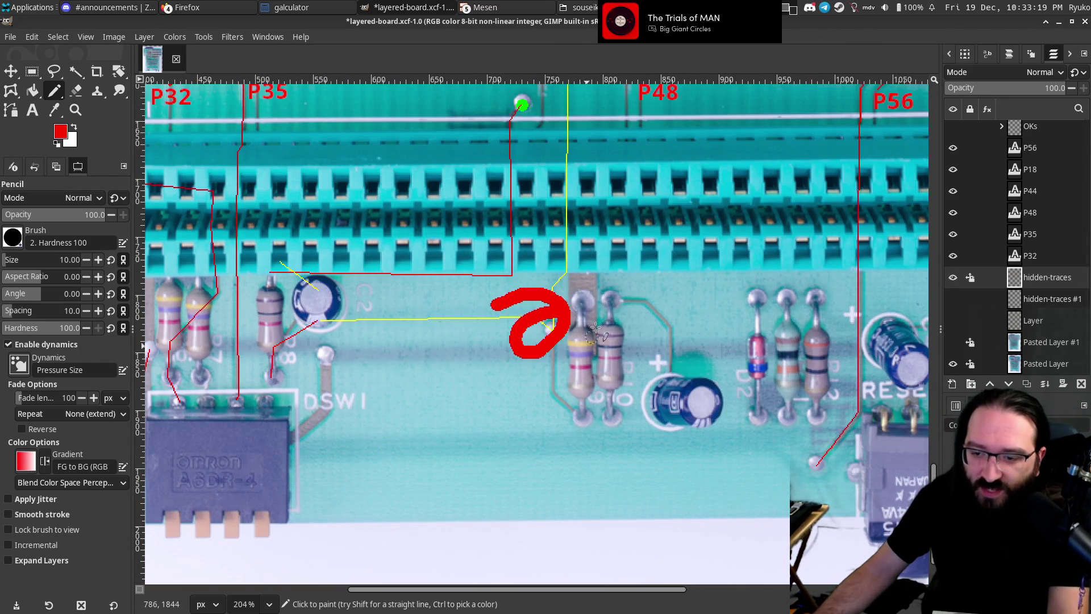
# Paint a short vertical red stroke on a header pin above the FAMICON label.
pyautogui.scroll(5, 576, 274)
pyautogui.hscroll(2, 575, 273)
pyautogui.scroll(5, 576, 274)
pyautogui.hscroll(1, 575, 273)
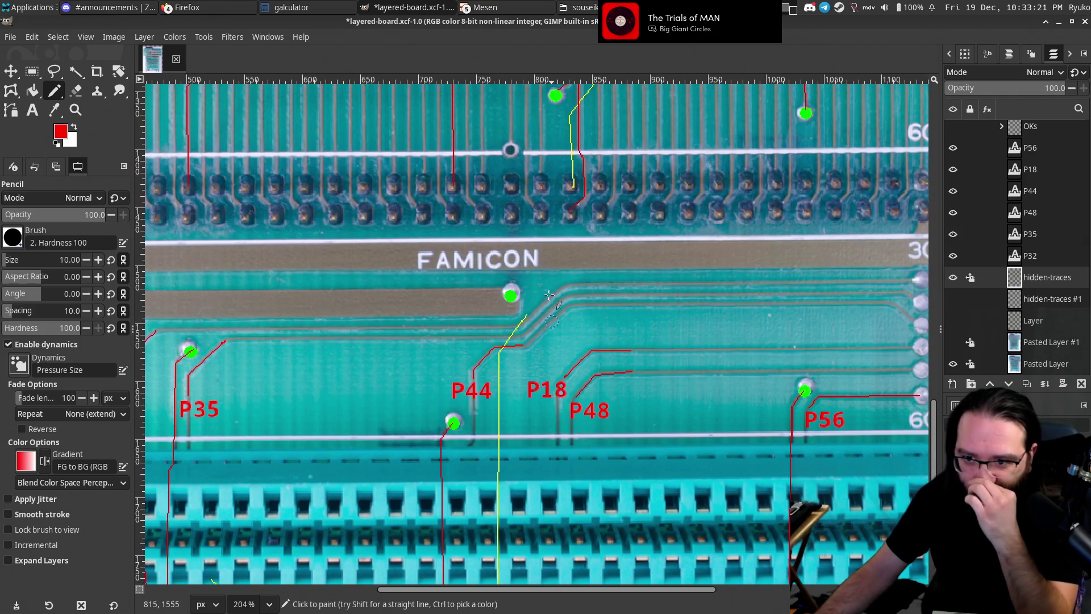
pyautogui.moveTo(512, 174); pyautogui.dragTo(513, 200)
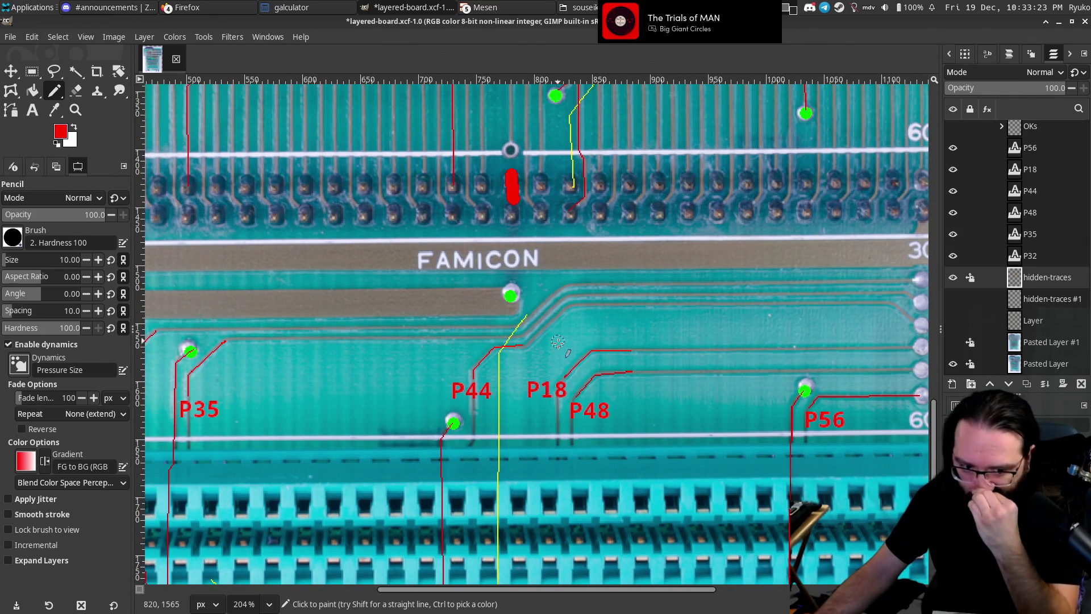
pyautogui.scroll(-5, 523, 295)
pyautogui.hscroll(1, 523, 296)
pyautogui.scroll(-1, 524, 296)
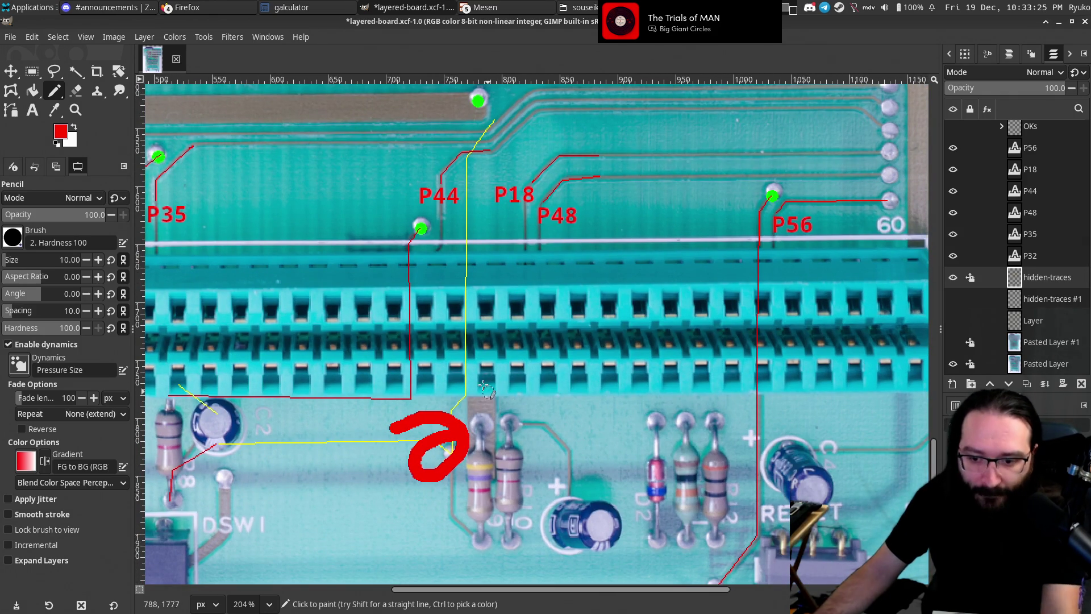
pyautogui.scroll(-2, 475, 227)
pyautogui.scroll(1, 474, 228)
pyautogui.scroll(2, 542, 371)
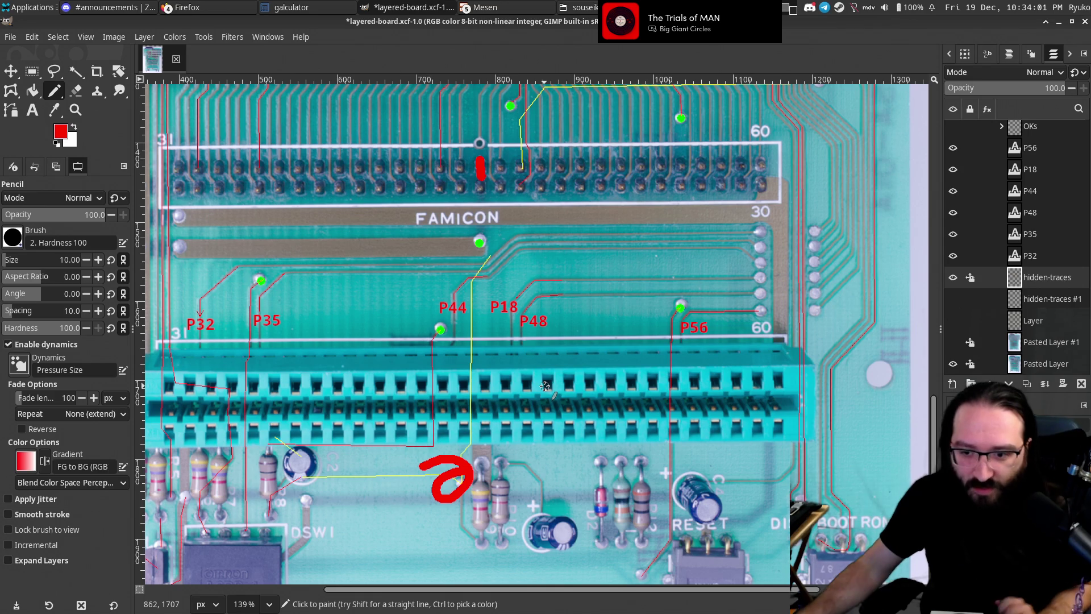
pyautogui.scroll(-1, 512, 389)
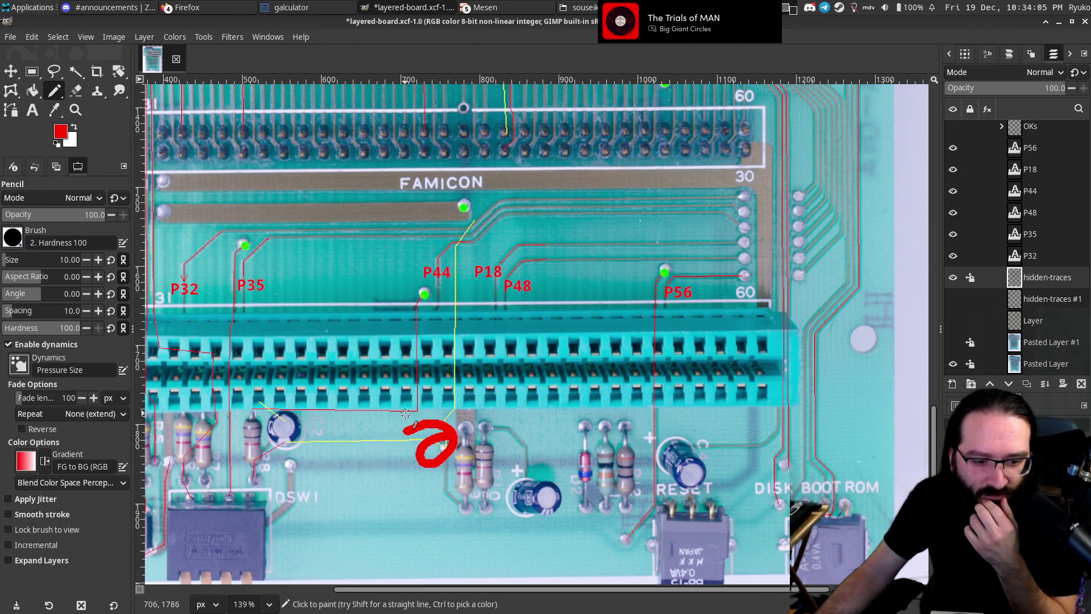
pyautogui.scroll(-1, 379, 420)
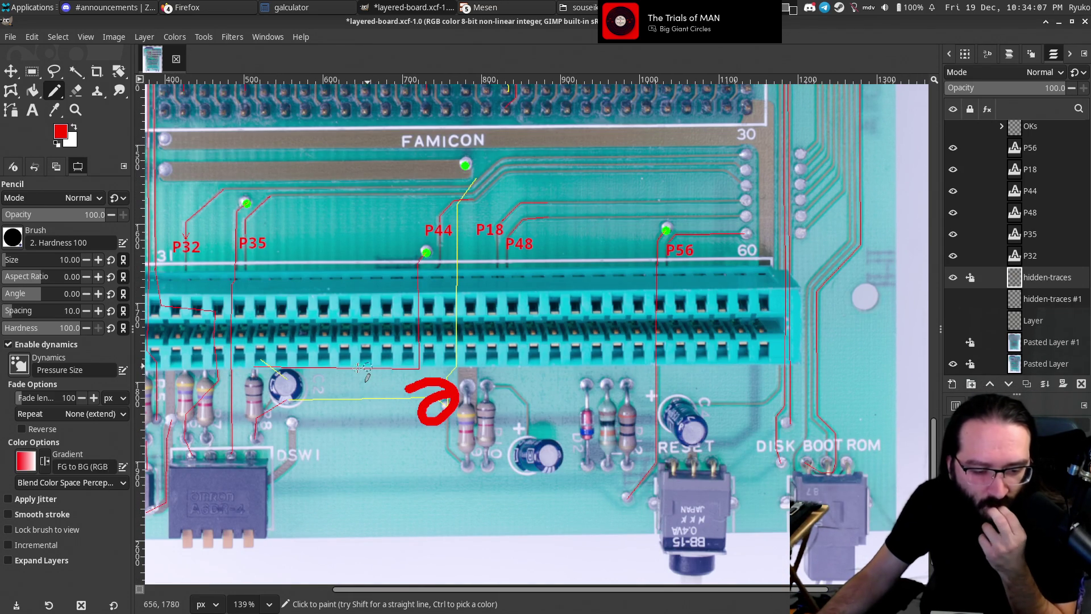
pyautogui.scroll(1, 500, 296)
pyautogui.scroll(1, 482, 199)
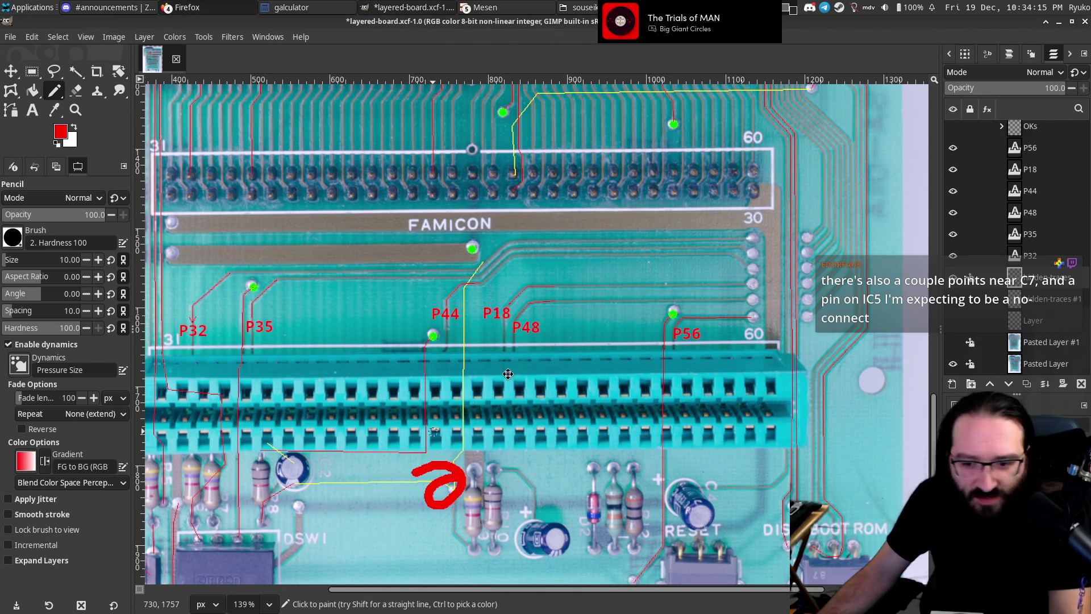
pyautogui.scroll(-5, 512, 381)
pyautogui.hscroll(-5, 511, 381)
pyautogui.hscroll(6, 464, 374)
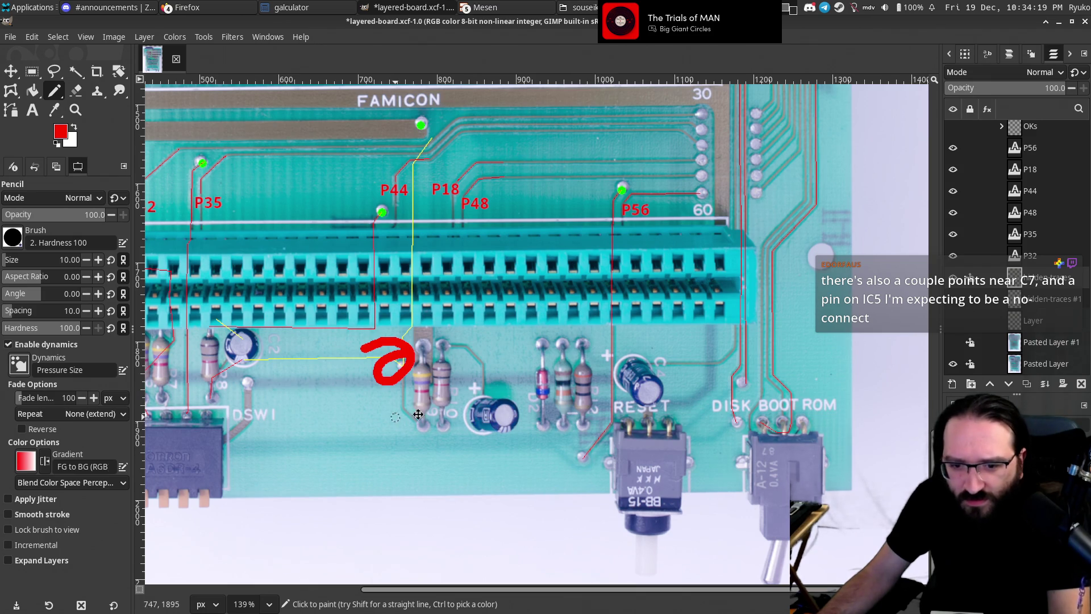
pyautogui.moveTo(396, 418); pyautogui.dragTo(546, 408)
pyautogui.scroll(10, 550, 370)
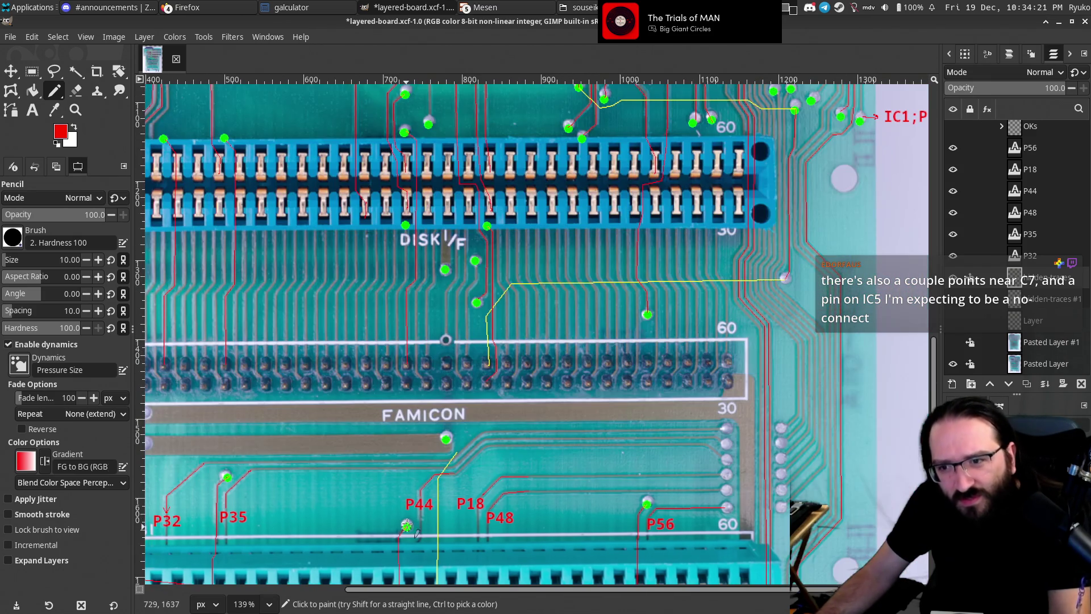
pyautogui.hscroll(3, 631, 234)
pyautogui.scroll(2, 631, 235)
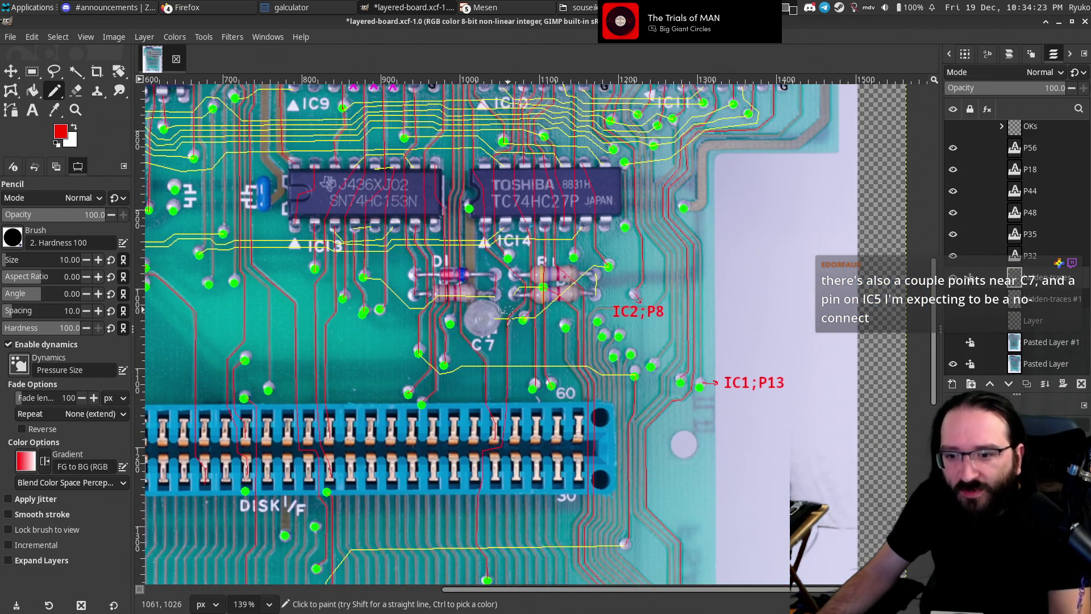
pyautogui.scroll(2, 631, 234)
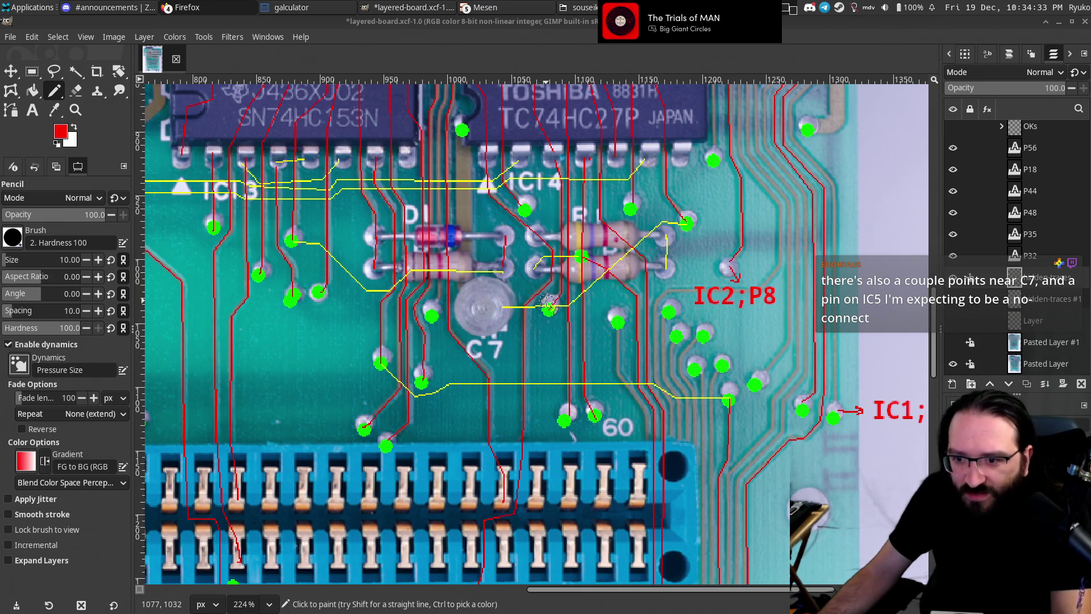
pyautogui.click(953, 342)
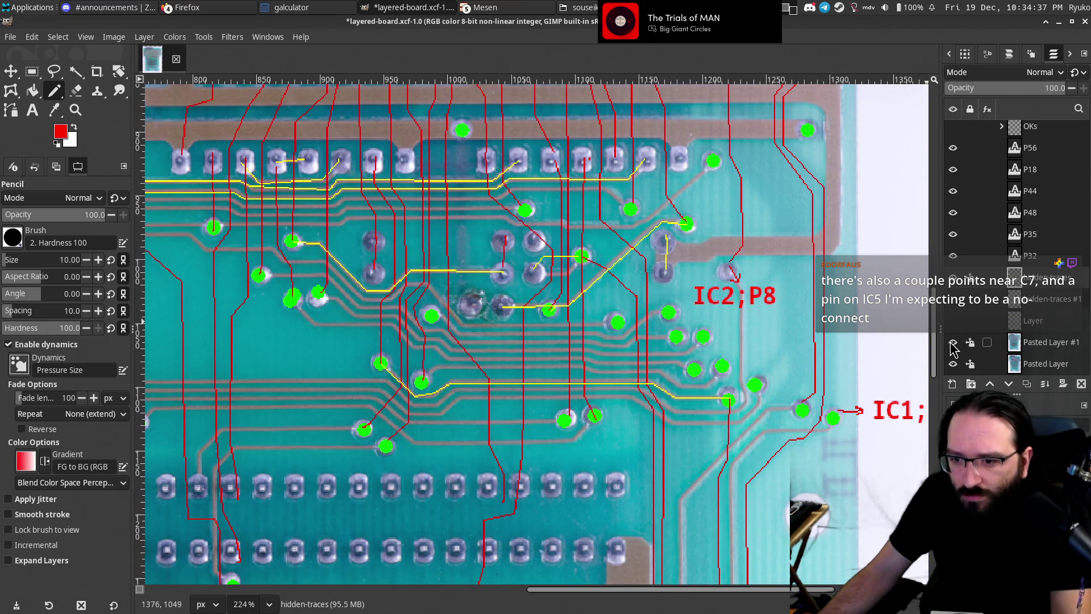
pyautogui.click(953, 343)
pyautogui.click(953, 342)
pyautogui.click(953, 342)
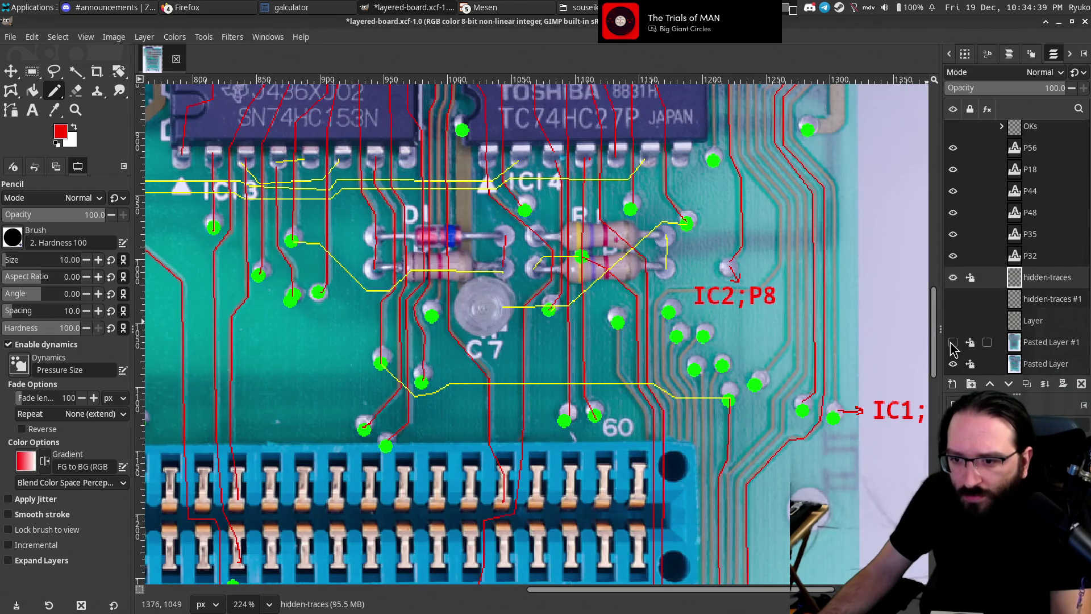
pyautogui.click(953, 343)
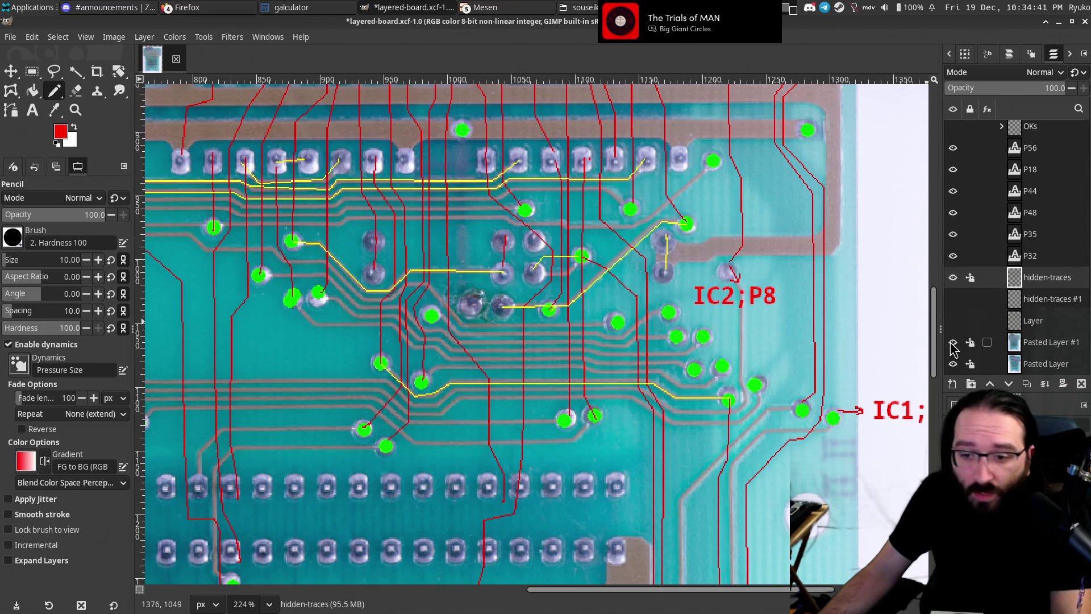
pyautogui.click(953, 343)
pyautogui.click(953, 343)
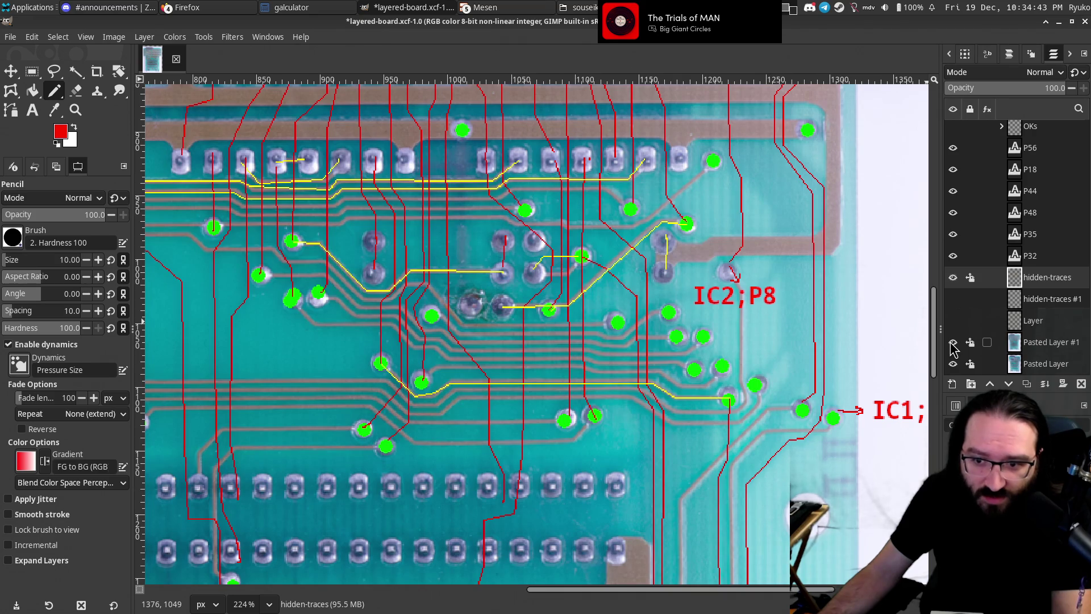
pyautogui.click(953, 343)
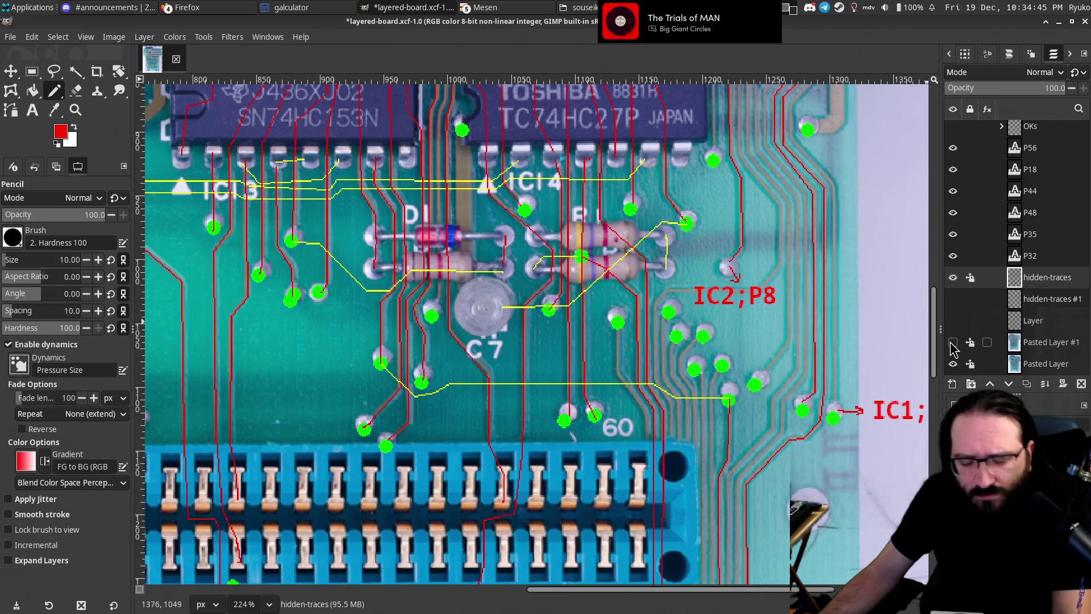
pyautogui.click(953, 342)
pyautogui.click(953, 342)
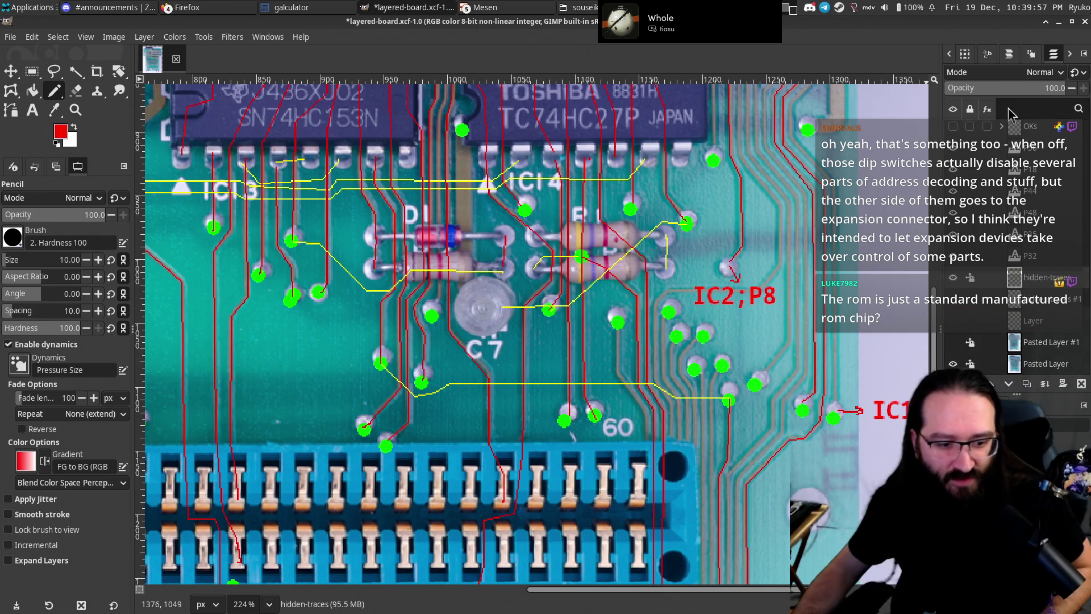
# Survey the whole board, then return to the C7 area near the IC2;P8 and IC1;P13 labels.
pyautogui.hscroll(-10, 427, 210)
pyautogui.scroll(5, 545, 272)
pyautogui.keyDown('ctrl'); pyautogui.scroll(-3, 547, 271); pyautogui.keyUp('ctrl')
pyautogui.keyDown('ctrl'); pyautogui.scroll(1, 548, 275); pyautogui.keyUp('ctrl')
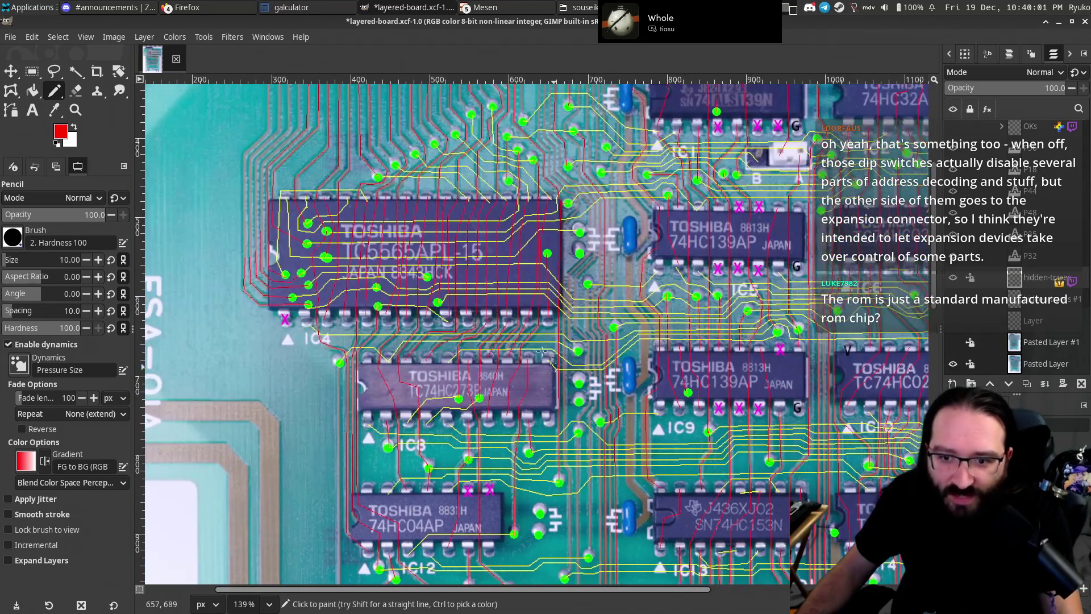
pyautogui.hscroll(3, 551, 281)
pyautogui.scroll(3, 551, 280)
pyautogui.hscroll(3, 551, 281)
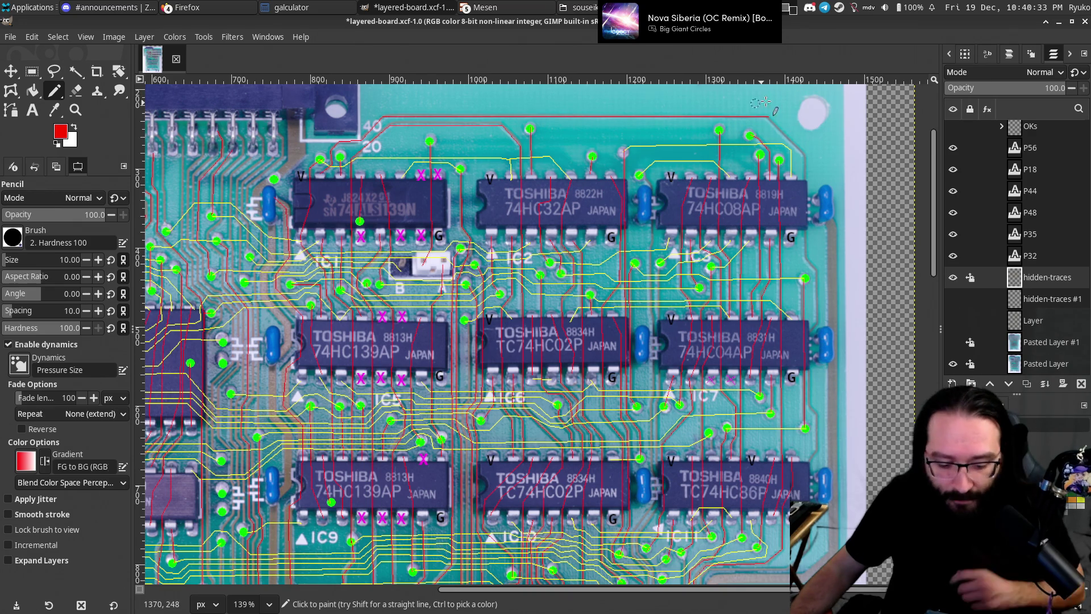
pyautogui.scroll(-5, 630, 194)
pyautogui.scroll(-3, 630, 195)
pyautogui.scroll(-2, 631, 194)
pyautogui.hscroll(-1, 631, 195)
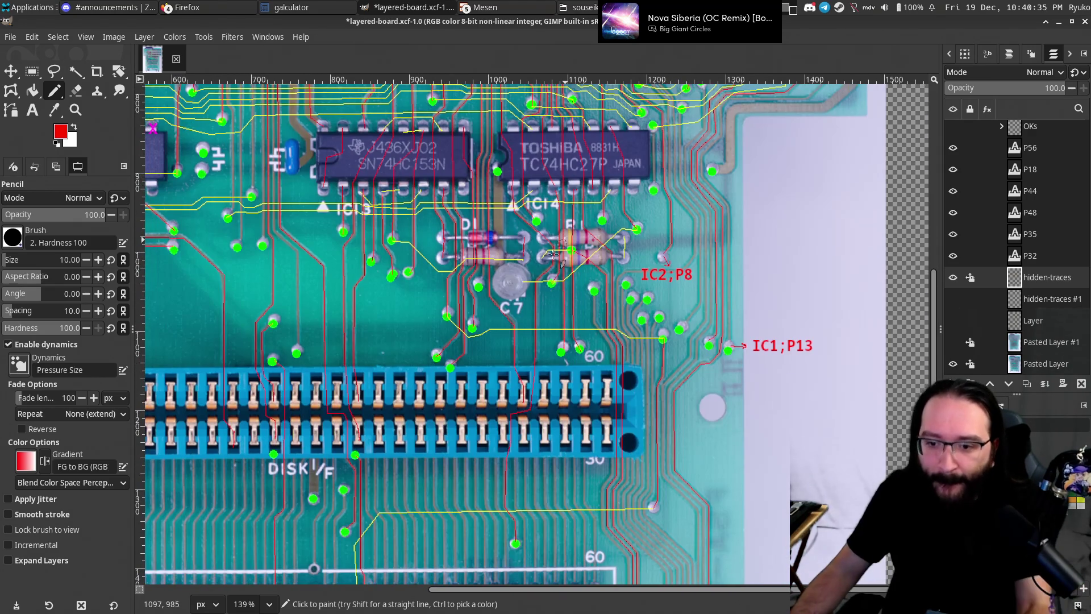
pyautogui.keyDown('ctrl'); pyautogui.scroll(3, 526, 280); pyautogui.keyUp('ctrl')
pyautogui.keyDown('ctrl'); pyautogui.scroll(3, 527, 280); pyautogui.keyUp('ctrl')
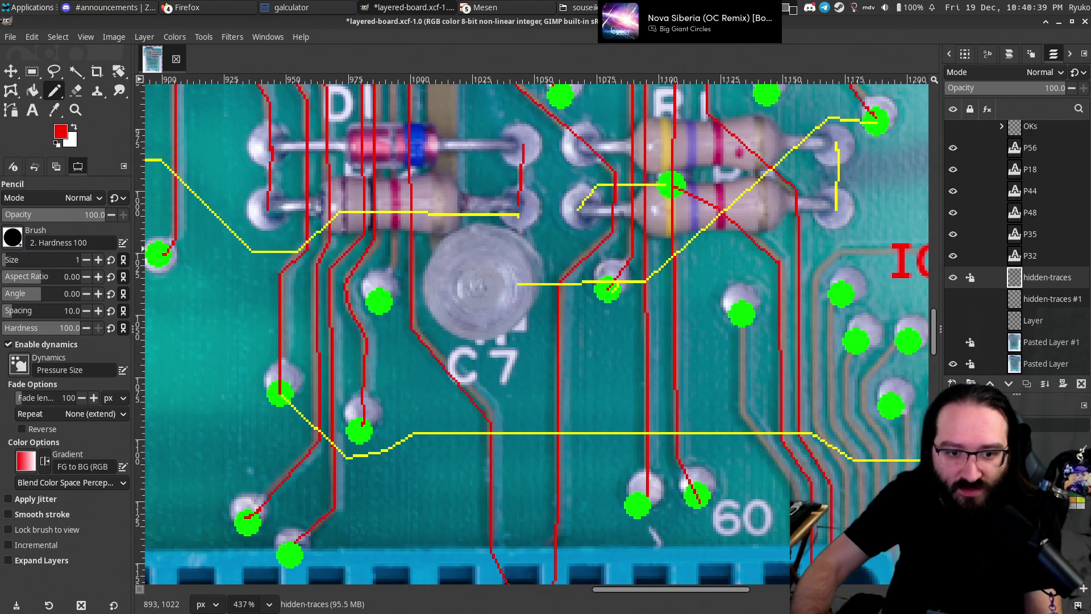
# Connect the resistor trace down to the line at C7 in red, then view the RESET switch.
pyautogui.moveTo(517, 265); pyautogui.dragTo(537, 310)
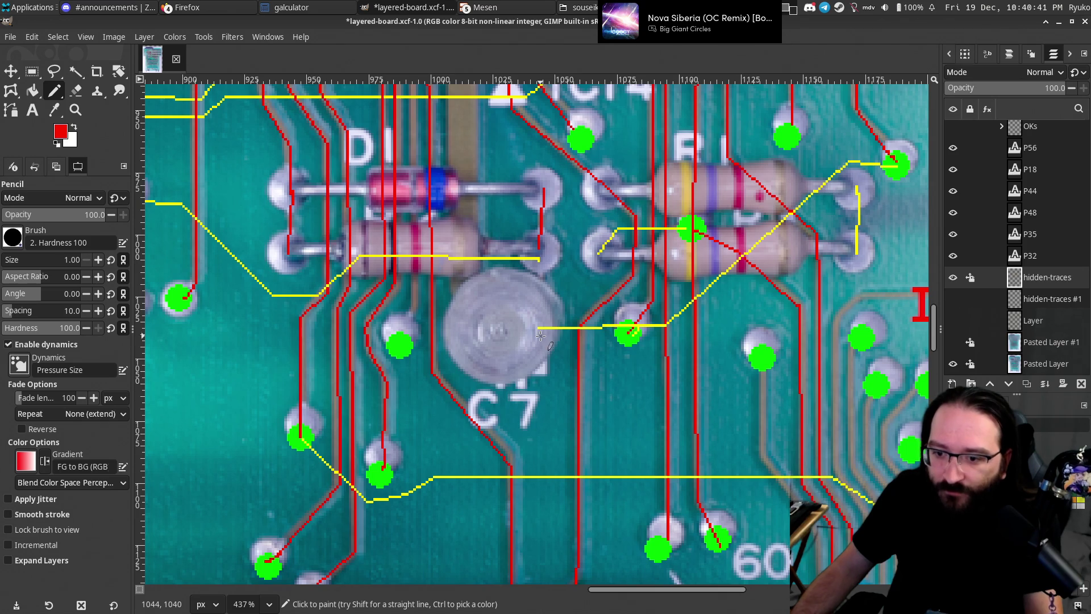
pyautogui.keyDown('shift'); pyautogui.click(540, 259); pyautogui.keyUp('shift')
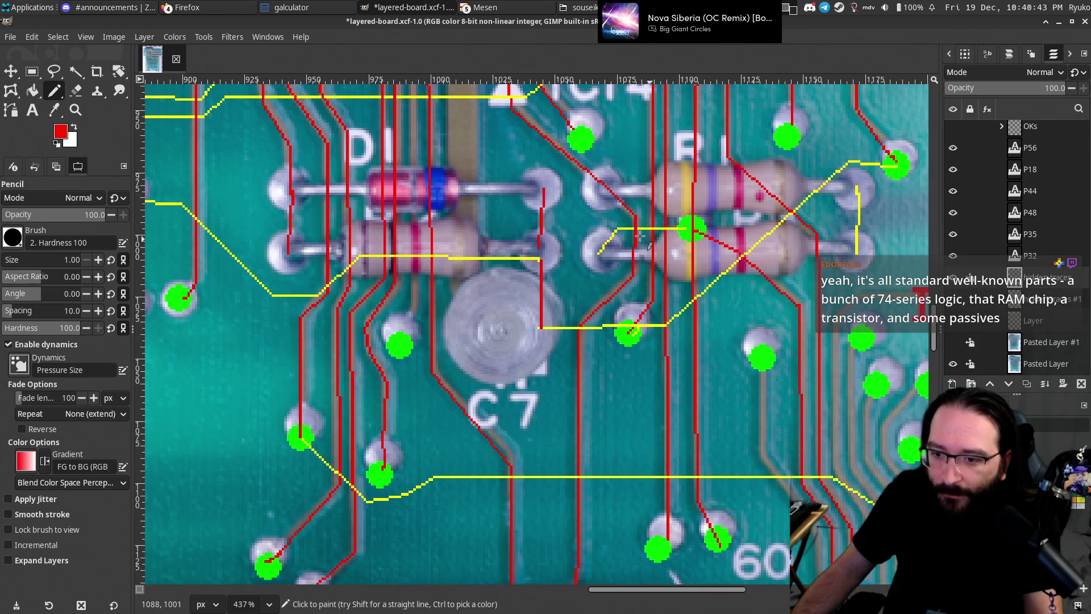
pyautogui.scroll(-3, 611, 341)
pyautogui.scroll(-2, 611, 341)
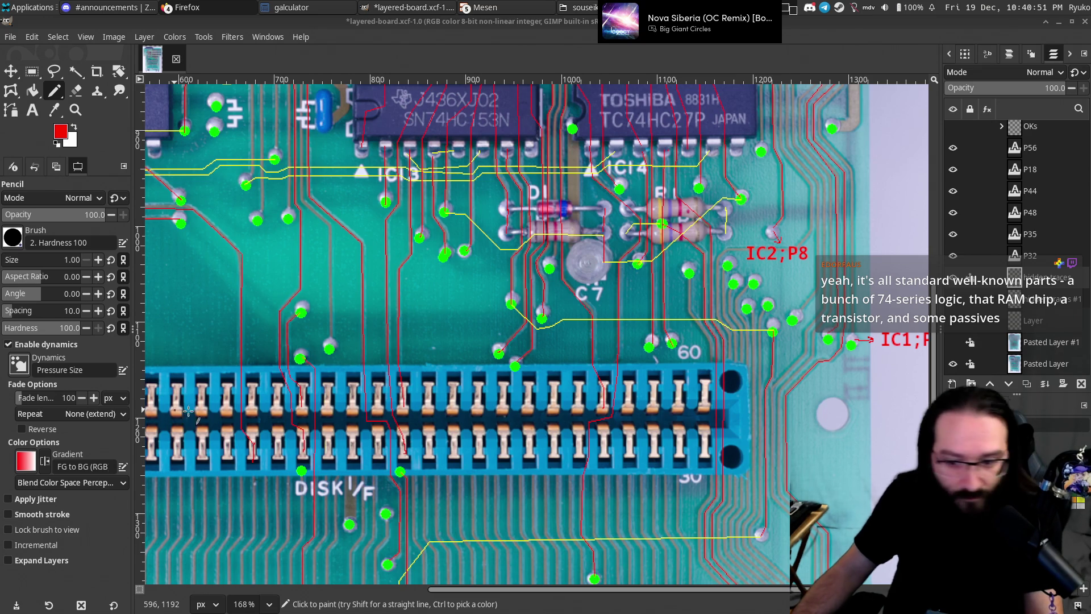
pyautogui.scroll(-10, 577, 405)
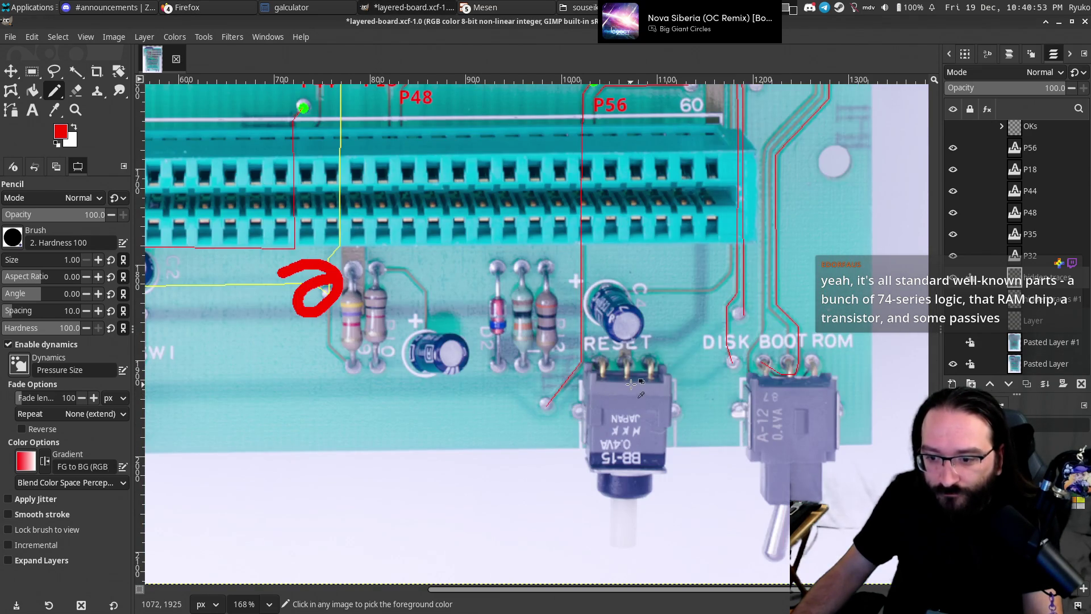
pyautogui.scroll(2, 632, 386)
pyautogui.scroll(2, 568, 377)
pyautogui.scroll(1, 469, 368)
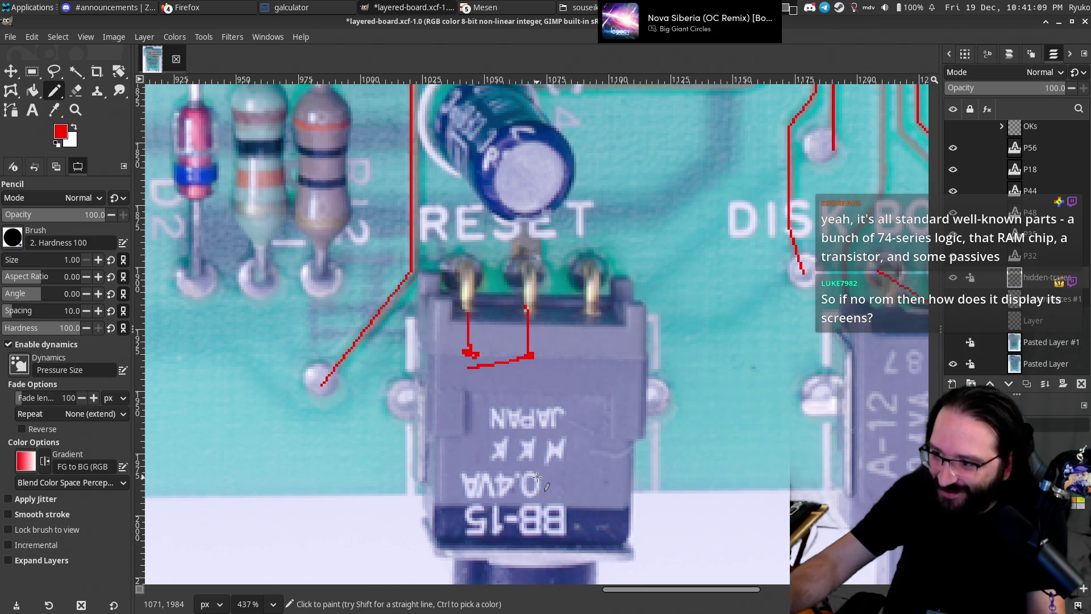
pyautogui.press('ctrl')
# Save layered-board.xcf and move to the A-12 DISK BOOT ROM switch.
pyautogui.hotkey('ctrl', 's')
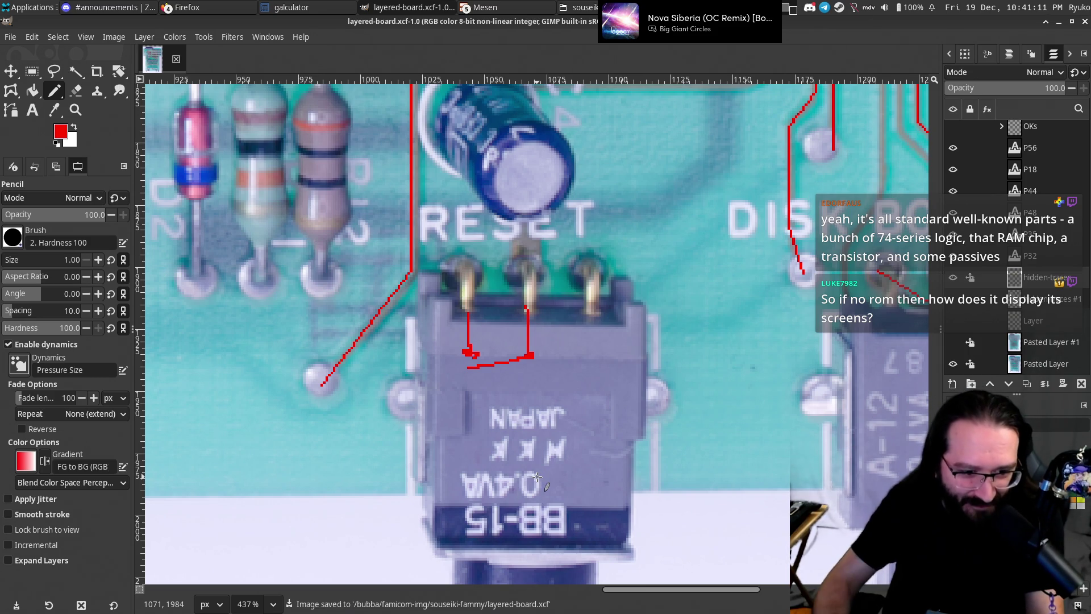
pyautogui.scroll(-2, 570, 434)
pyautogui.scroll(2, 505, 298)
pyautogui.scroll(2, 506, 298)
pyautogui.hscroll(2, 505, 298)
pyautogui.scroll(3, 516, 372)
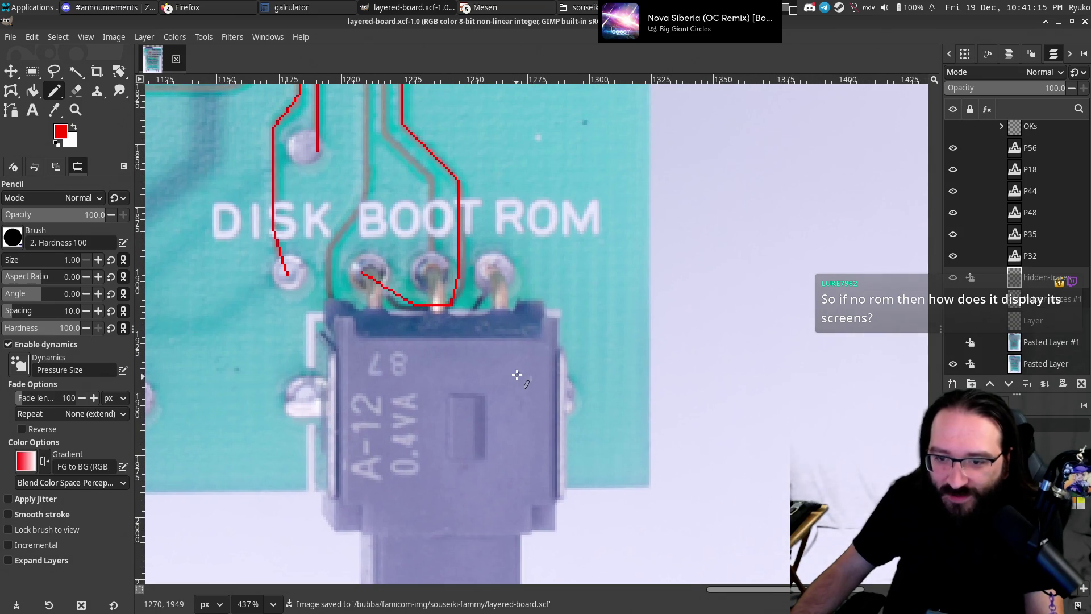
# Sketch red marks across the top and body of the switch.
pyautogui.moveTo(498, 355); pyautogui.dragTo(502, 340)
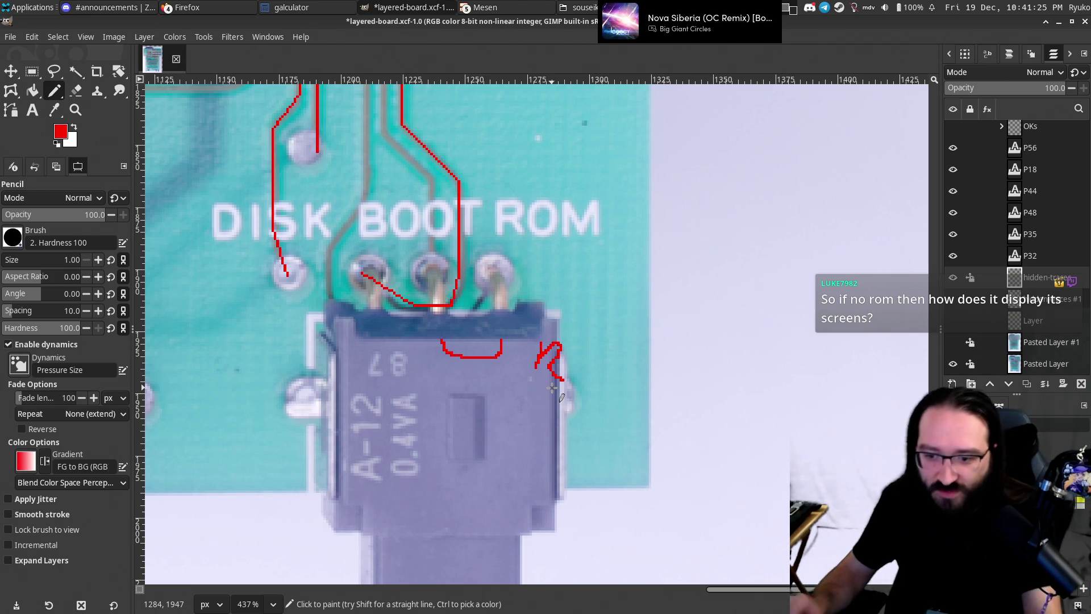
pyautogui.press('ctrl')
pyautogui.moveTo(531, 347); pyautogui.dragTo(533, 377)
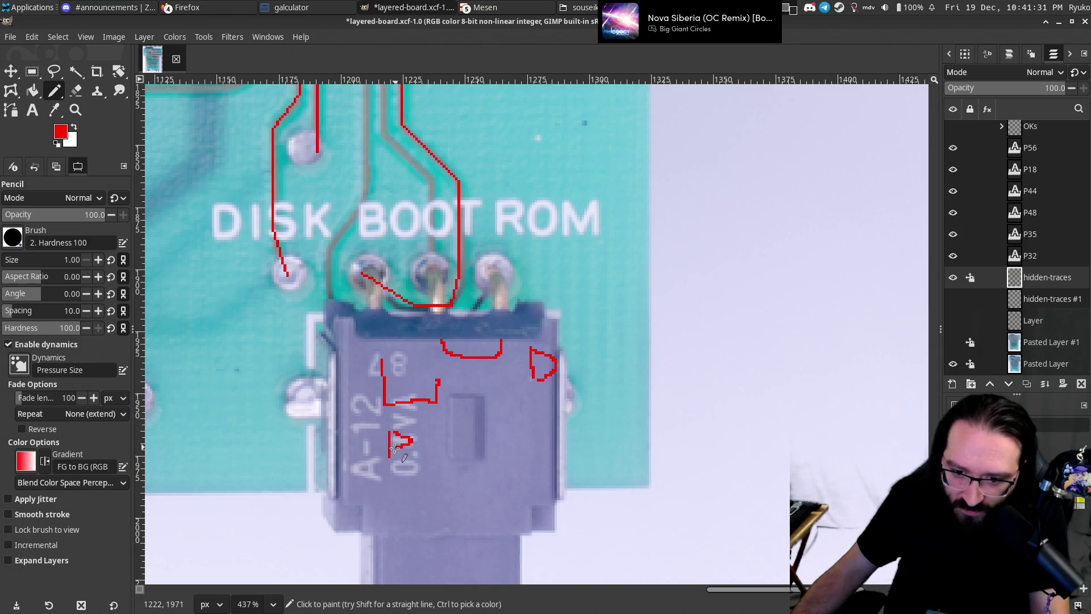
pyautogui.scroll(-3, 511, 467)
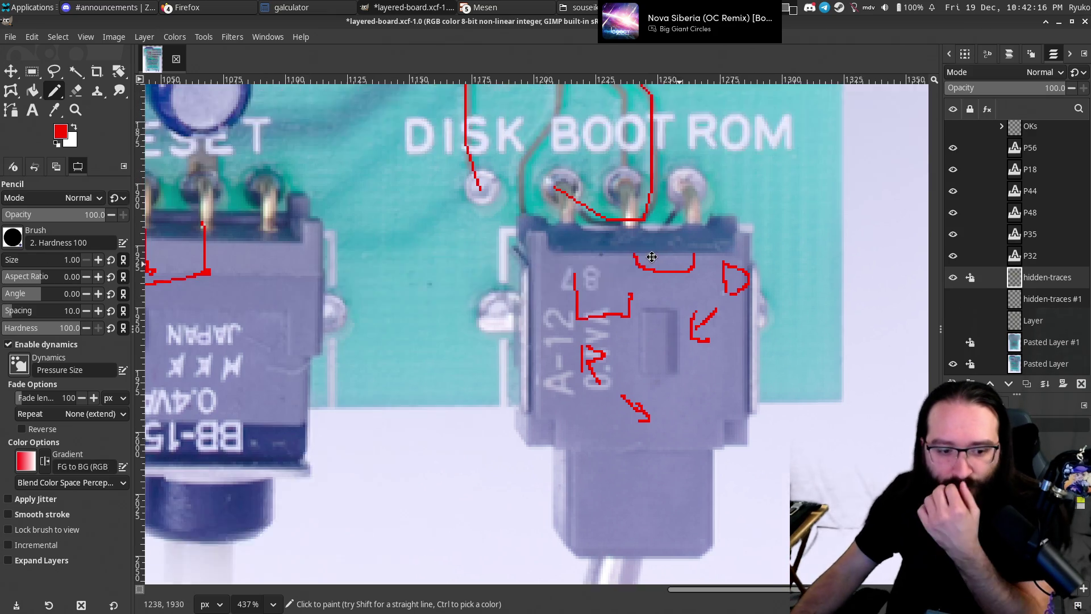
# Pan back to the red scribble by the left resistor and flick the hidden-traces layer off and on.
pyautogui.moveTo(569, 351); pyautogui.dragTo(577, 365)
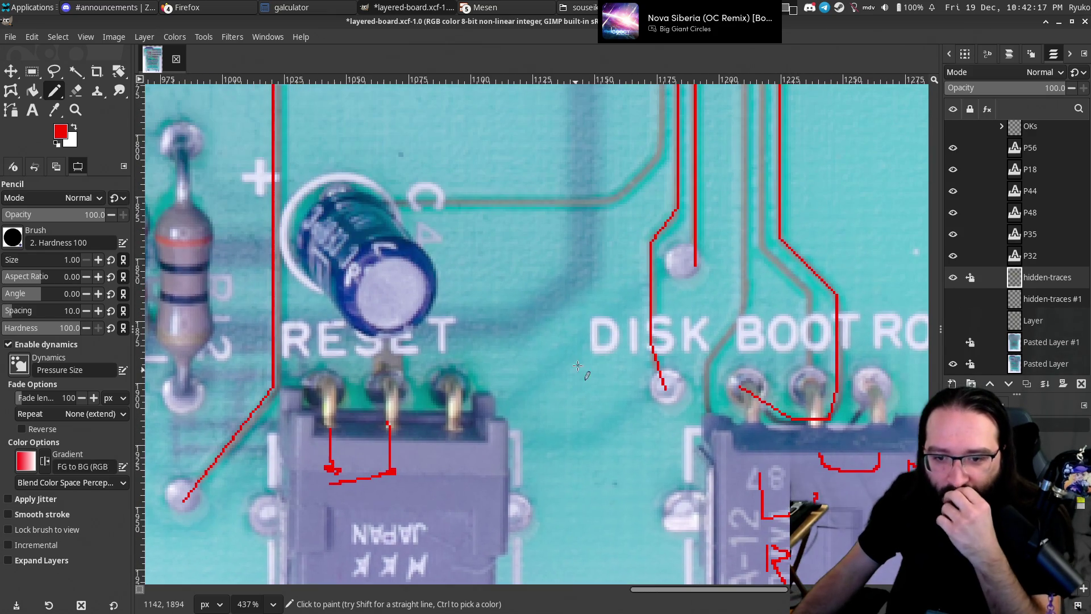
pyautogui.scroll(-5, 578, 365)
pyautogui.hscroll(-5, 628, 295)
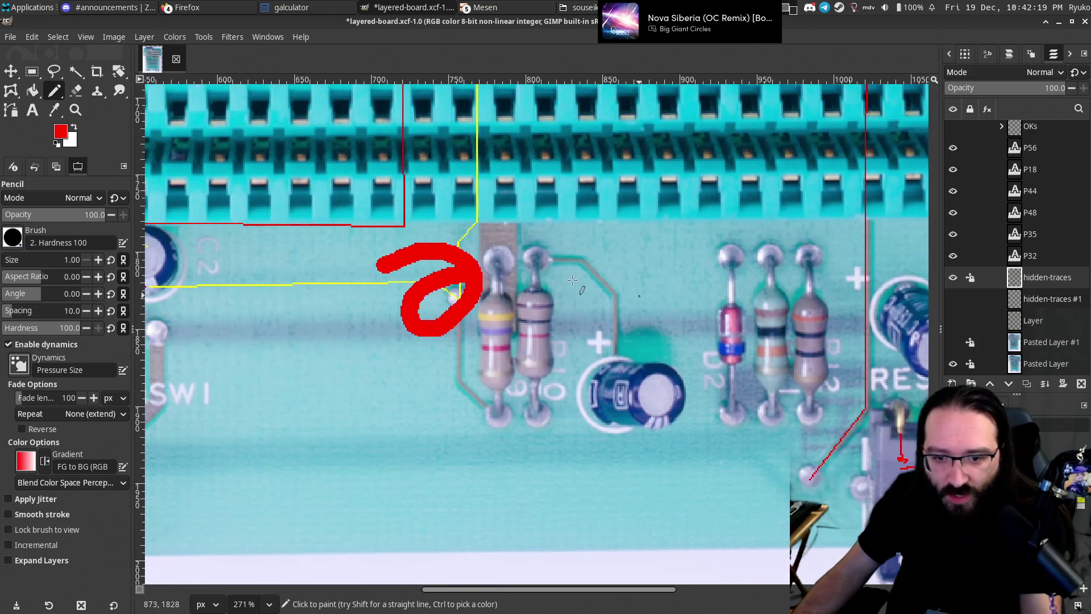
pyautogui.scroll(2, 627, 295)
pyautogui.hscroll(-1, 628, 295)
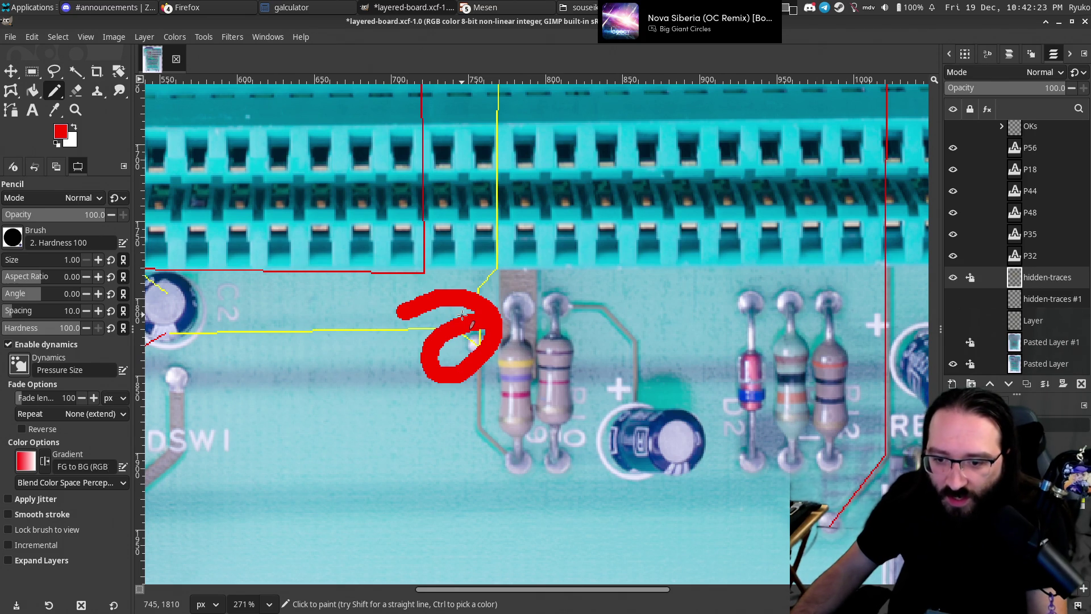
pyautogui.scroll(3, 462, 314)
pyautogui.scroll(3, 462, 315)
pyautogui.click(953, 278)
pyautogui.click(953, 278)
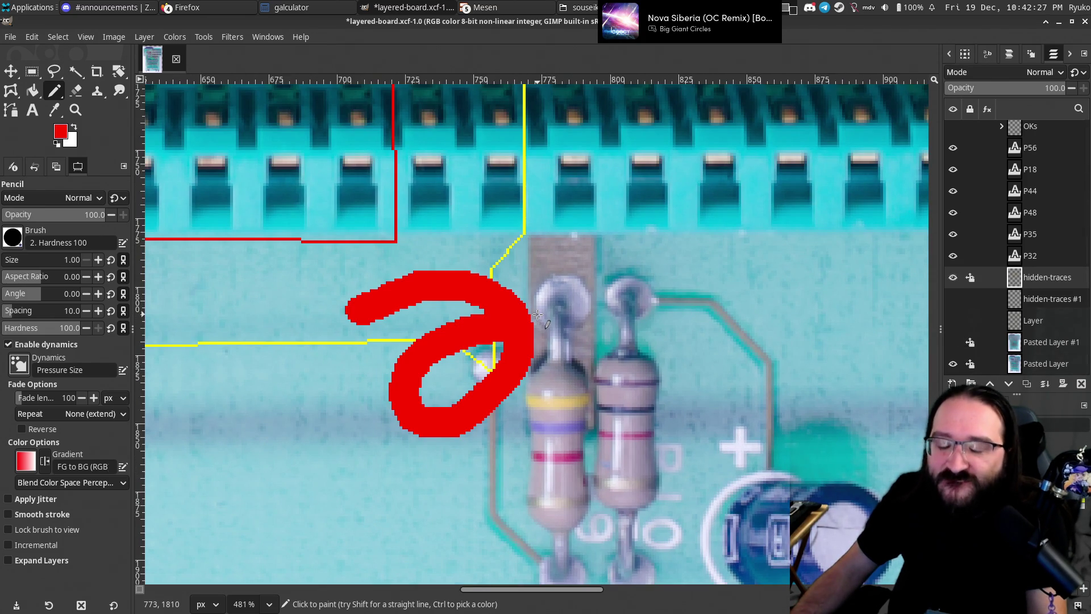
# Box-select the upper stroke of the red scribble and delete it.
pyautogui.click(29, 73)
pyautogui.moveTo(338, 282); pyautogui.dragTo(479, 307)
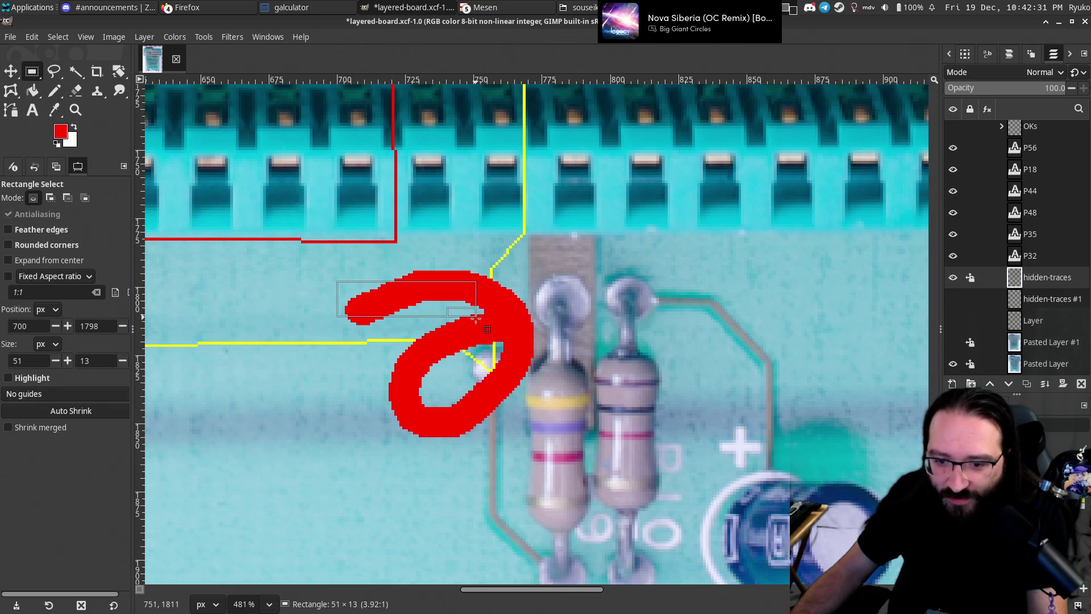
pyautogui.moveTo(473, 327); pyautogui.dragTo(472, 289)
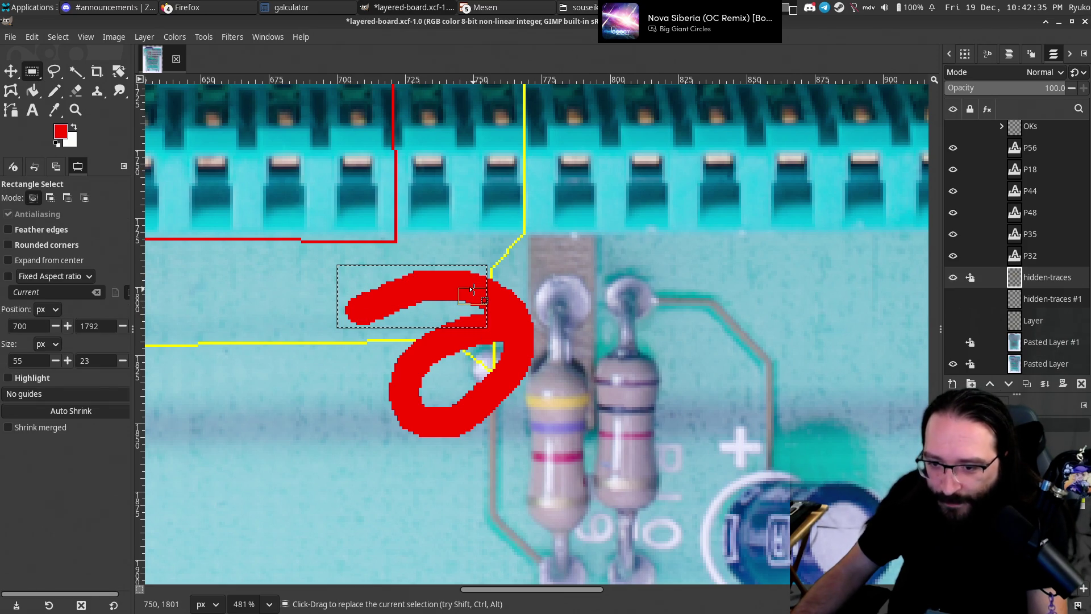
pyautogui.press('Delete')
# Erase the red loop and the small stray red stroke with a 5 px eraser.
pyautogui.scroll(-2, 486, 357)
pyautogui.scroll(2, 486, 357)
pyautogui.scroll(2, 333, 292)
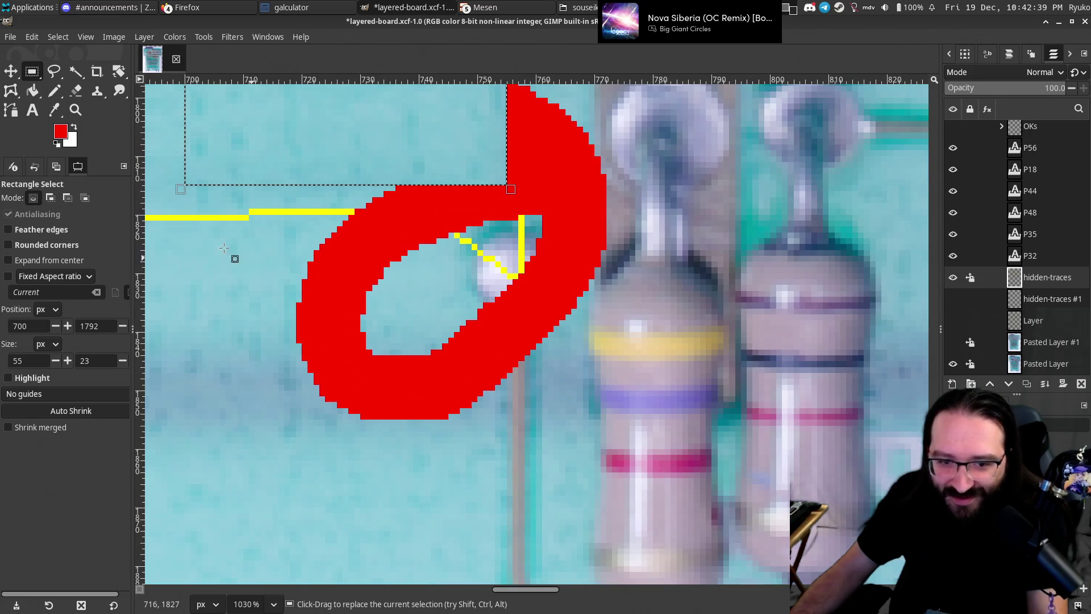
pyautogui.click(74, 94)
pyautogui.write('5')
pyautogui.press('Return')
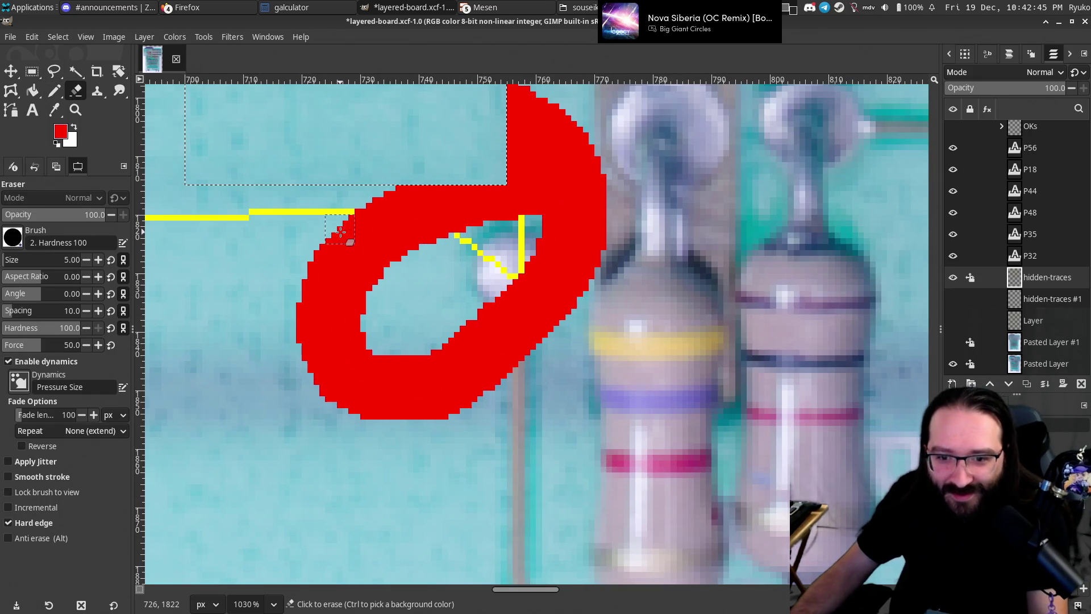
pyautogui.press('shift')
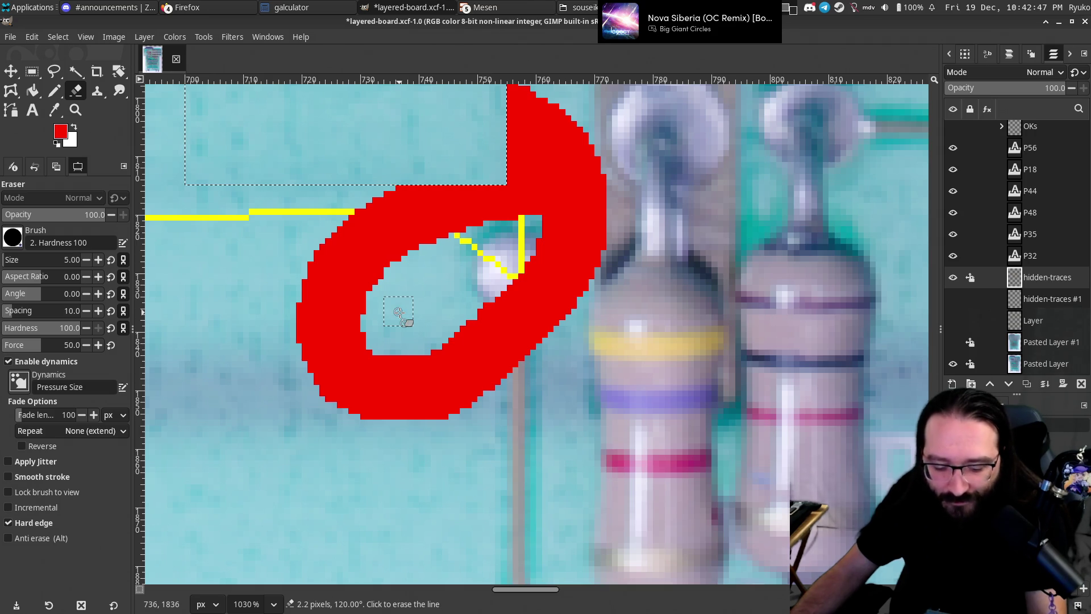
pyautogui.click(362, 237)
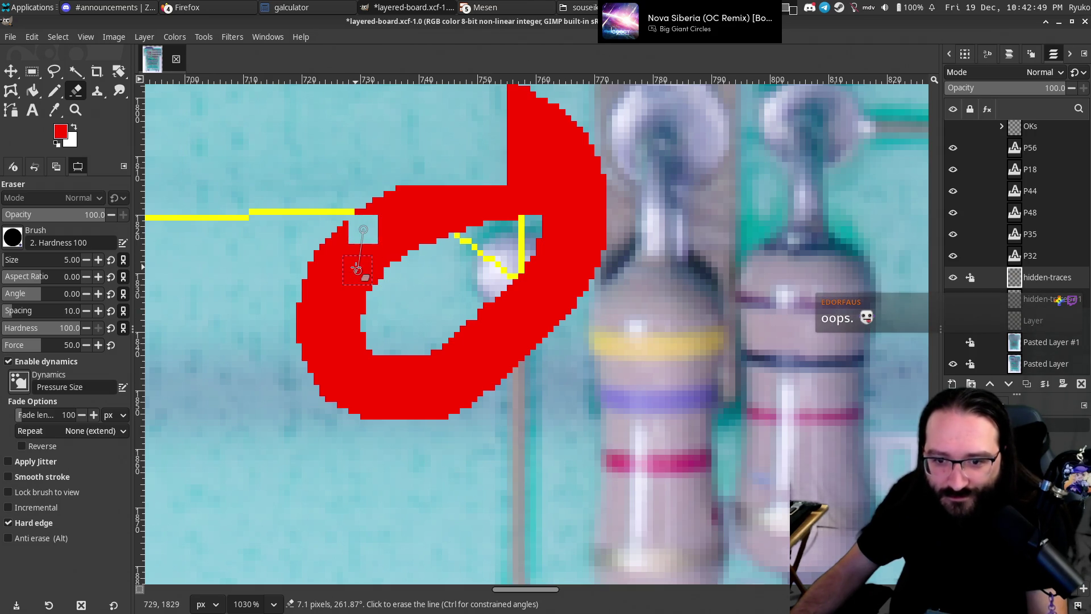
pyautogui.keyDown('shift'); pyautogui.click(364, 334); pyautogui.keyUp('shift')
pyautogui.moveTo(387, 233)
pyautogui.mouseDown()
pyautogui.moveTo(528, 311)
pyautogui.moveTo(386, 264)
pyautogui.mouseUp()
pyautogui.moveTo(335, 234); pyautogui.dragTo(404, 396)
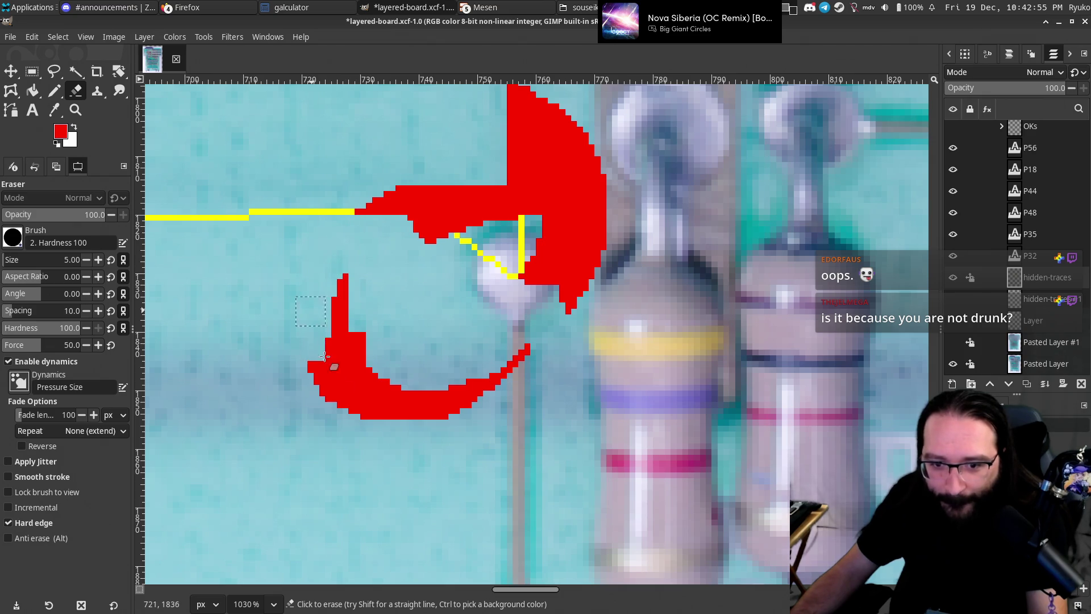
pyautogui.moveTo(488, 369); pyautogui.dragTo(512, 359)
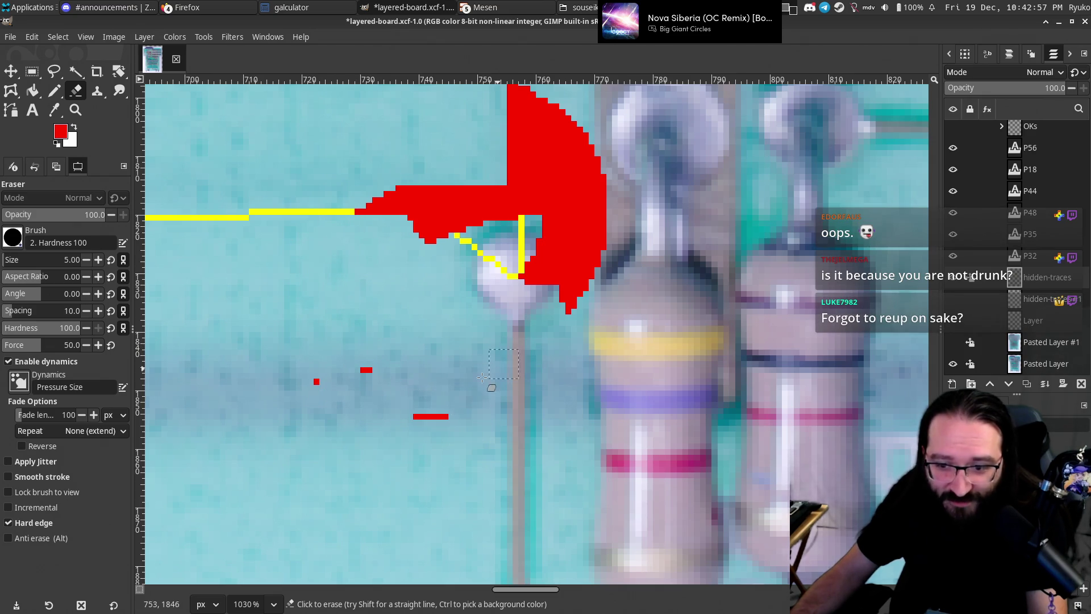
# Erase the red blob, the crescent, the thick red band and the wrong yellow corner.
pyautogui.scroll(5, 345, 371)
pyautogui.hscroll(5, 341, 432)
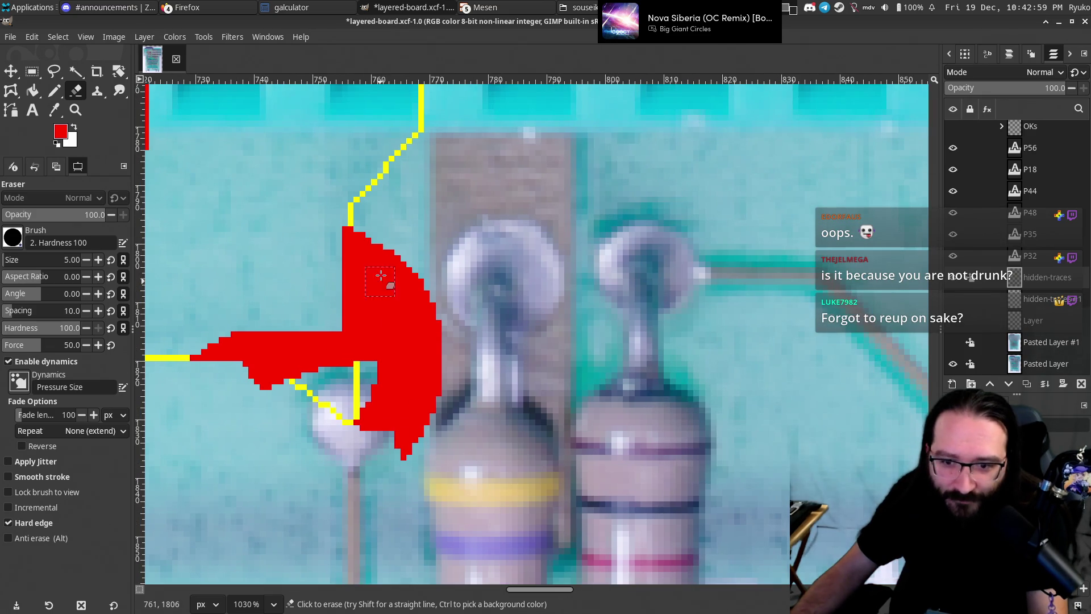
pyautogui.click(369, 239)
pyautogui.keyDown('shift'); pyautogui.click(375, 415); pyautogui.keyUp('shift')
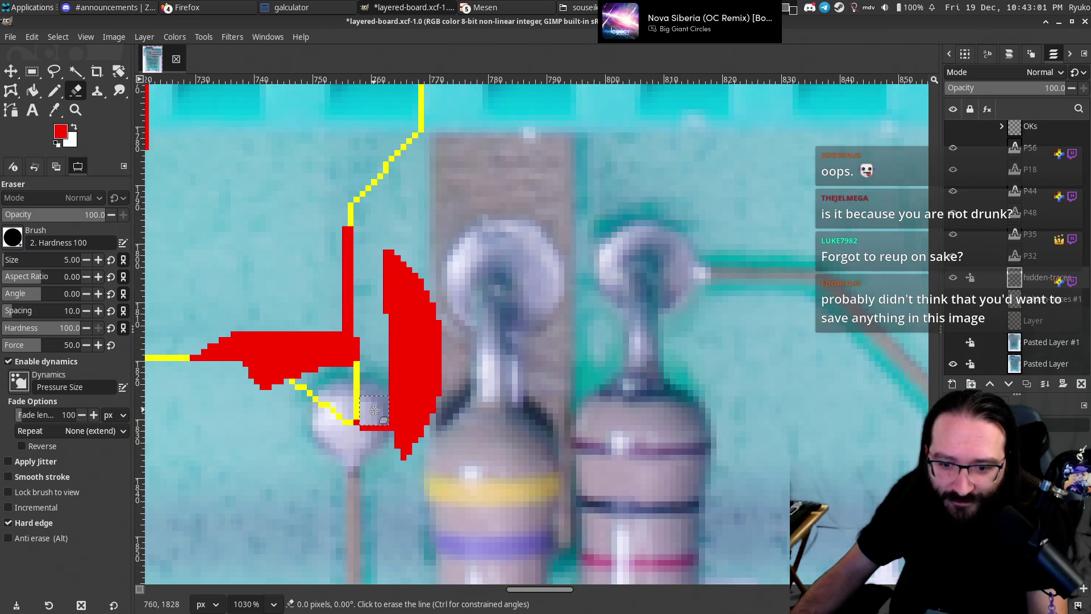
pyautogui.moveTo(392, 432); pyautogui.dragTo(433, 416)
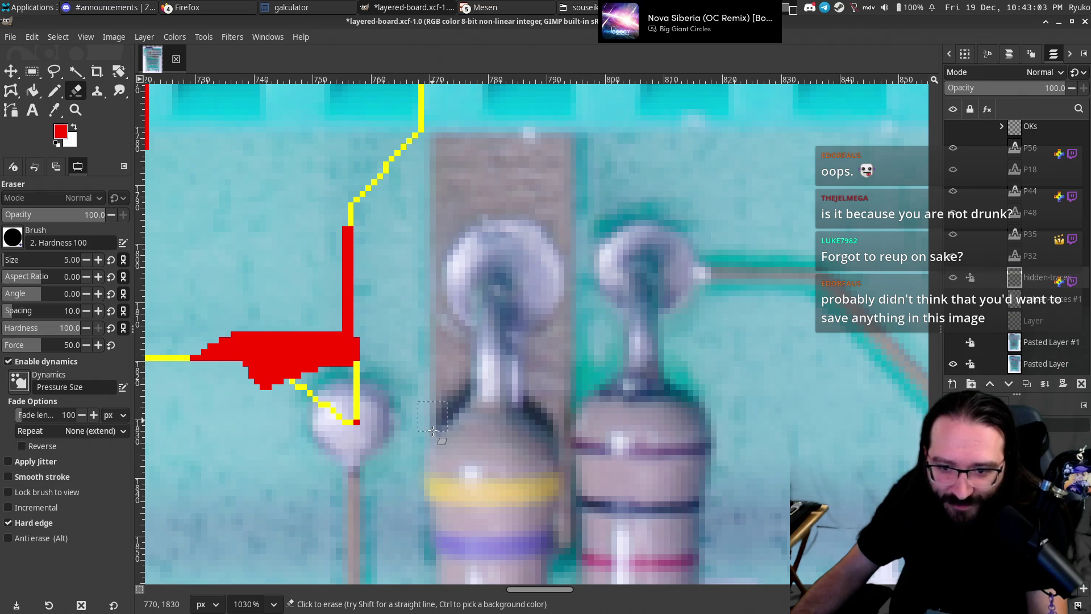
pyautogui.scroll(1, 416, 380)
pyautogui.hscroll(-3, 397, 381)
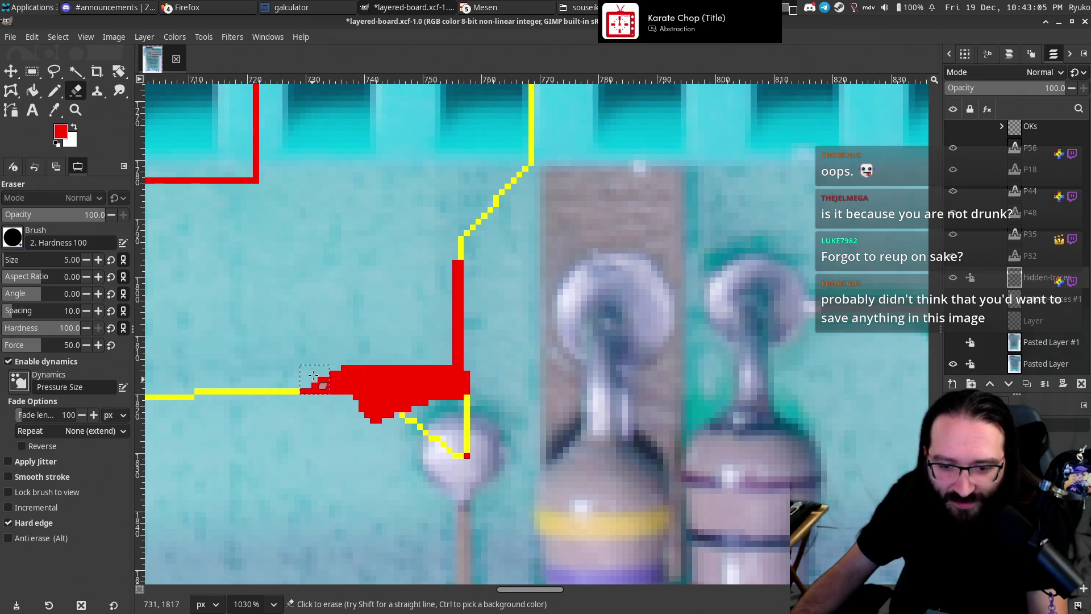
pyautogui.moveTo(321, 374); pyautogui.dragTo(468, 351)
pyautogui.moveTo(454, 275)
pyautogui.mouseDown()
pyautogui.moveTo(466, 438)
pyautogui.moveTo(401, 392)
pyautogui.moveTo(347, 388)
pyautogui.mouseUp()
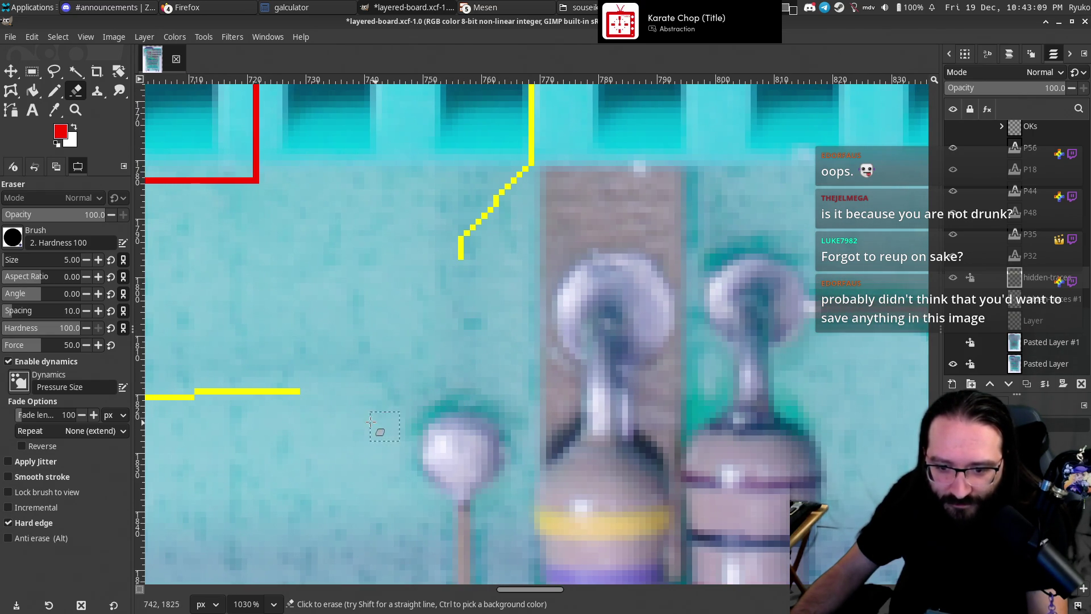
# With size 1 and Pasted Layer #1 shown, pencil yellow lines from the trace to the via pad.
pyautogui.write('1')
pyautogui.press('Return')
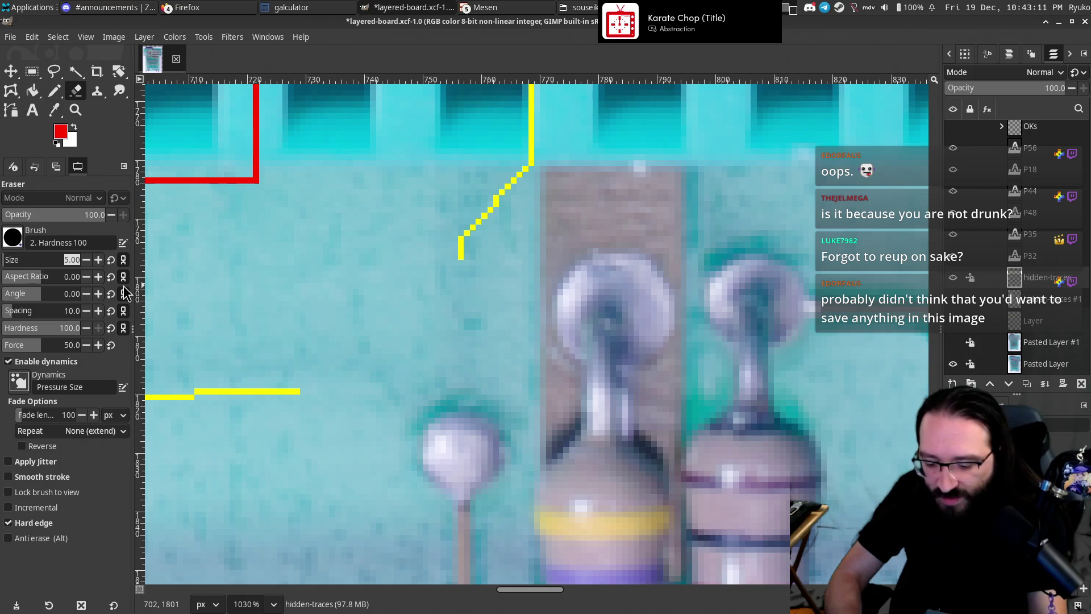
pyautogui.click(953, 342)
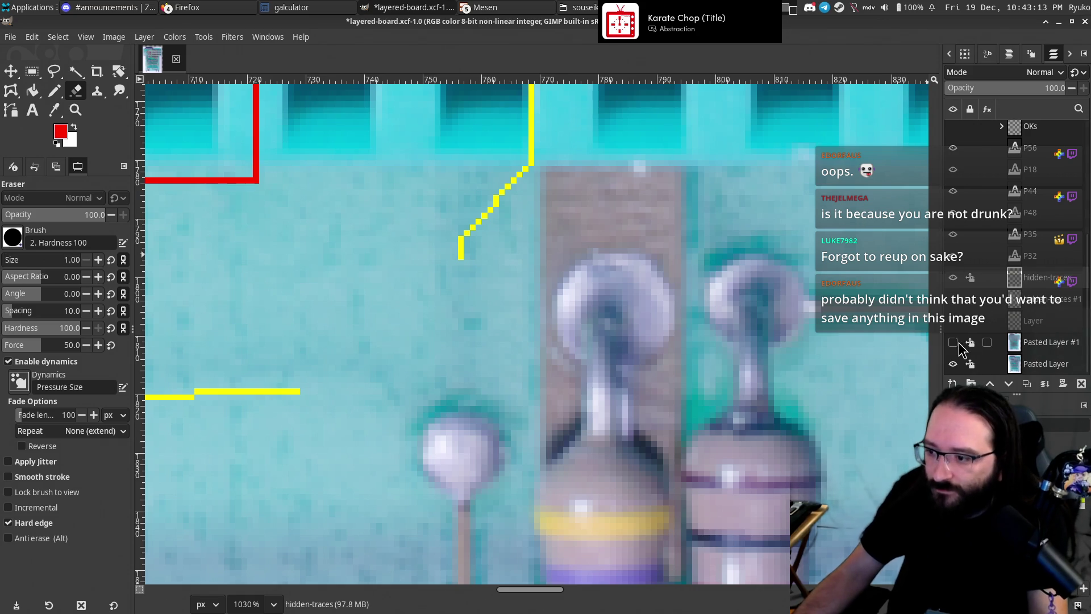
pyautogui.click(54, 92)
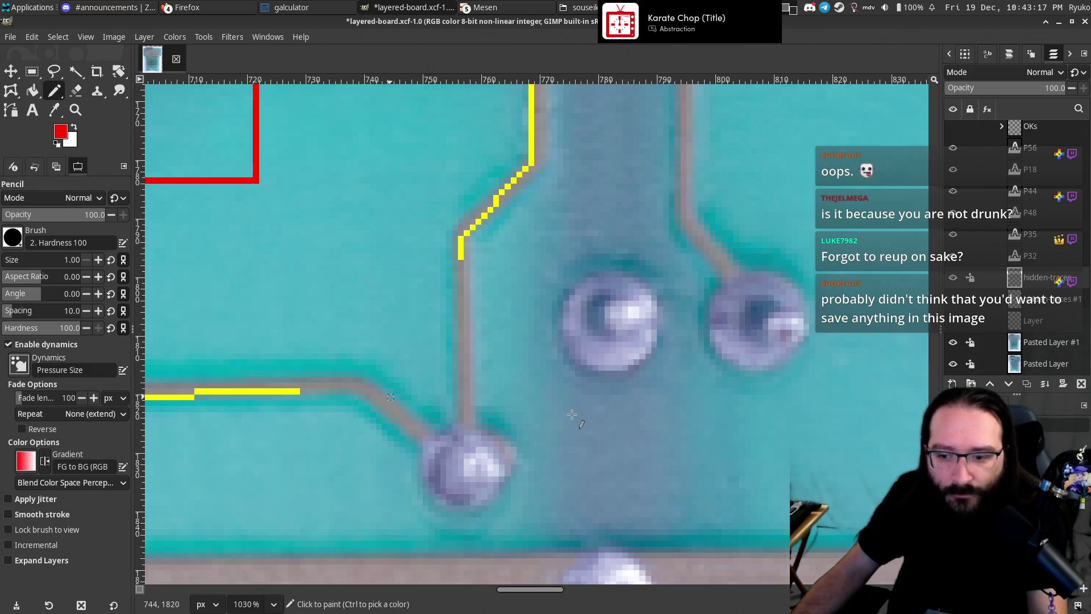
pyautogui.click(303, 392)
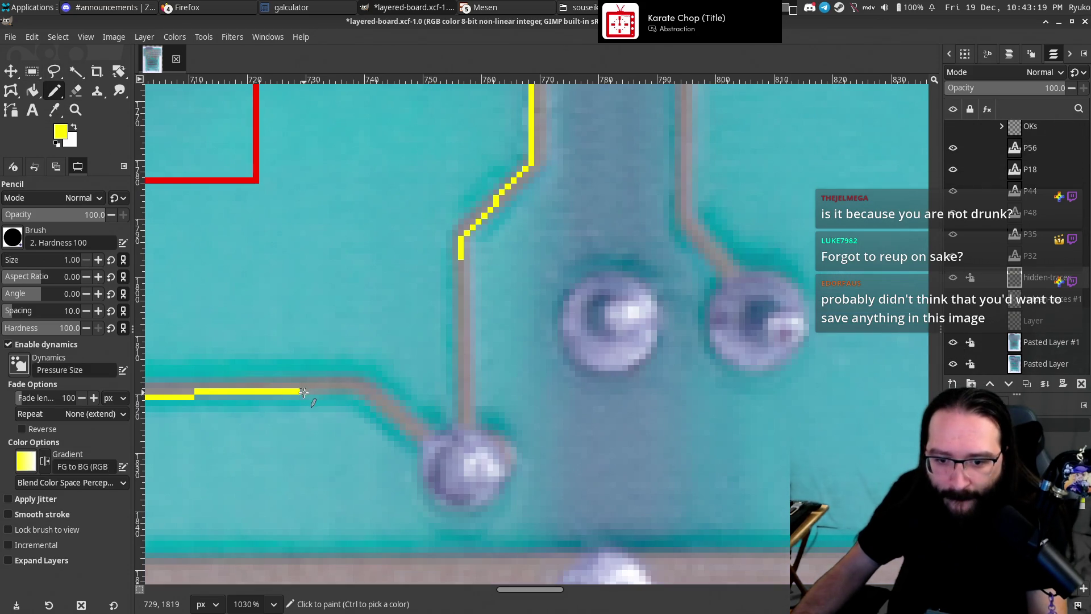
pyautogui.keyDown('shift'); pyautogui.click(361, 391); pyautogui.keyUp('shift')
pyautogui.keyDown('shift'); pyautogui.click(456, 473); pyautogui.keyUp('shift')
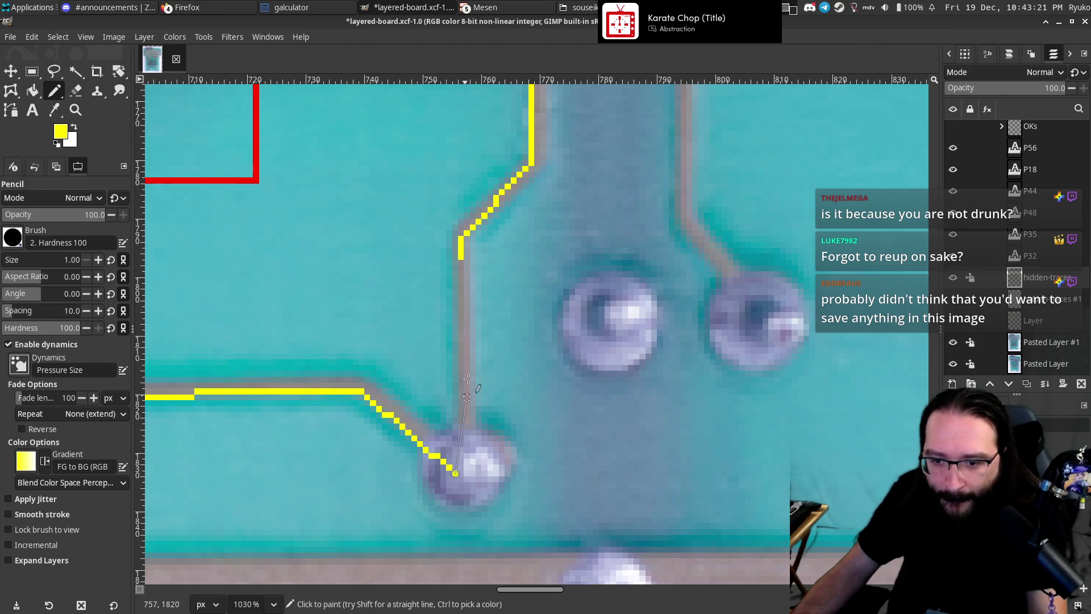
pyautogui.click(461, 262)
pyautogui.keyDown('shift'); pyautogui.click(468, 473); pyautogui.keyUp('shift')
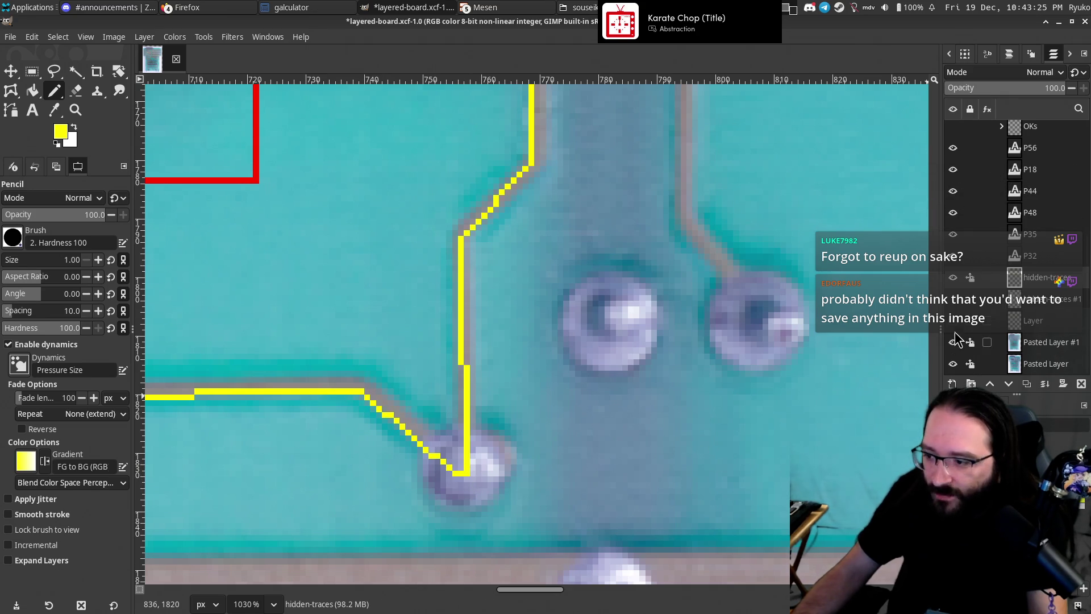
# Hide Pasted Layer #1 again and scroll to review the new yellow trace.
pyautogui.click(953, 342)
pyautogui.scroll(-2, 560, 255)
pyautogui.scroll(-1, 564, 316)
pyautogui.scroll(-1, 565, 317)
pyautogui.scroll(3, 535, 328)
pyautogui.scroll(1, 535, 328)
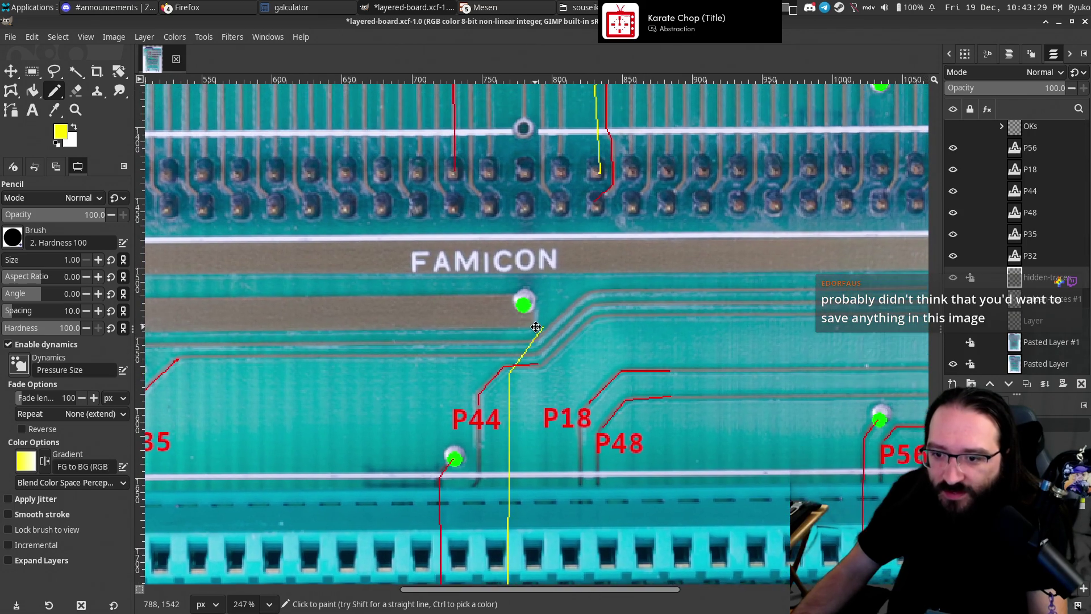
pyautogui.scroll(1, 568, 313)
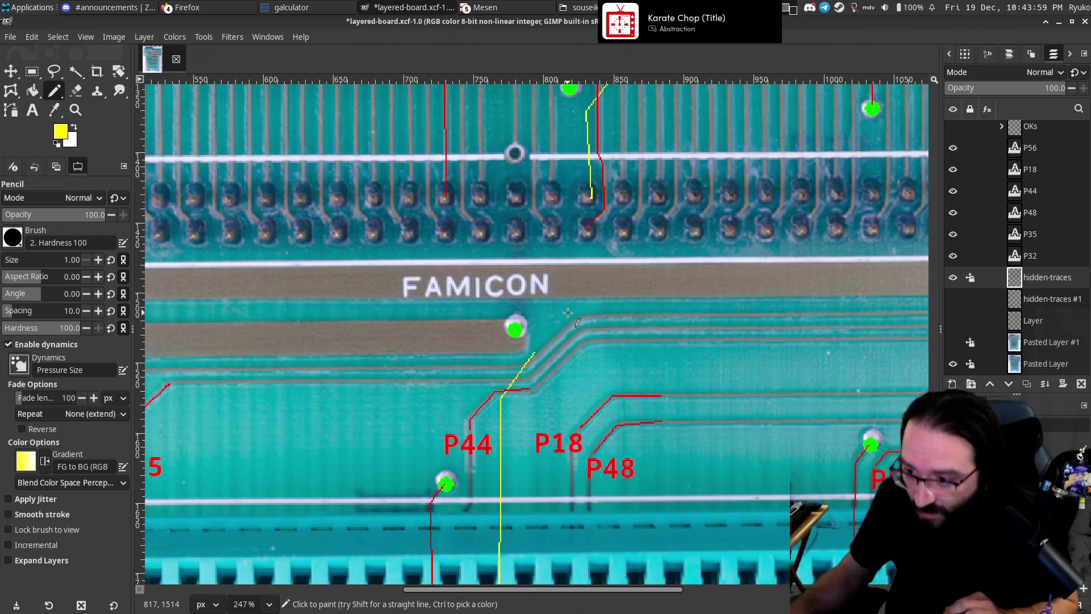
# Show Pasted Layer #1 and flip the whole image horizontally.
pyautogui.click(953, 342)
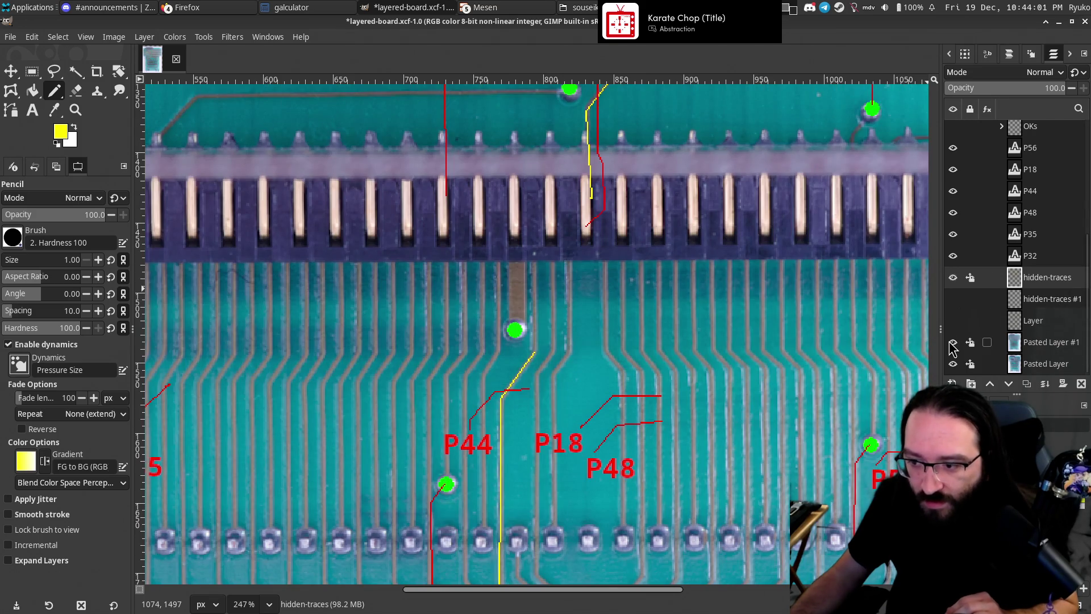
pyautogui.click(91, 37)
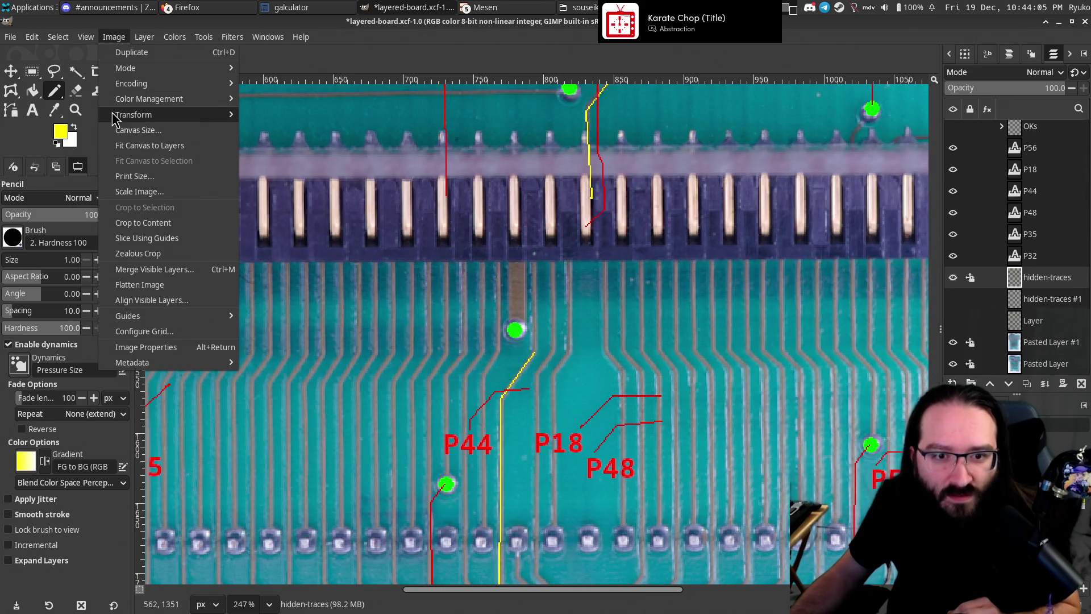
pyautogui.moveTo(112, 115)
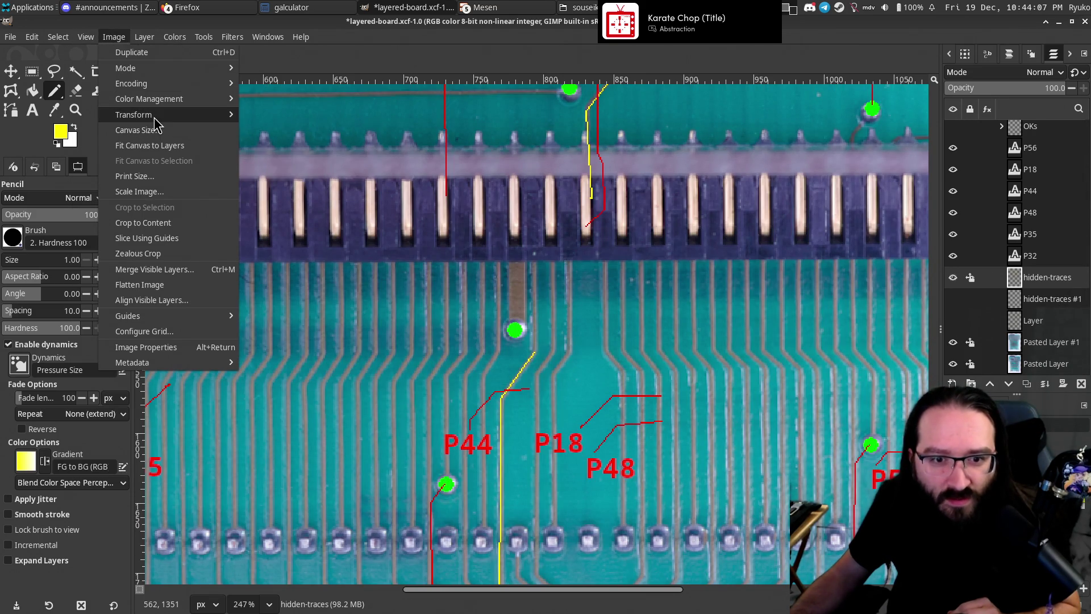
pyautogui.click(274, 118)
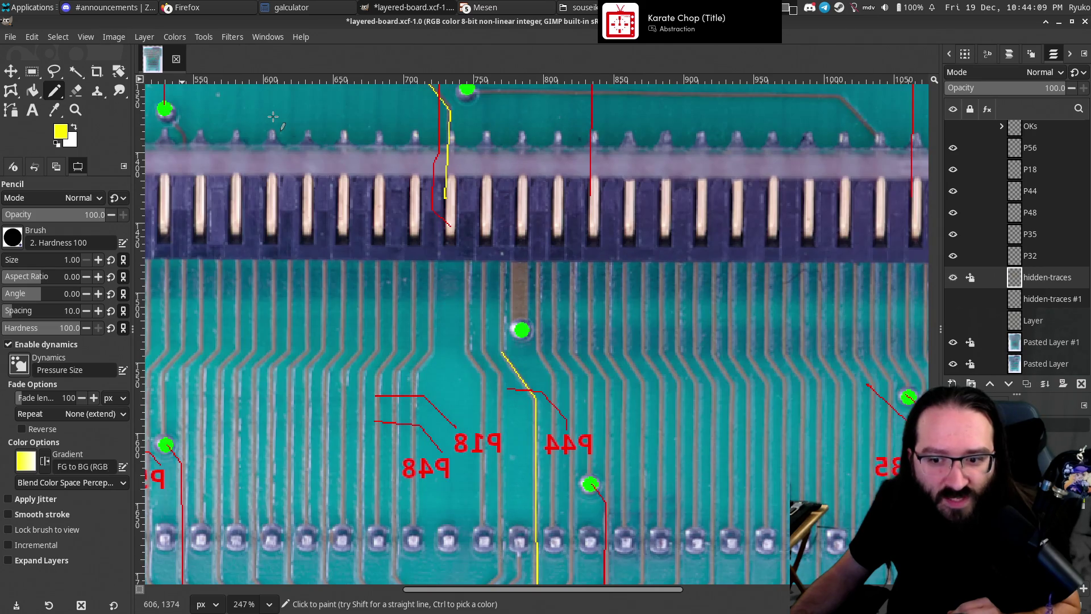
# Scroll over the mirrored connector pins to inspect them, then hide Pasted Layer #1.
pyautogui.scroll(-5, 655, 320)
pyautogui.scroll(-3, 625, 352)
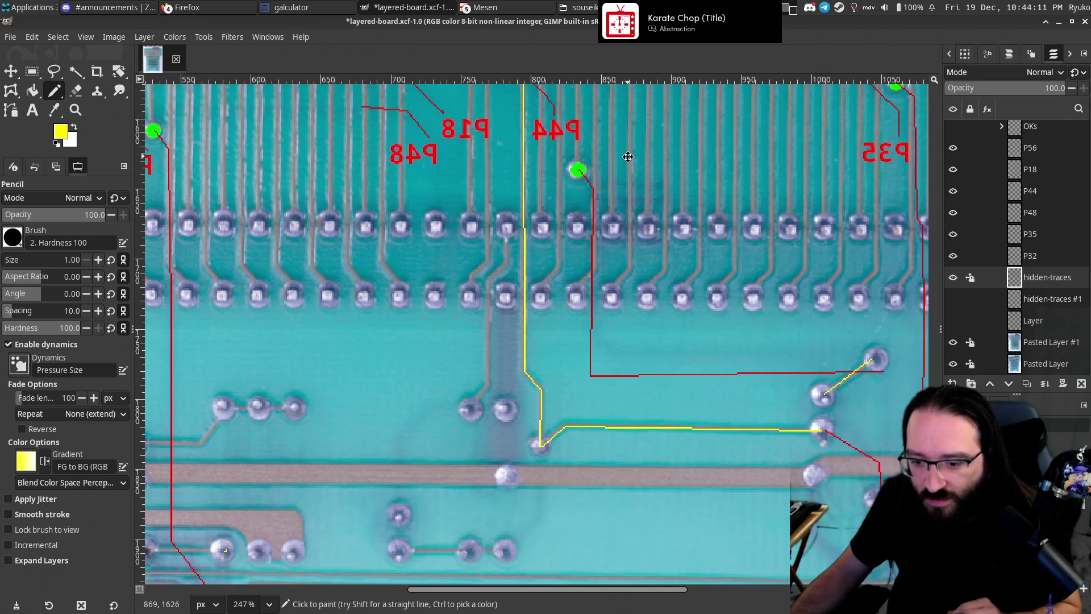
pyautogui.scroll(5, 598, 384)
pyautogui.scroll(1, 574, 375)
pyautogui.scroll(2, 546, 367)
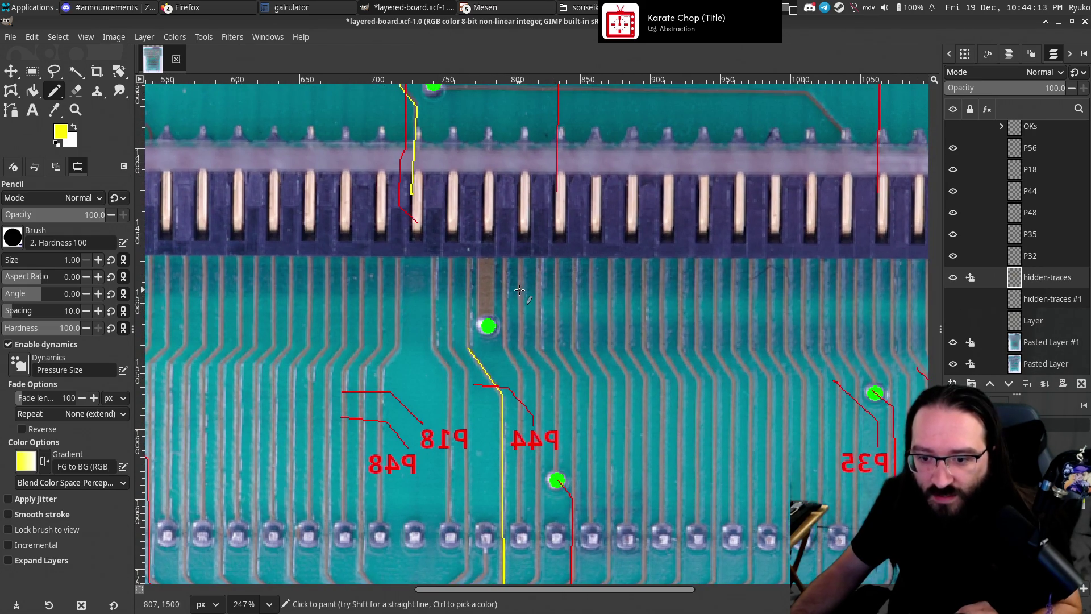
pyautogui.scroll(2, 517, 358)
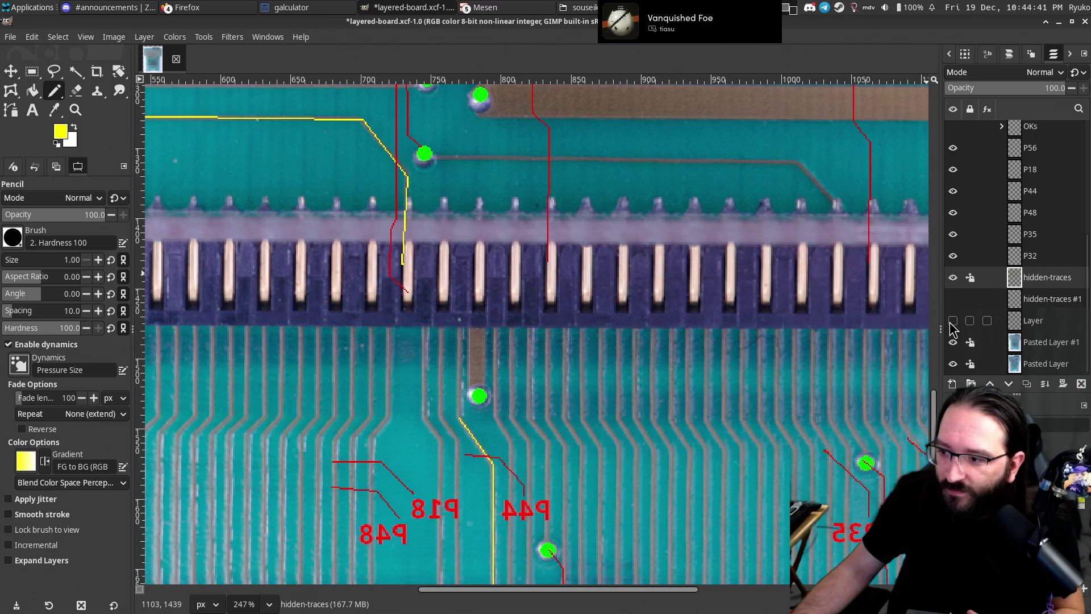
pyautogui.click(953, 342)
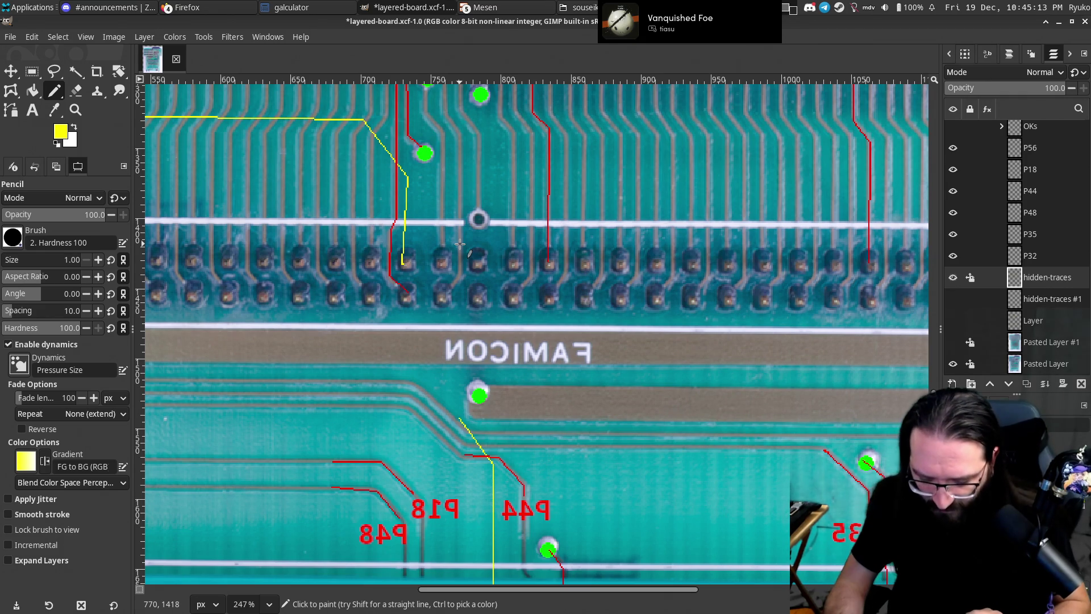
# Toggle the red and yellow trace annotations off and on to compare, then show Pasted Layer #1 again.
pyautogui.press('v')
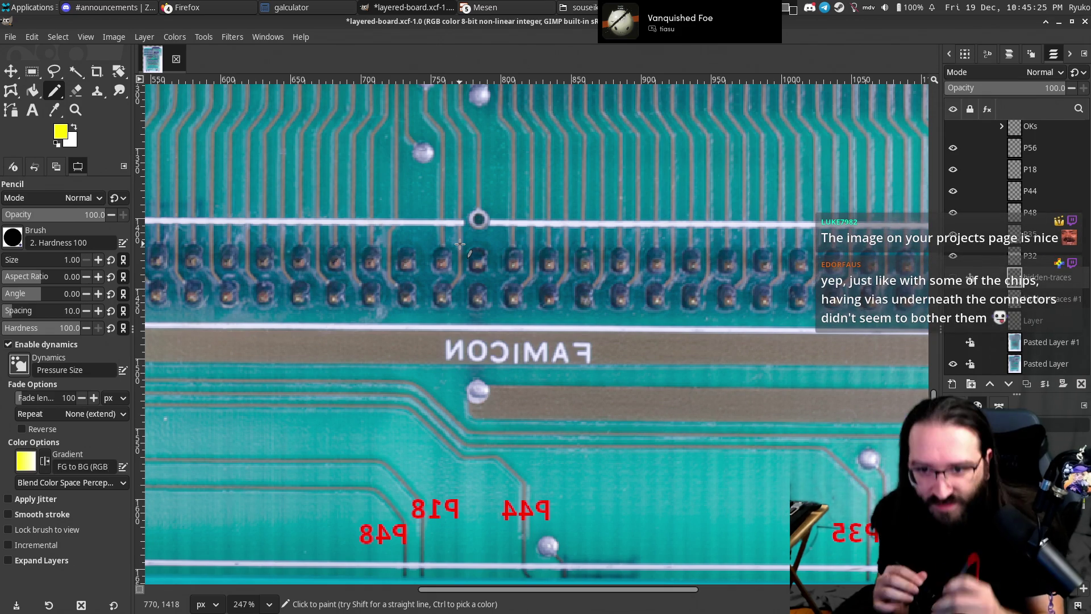
pyautogui.click(473, 255)
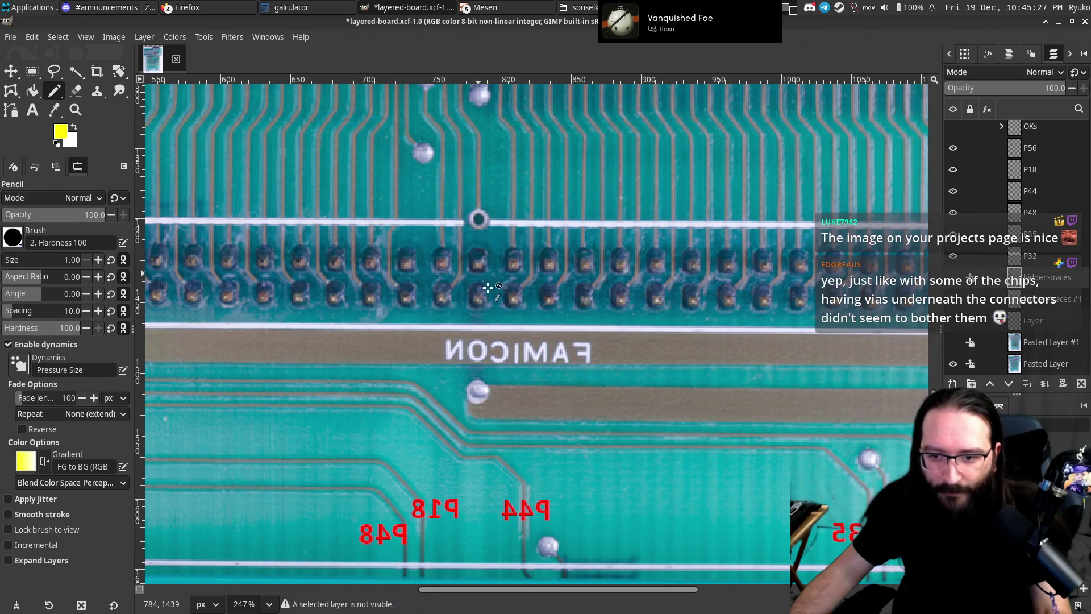
pyautogui.click(952, 278)
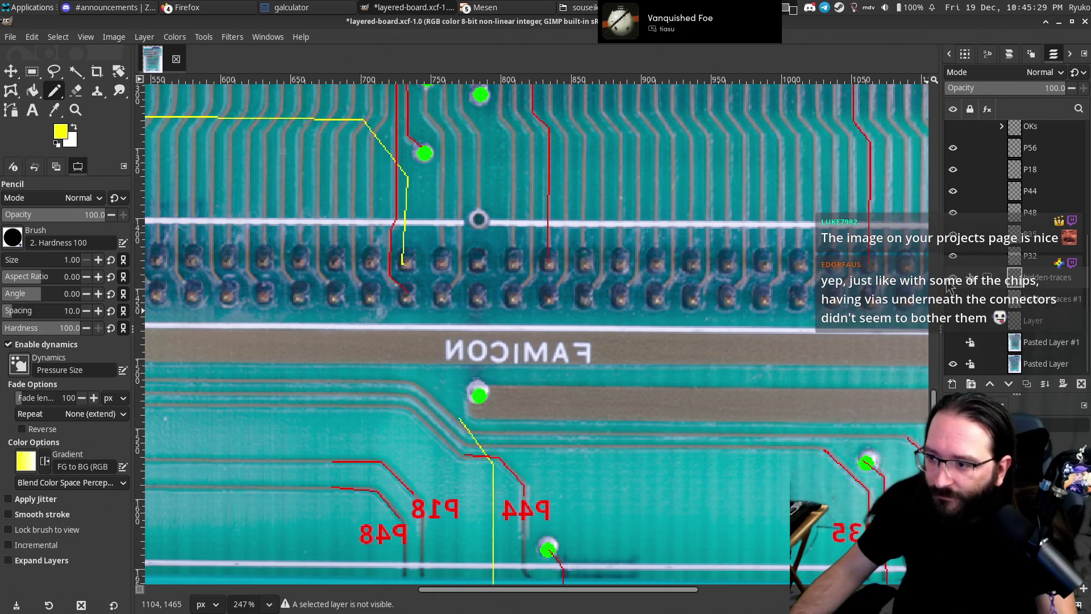
pyautogui.click(950, 284)
pyautogui.click(949, 284)
pyautogui.click(949, 284)
pyautogui.click(949, 284)
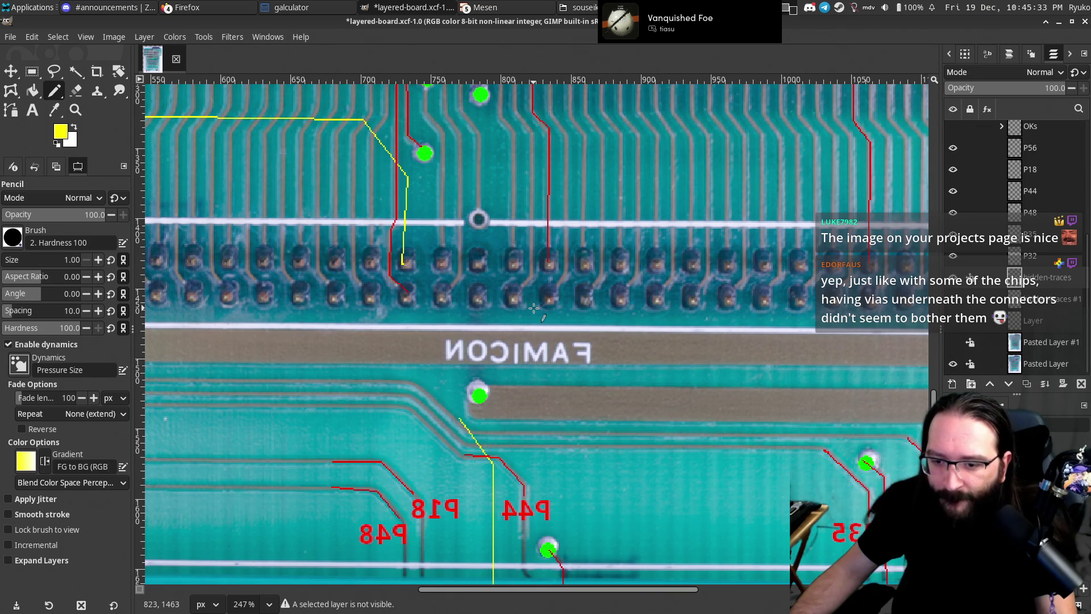
pyautogui.scroll(-3, 535, 309)
pyautogui.scroll(4, 534, 308)
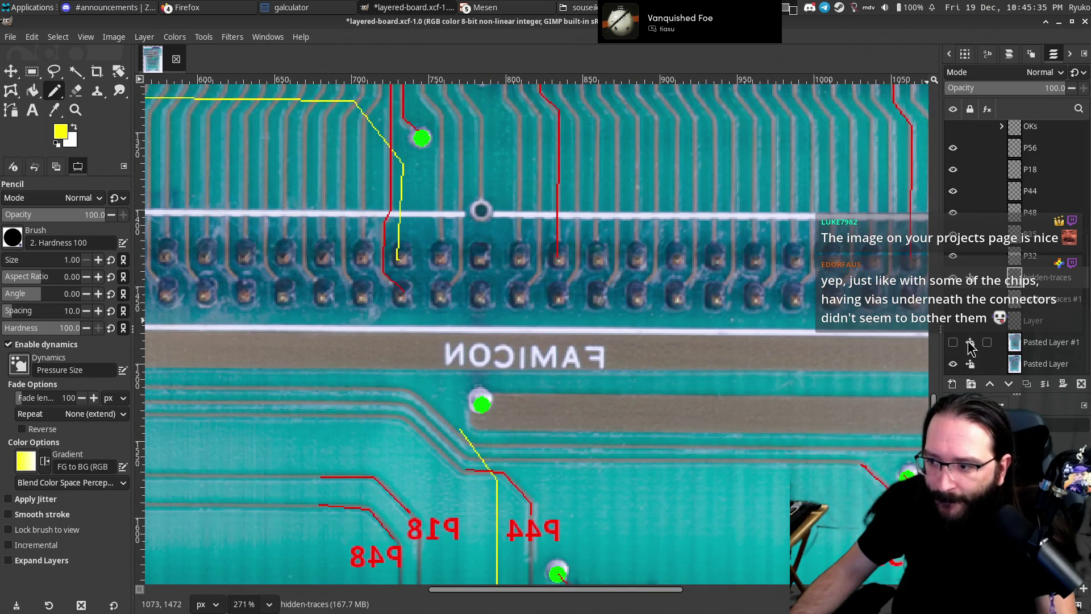
pyautogui.click(953, 342)
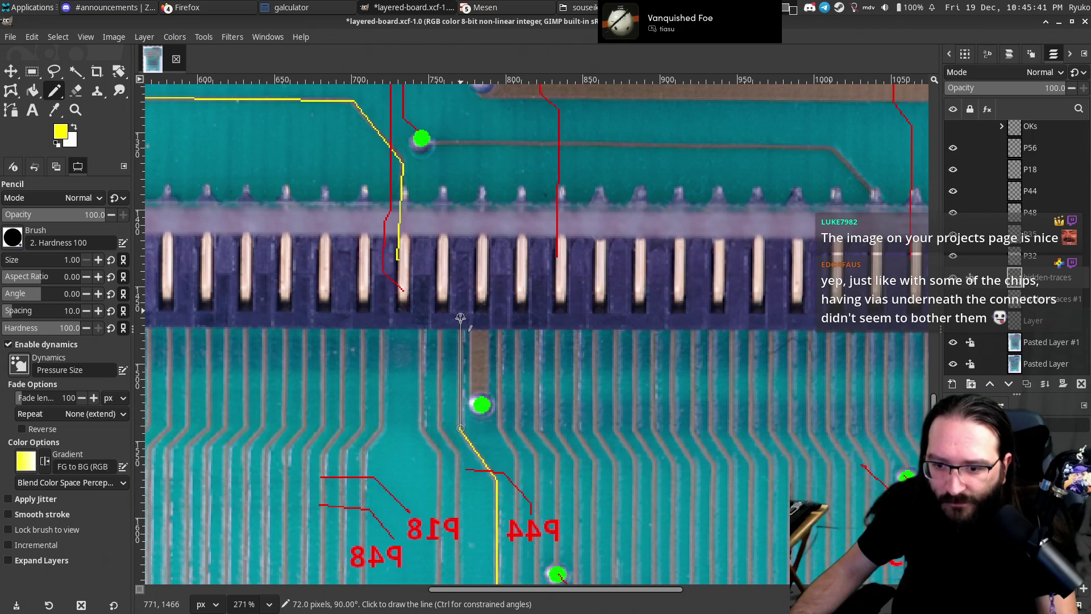
# Hide Pasted Layer #1, draw a yellow line up to the pin hole, and save layered-board.xcf.
pyautogui.click(954, 342)
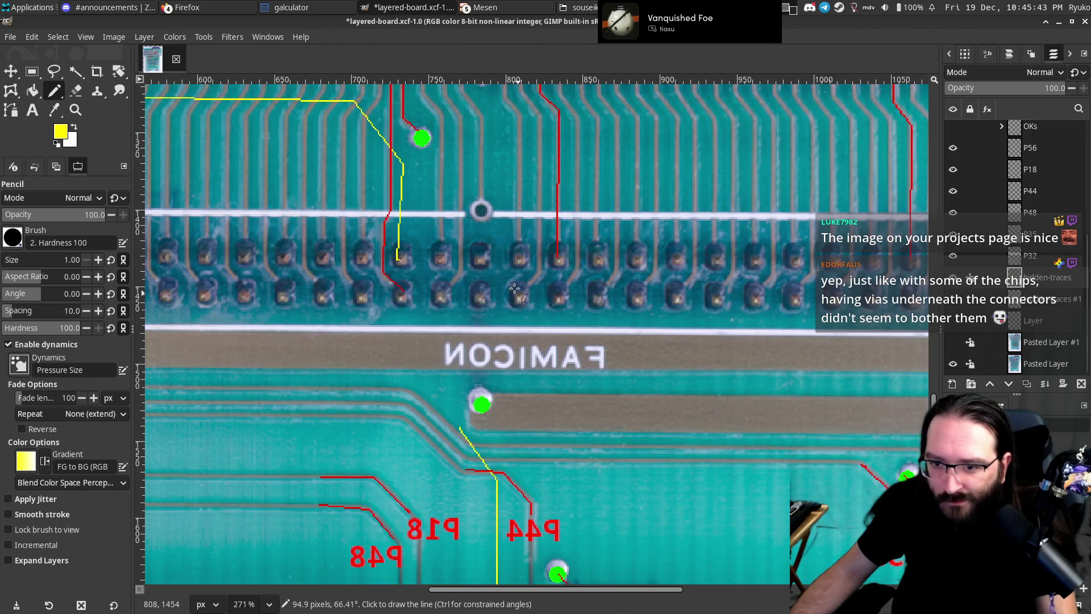
pyautogui.keyDown('shift'); pyautogui.click(481, 258); pyautogui.keyUp('shift')
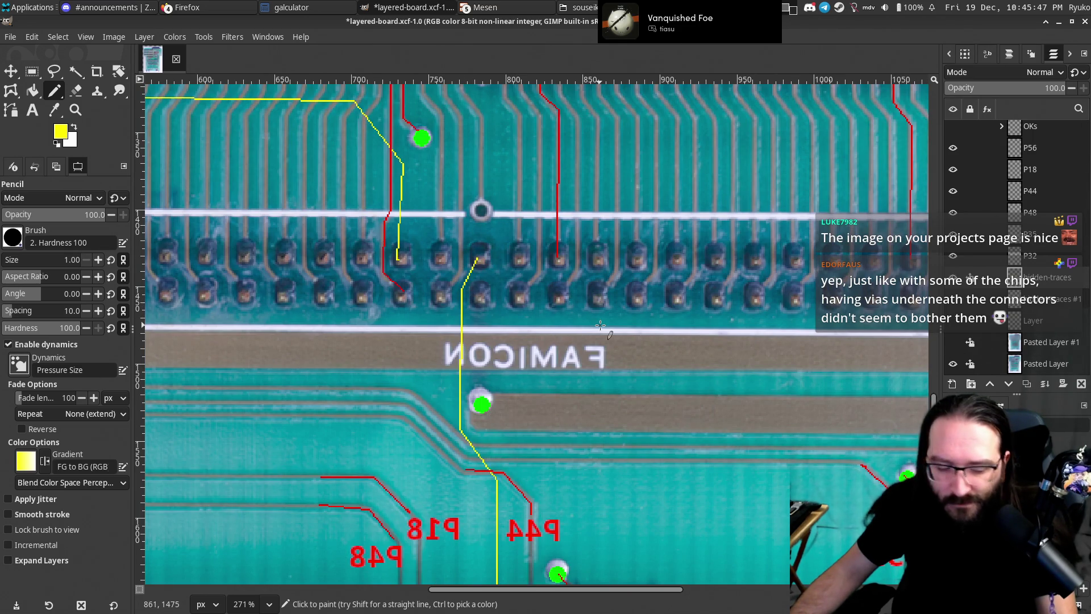
pyautogui.hotkey('ctrl', 's')
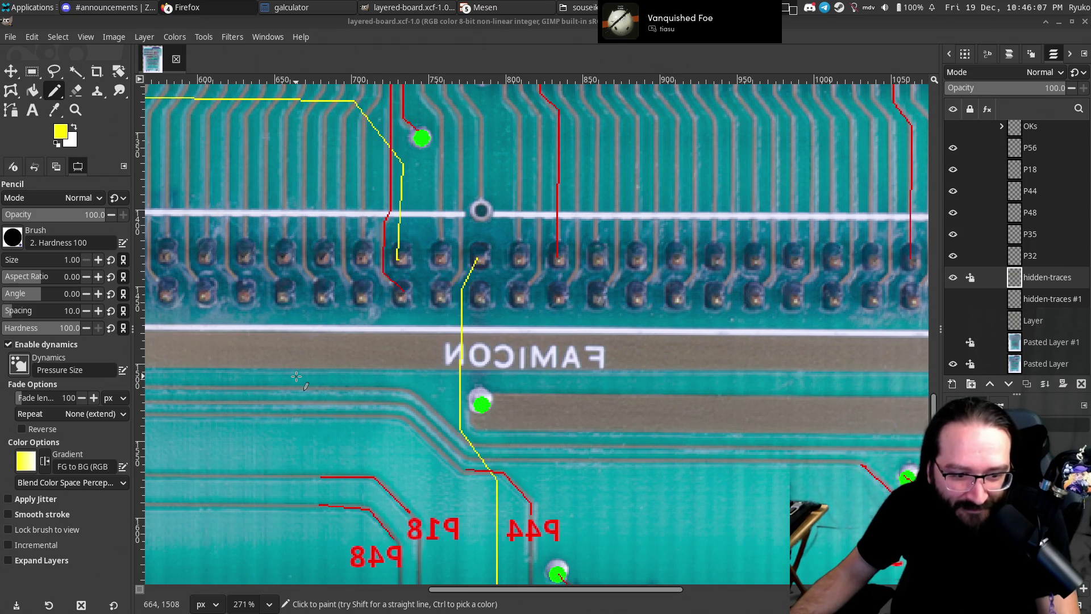
pyautogui.scroll(15, 356, 342)
# Zoom out over the board and flip the whole layered image horizontally so labels read normally.
pyautogui.hscroll(-10, 452, 315)
pyautogui.hscroll(-5, 452, 315)
pyautogui.scroll(10, 452, 315)
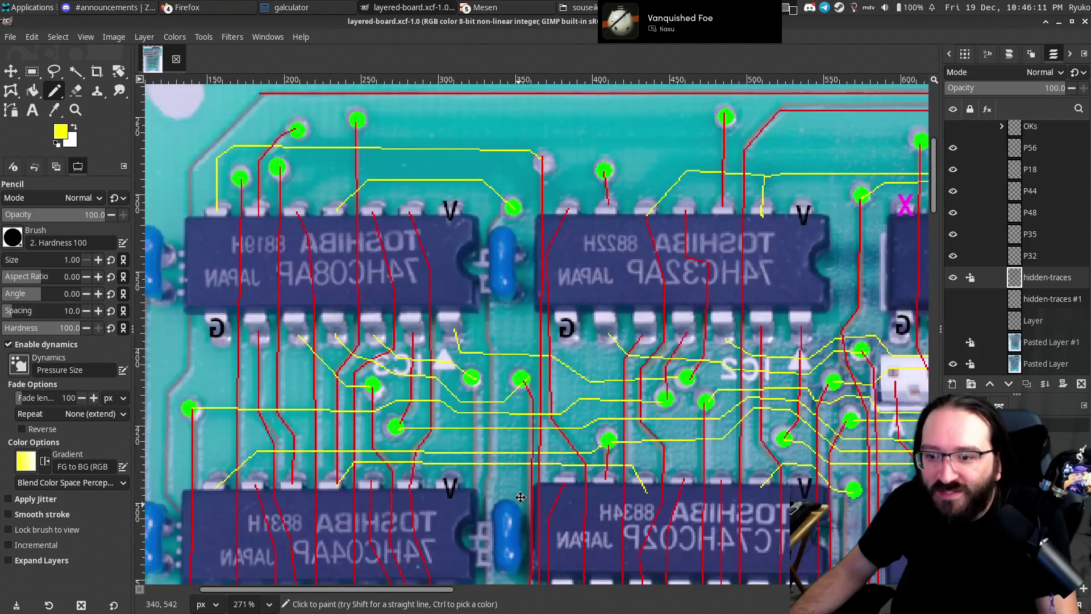
pyautogui.hscroll(20, 404, 288)
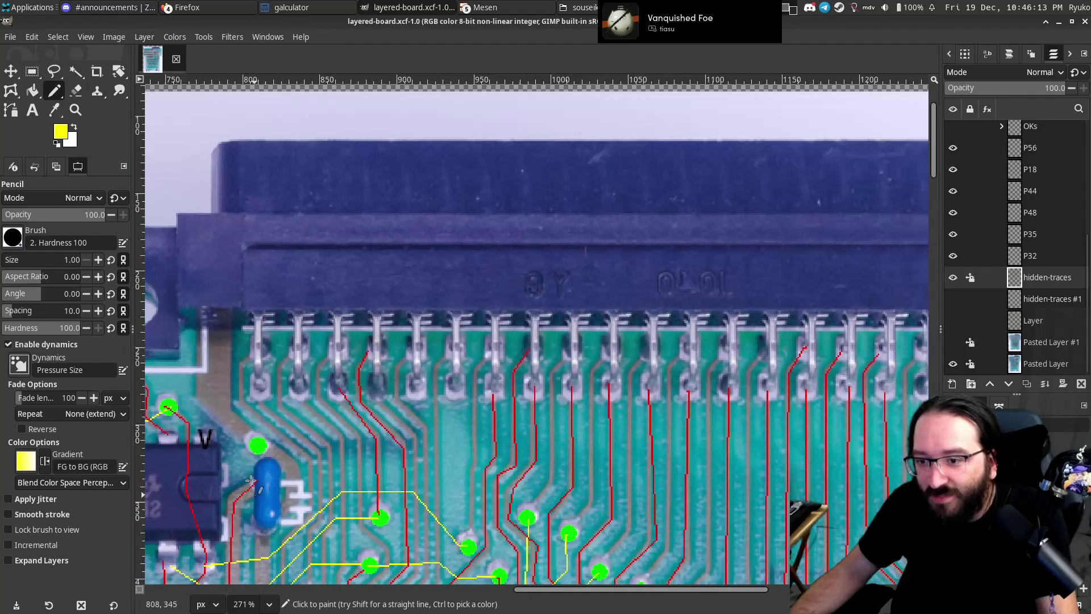
pyautogui.hscroll(-10, 404, 288)
pyautogui.scroll(-2, 570, 368)
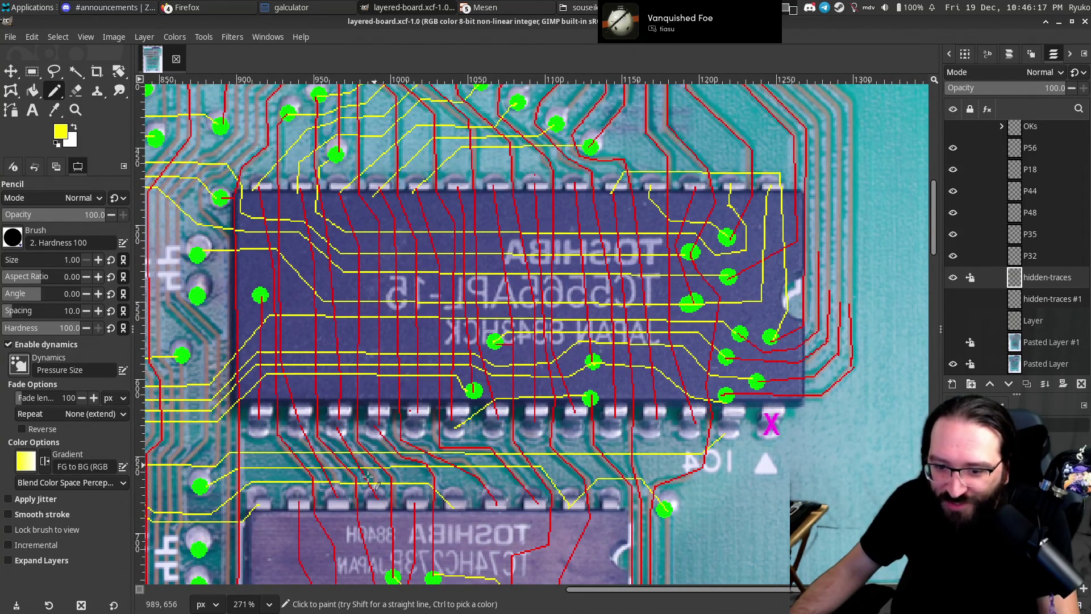
pyautogui.scroll(-5, 386, 453)
pyautogui.scroll(-5, 385, 453)
pyautogui.scroll(-3, 537, 247)
pyautogui.scroll(-2, 537, 246)
pyautogui.scroll(-2, 537, 246)
pyautogui.hscroll(2, 537, 246)
pyautogui.scroll(-2, 477, 307)
pyautogui.scroll(-2, 416, 367)
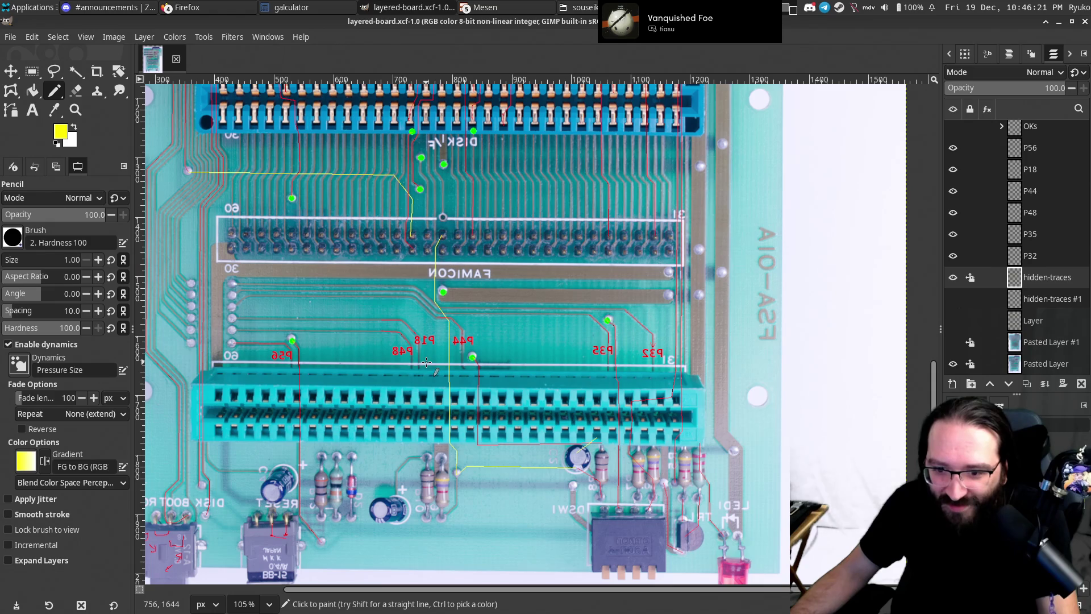
pyautogui.click(77, 36)
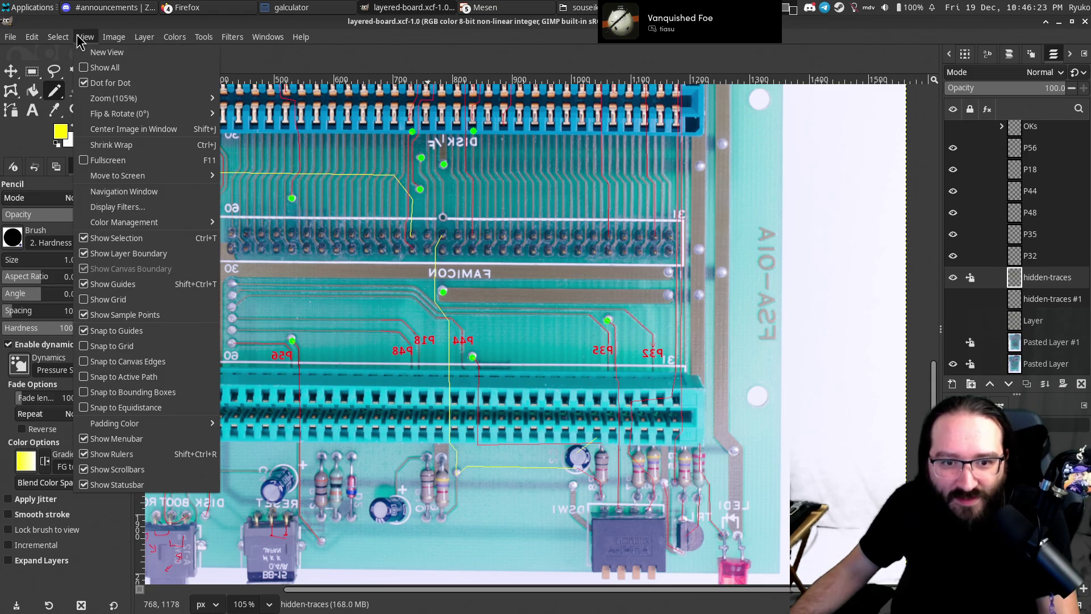
pyautogui.moveTo(114, 37)
pyautogui.moveTo(147, 116)
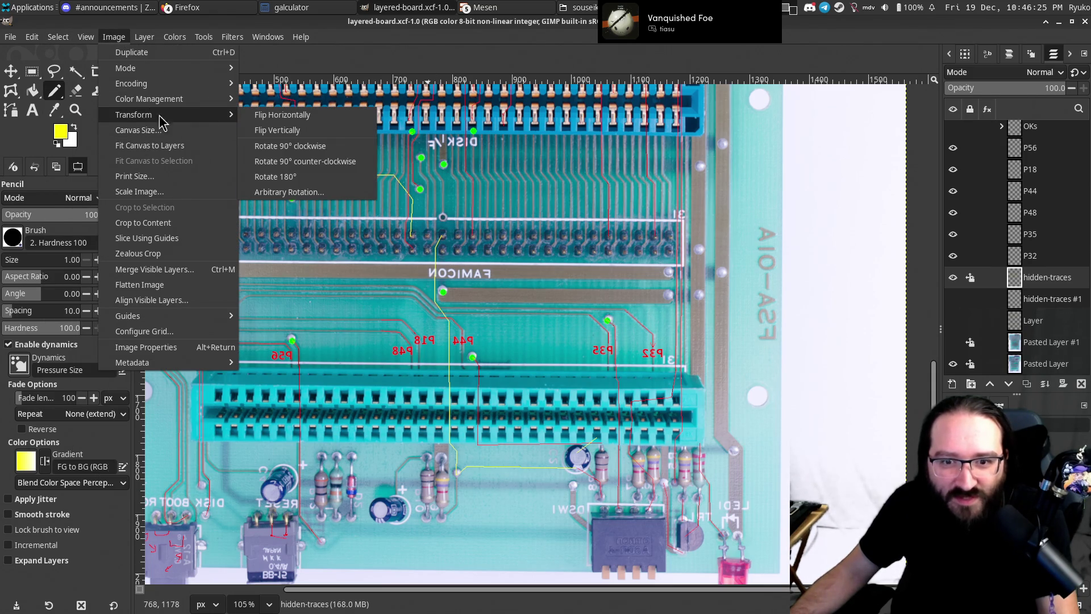
pyautogui.click(269, 118)
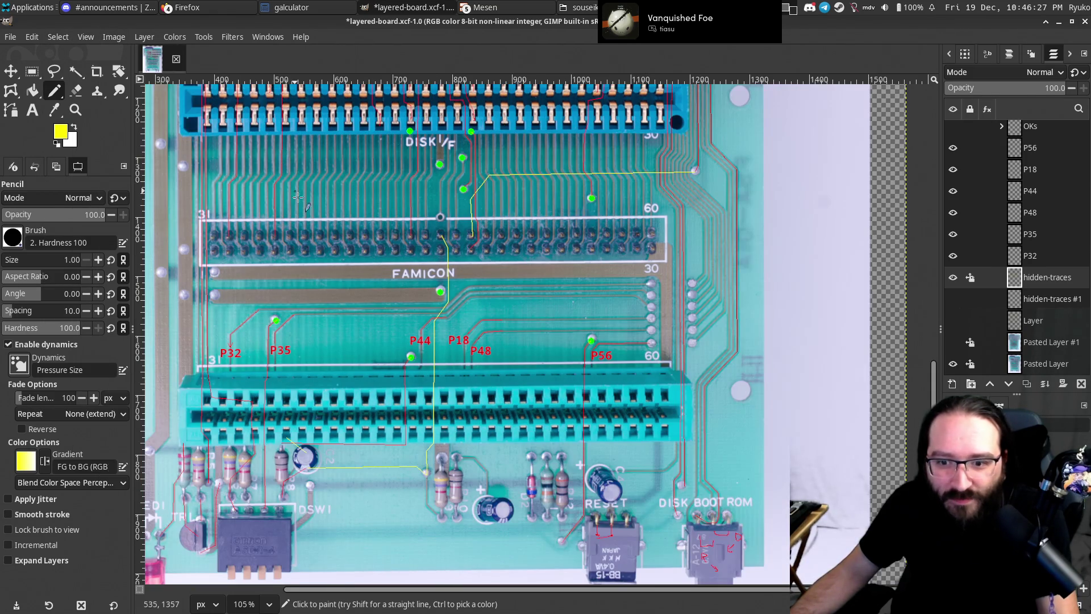
# Paste the copied board photo as a new image.
pyautogui.hscroll(3, 473, 225)
pyautogui.scroll(3, 531, 301)
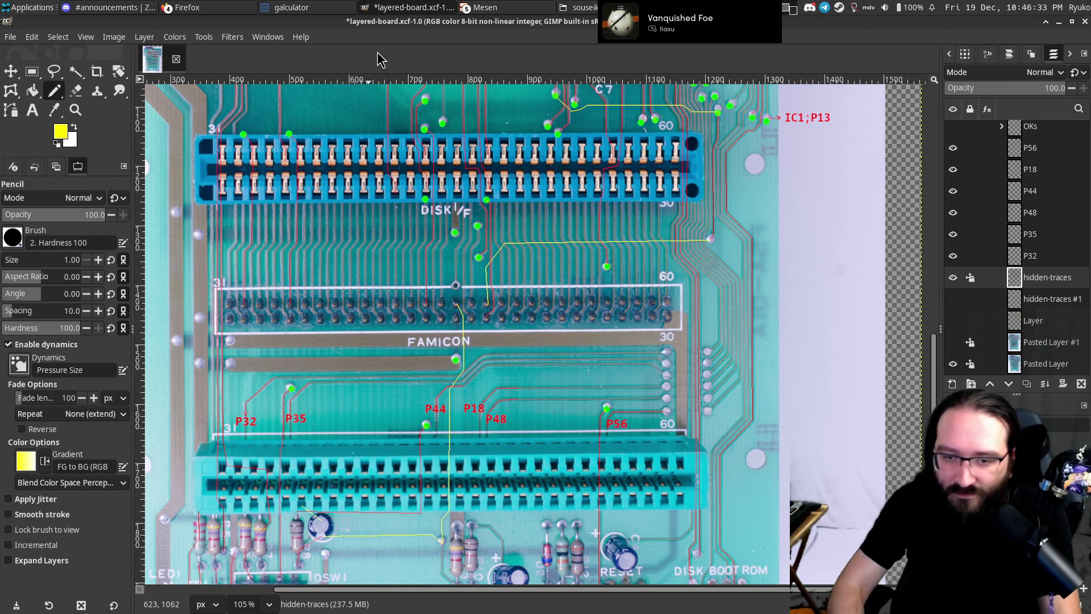
pyautogui.hotkey('ctrl', 'shift', 'v')
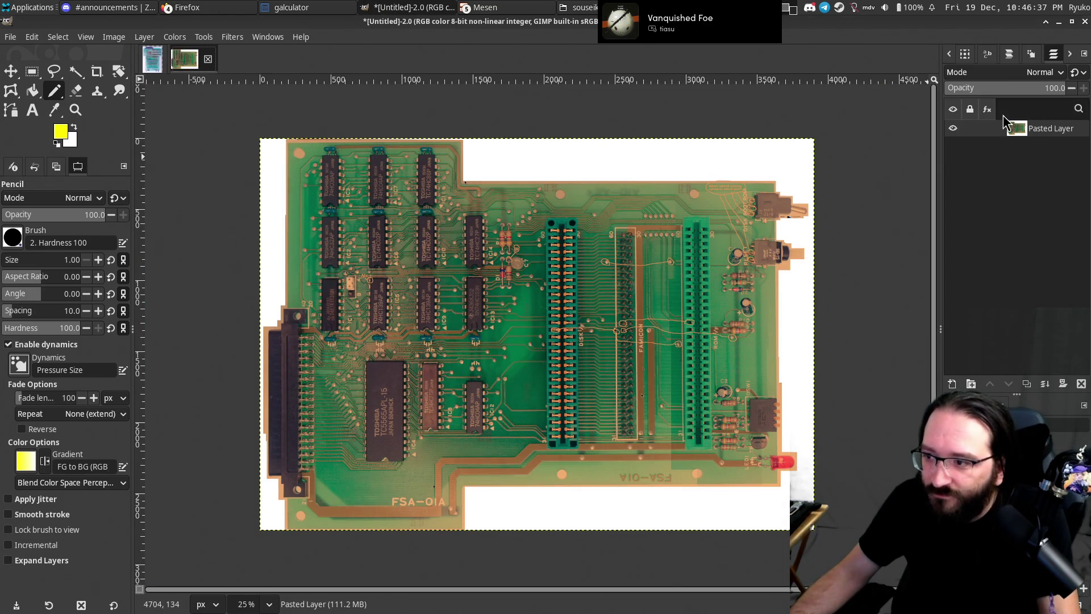
# Rotate the pasted board photo 90° clockwise and bring the FAMICON connector into view.
pyautogui.click(145, 37)
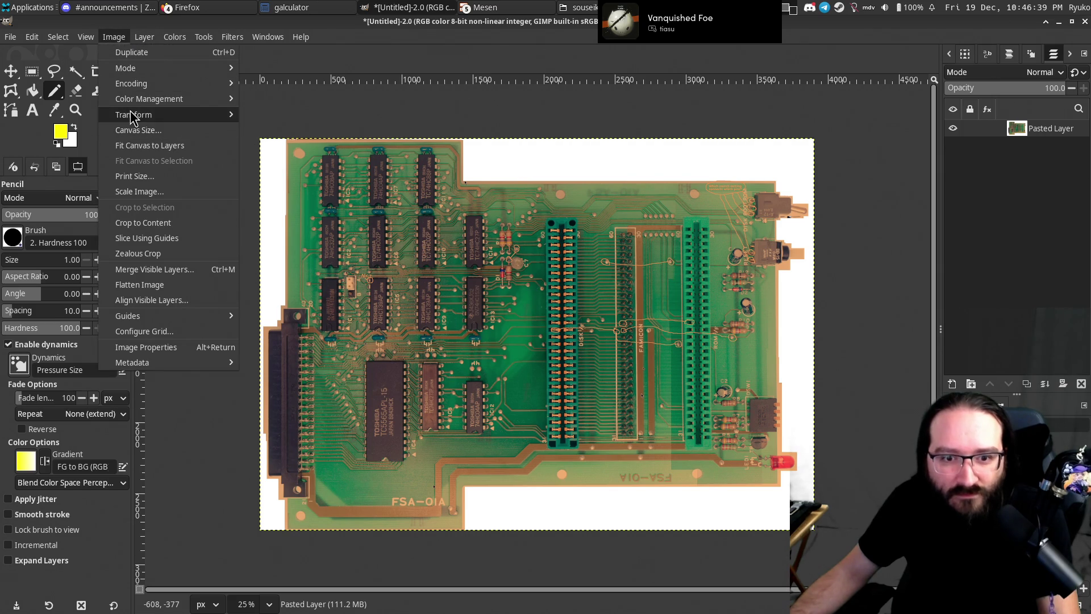
pyautogui.moveTo(176, 115)
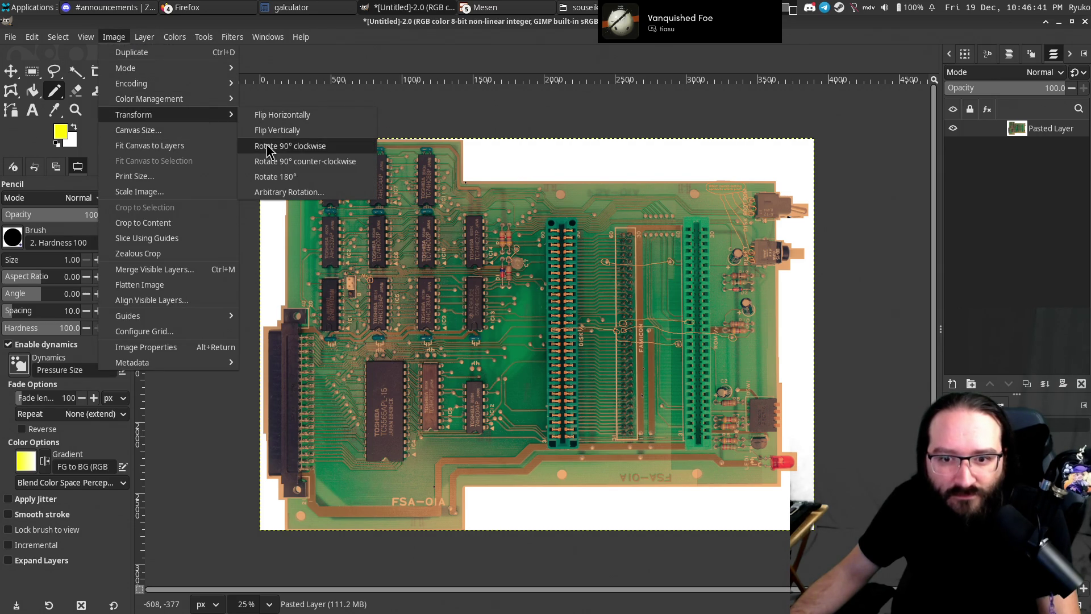
pyautogui.click(289, 146)
pyautogui.scroll(5, 427, 340)
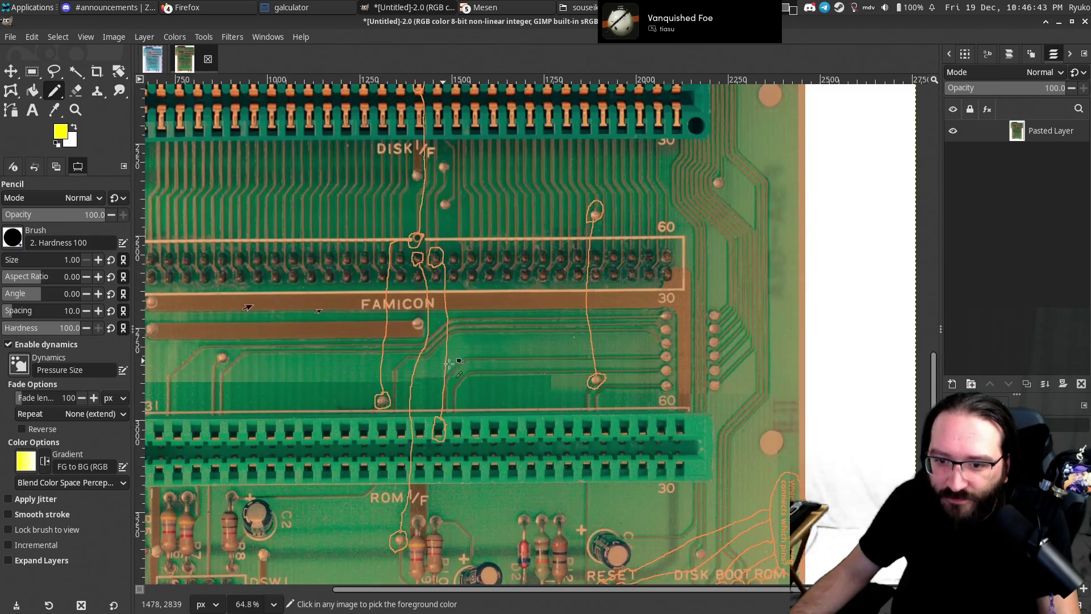
pyautogui.scroll(2, 424, 398)
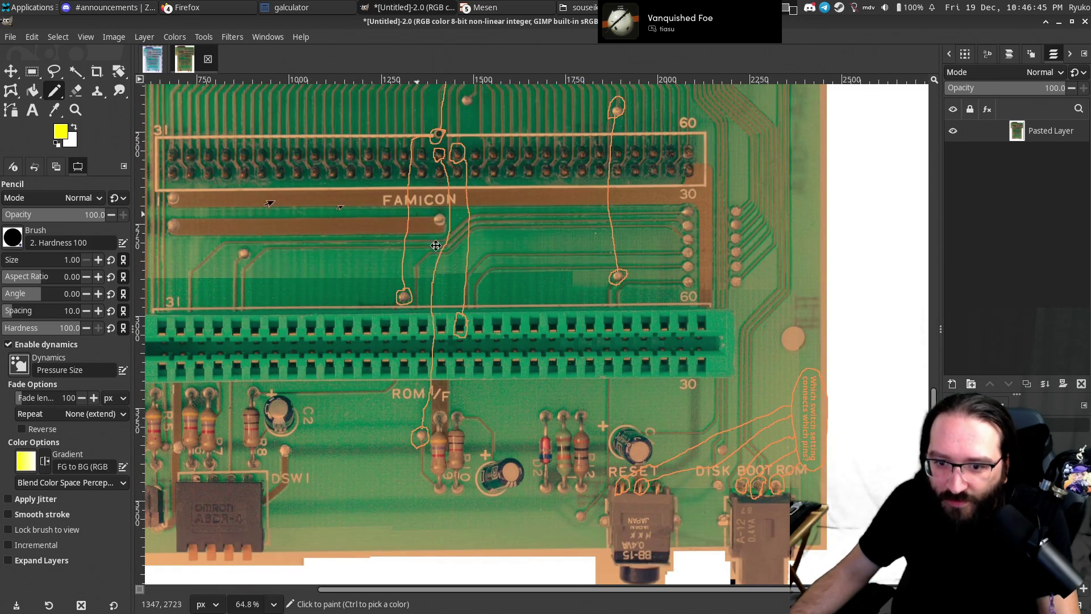
pyautogui.moveTo(424, 224); pyautogui.dragTo(441, 345)
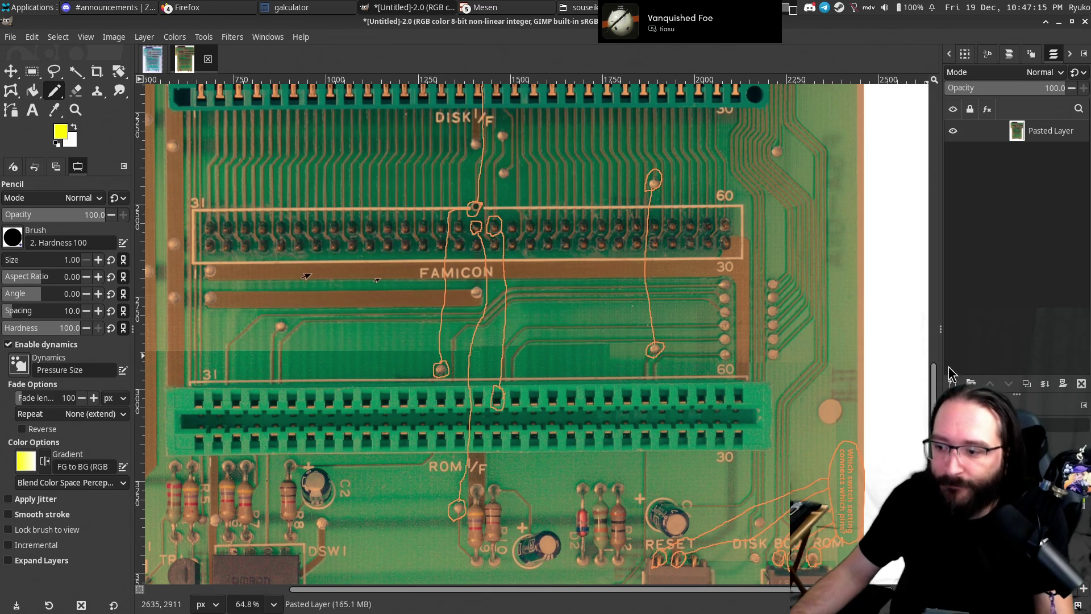
# Return to layered-board.xcf, show both pasted photo layers, and set the foreground to red.
pyautogui.click(152, 59)
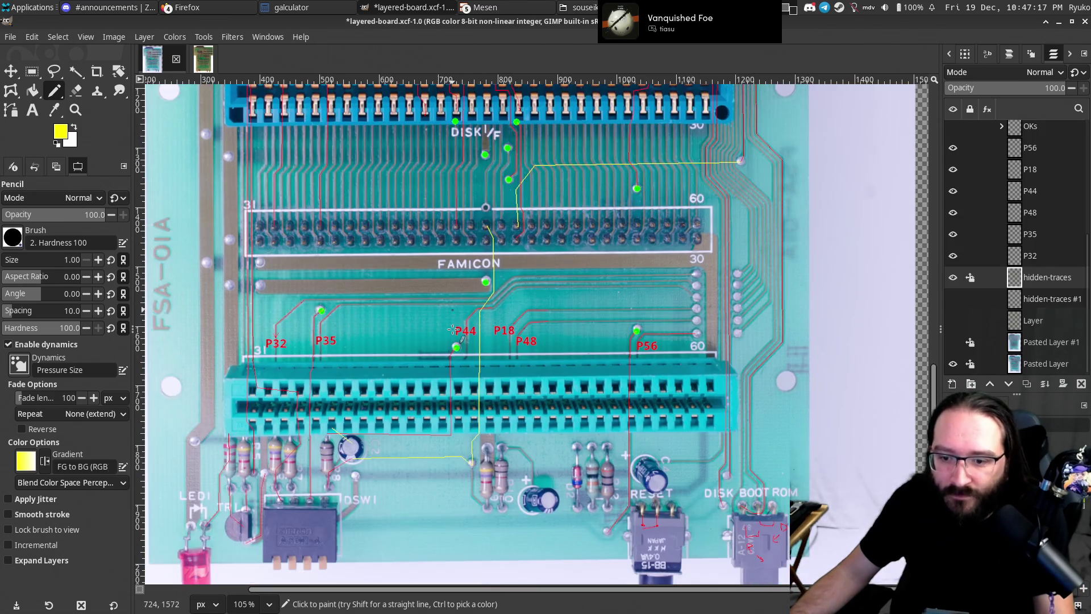
pyautogui.keyDown('ctrl'); pyautogui.scroll(2, 452, 317); pyautogui.keyUp('ctrl')
pyautogui.keyDown('ctrl'); pyautogui.scroll(2, 452, 317); pyautogui.keyUp('ctrl')
pyautogui.scroll(1, 452, 316)
pyautogui.click(953, 363)
pyautogui.click(953, 342)
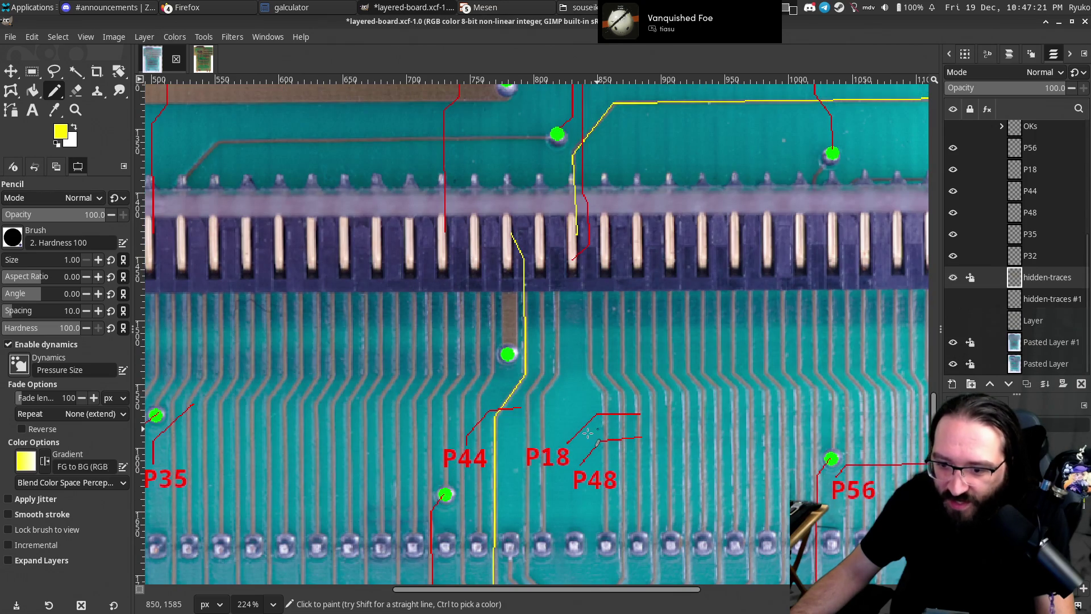
pyautogui.keyDown('ctrl'); pyautogui.click(881, 465); pyautogui.keyUp('ctrl')
# Pencil a red line from the green pad near P44 up through the connector to the via above.
pyautogui.click(447, 493)
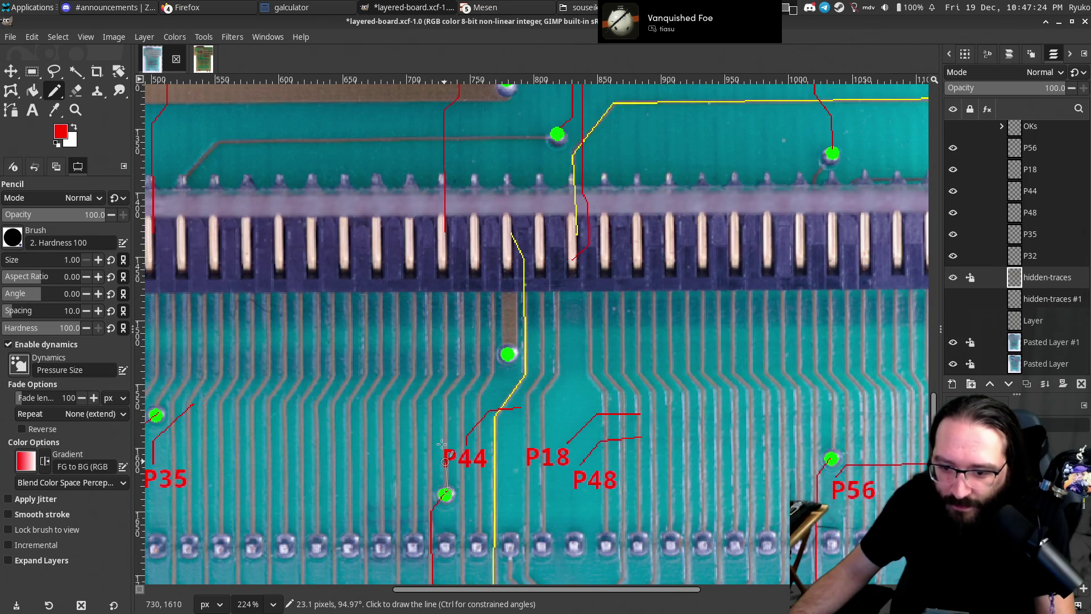
pyautogui.keyDown('shift'); pyautogui.click(446, 396); pyautogui.keyUp('shift')
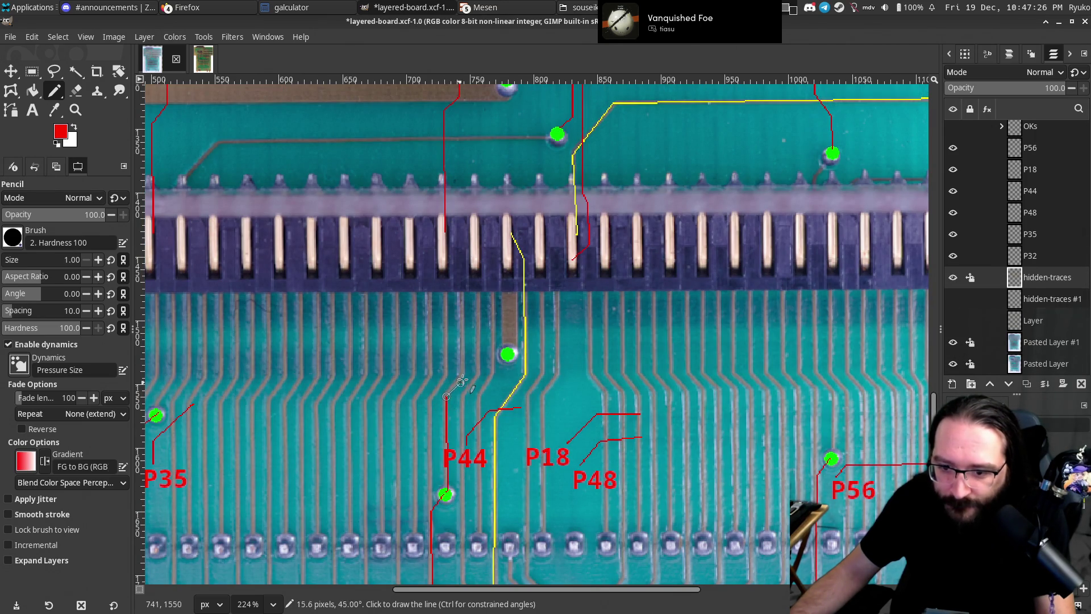
pyautogui.keyDown('shift'); pyautogui.click(461, 287); pyautogui.keyUp('shift')
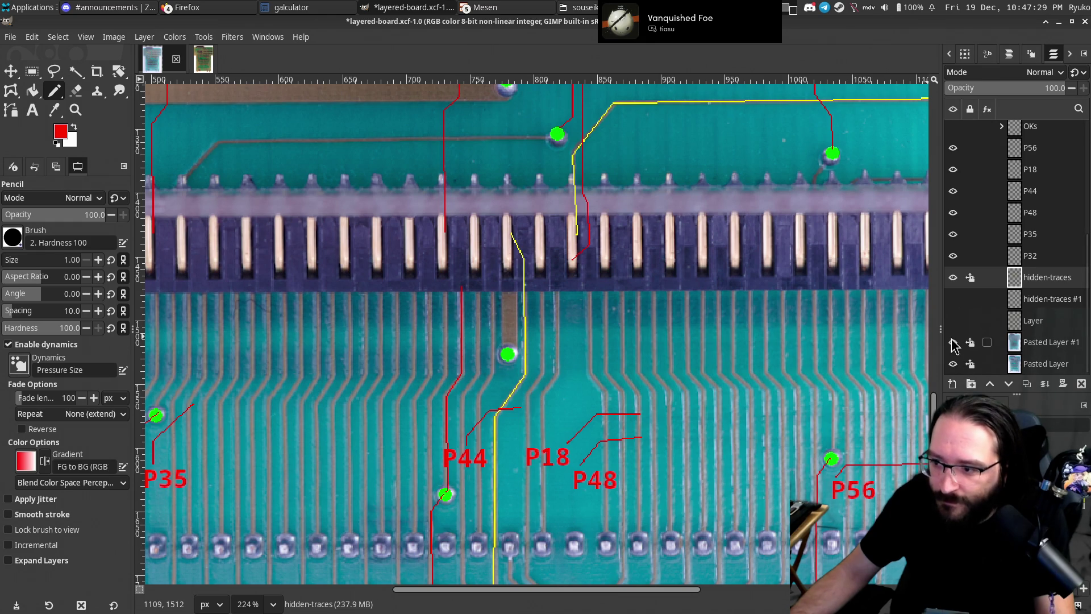
pyautogui.click(953, 342)
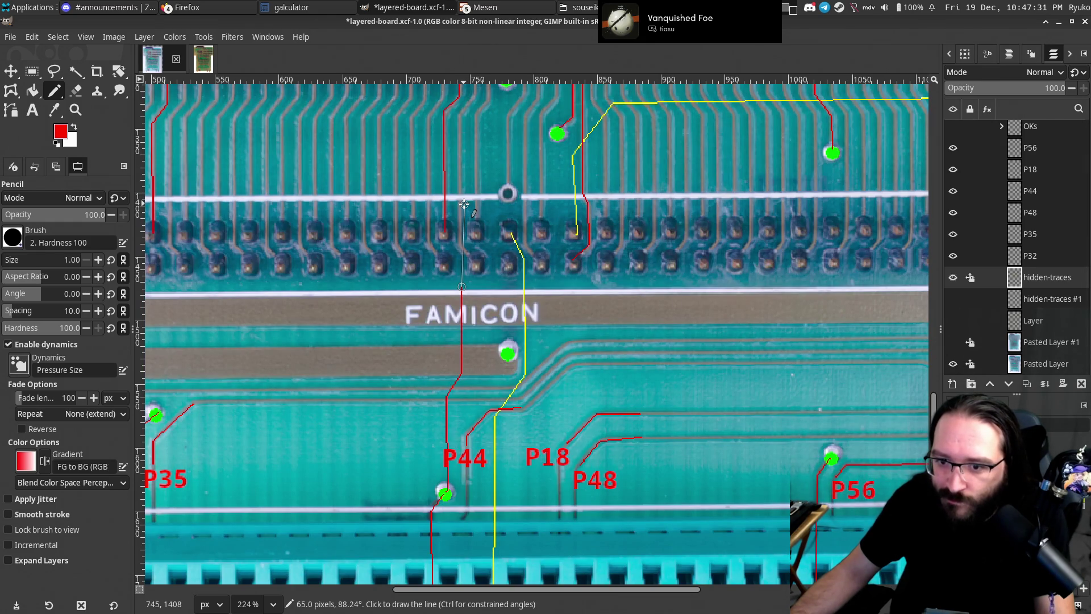
pyautogui.keyDown('shift'); pyautogui.click(464, 204); pyautogui.keyUp('shift')
pyautogui.keyDown('shift'); pyautogui.click(507, 192); pyautogui.keyUp('shift')
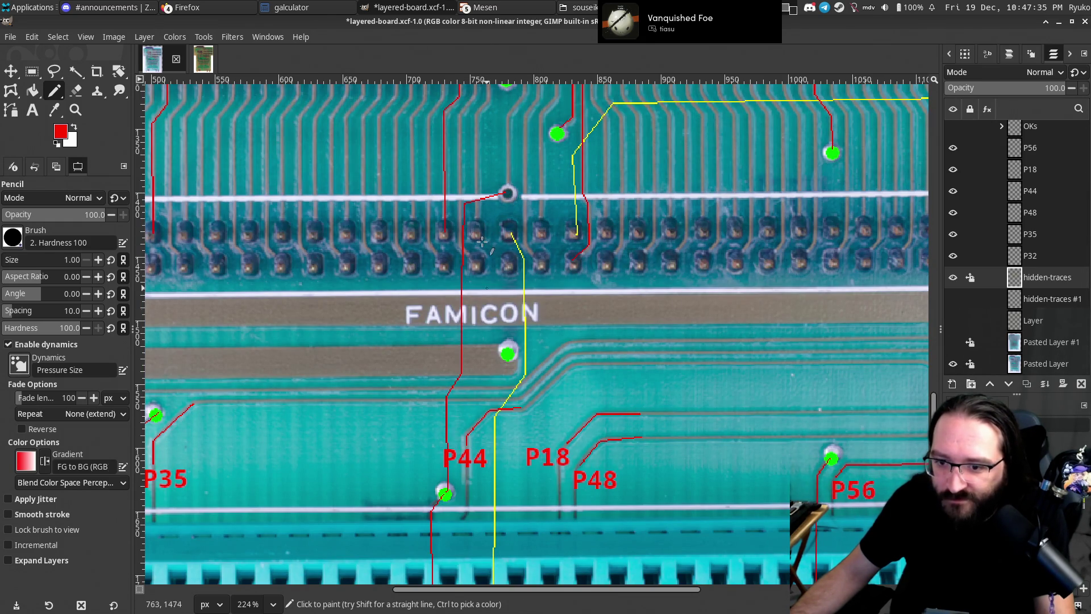
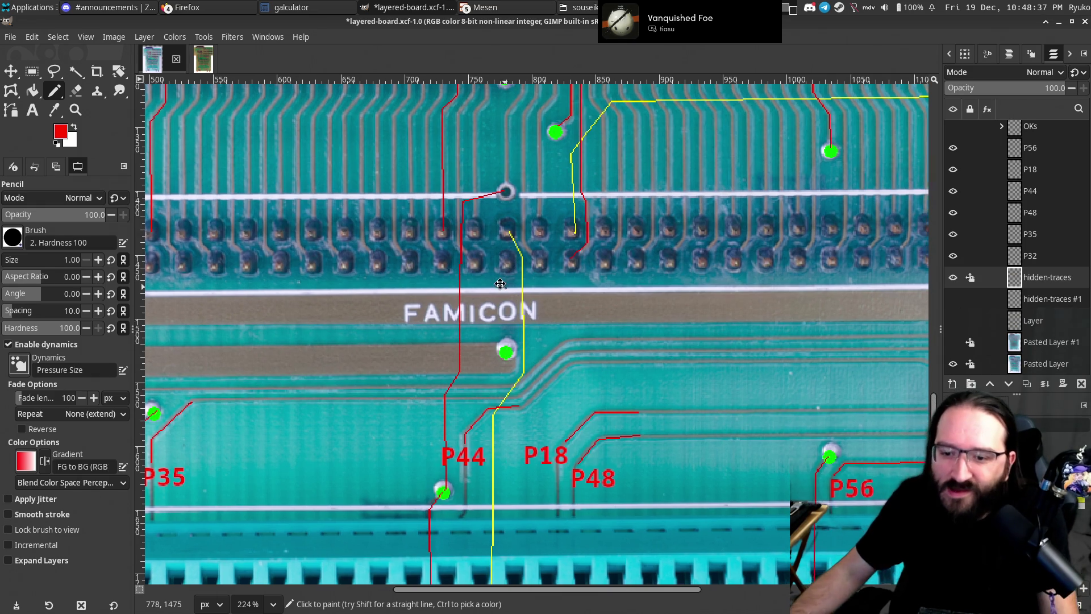
# Compare the traced board against the untitled reference photo, then return to the tracing.
pyautogui.scroll(-1, 507, 254)
pyautogui.hscroll(1, 507, 254)
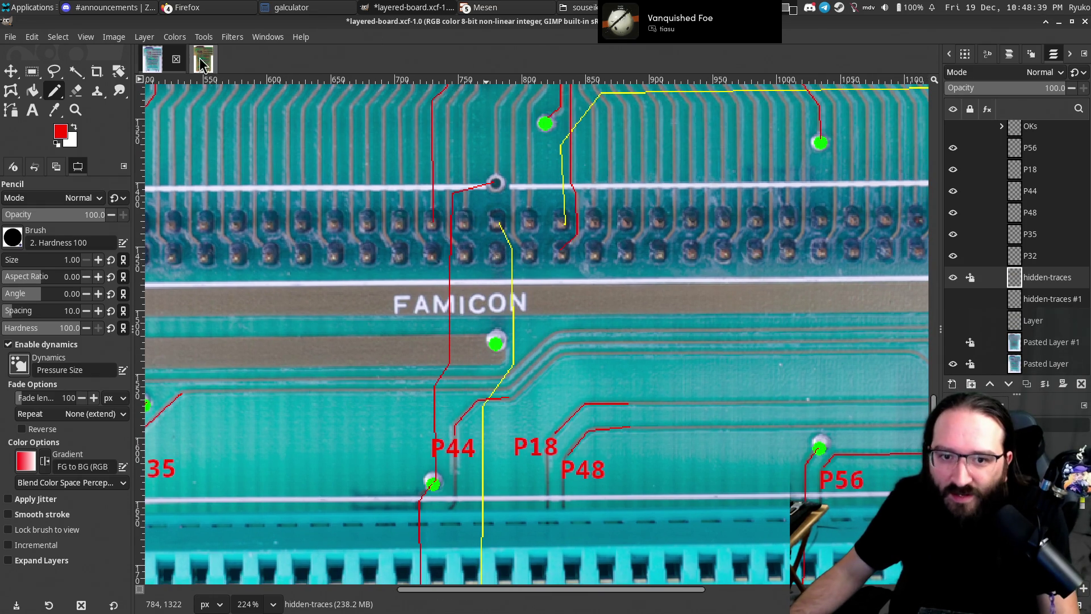
pyautogui.click(203, 58)
pyautogui.scroll(5, 443, 205)
pyautogui.scroll(2, 447, 291)
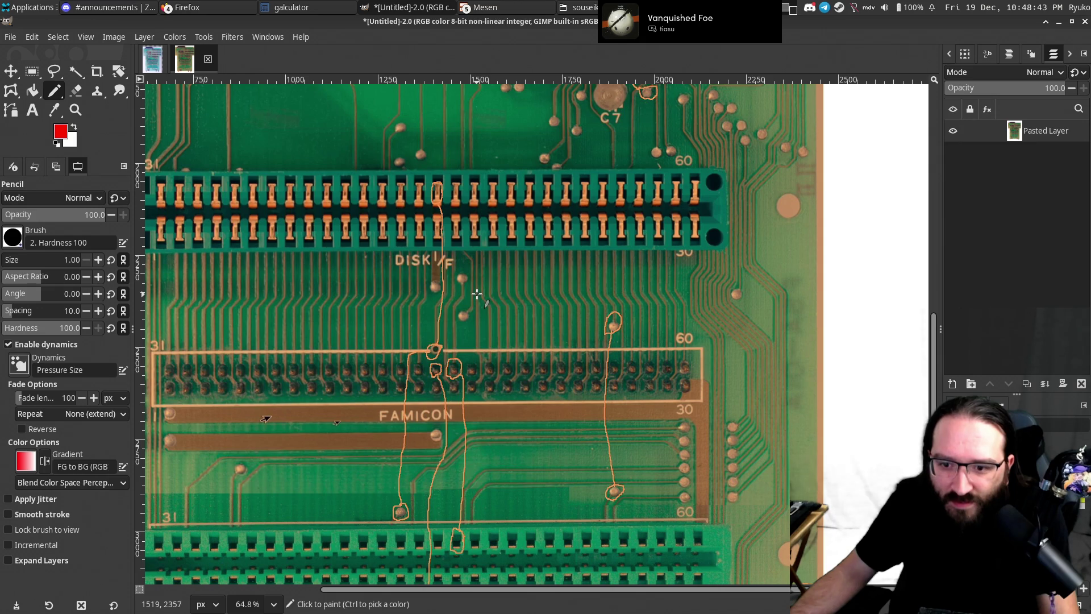
pyautogui.click(152, 64)
pyautogui.scroll(10, 441, 444)
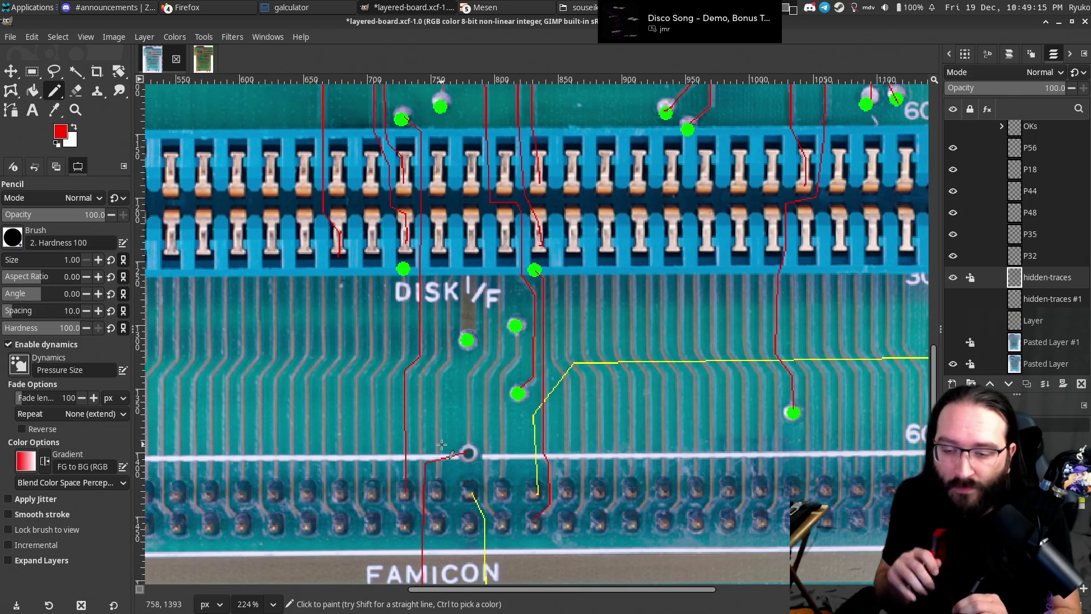
pyautogui.click(202, 61)
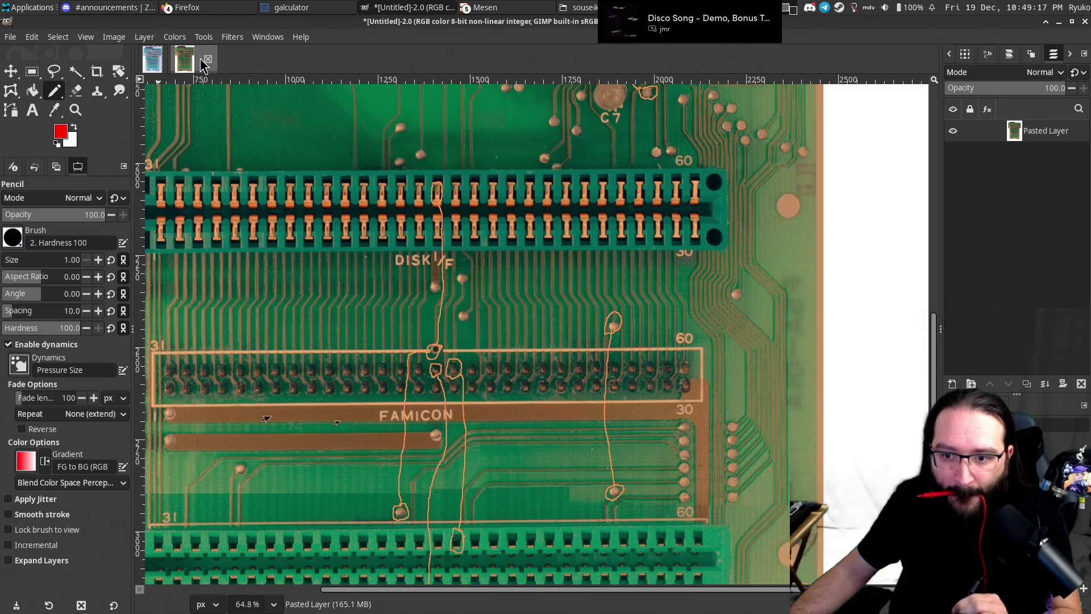
pyautogui.click(153, 59)
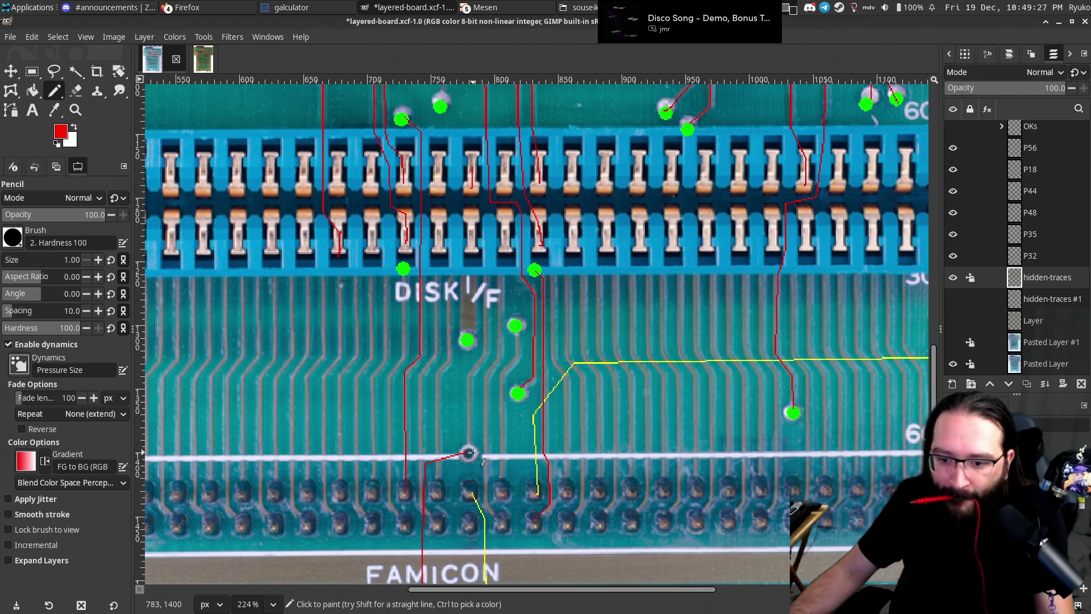
# Draw a red trace from the via up past DISK I/F to the connector pin, then check the reference photo.
pyautogui.keyDown('shift'); pyautogui.click(468, 375); pyautogui.keyUp('shift')
pyautogui.keyDown('shift'); pyautogui.click(486, 355); pyautogui.keyUp('shift')
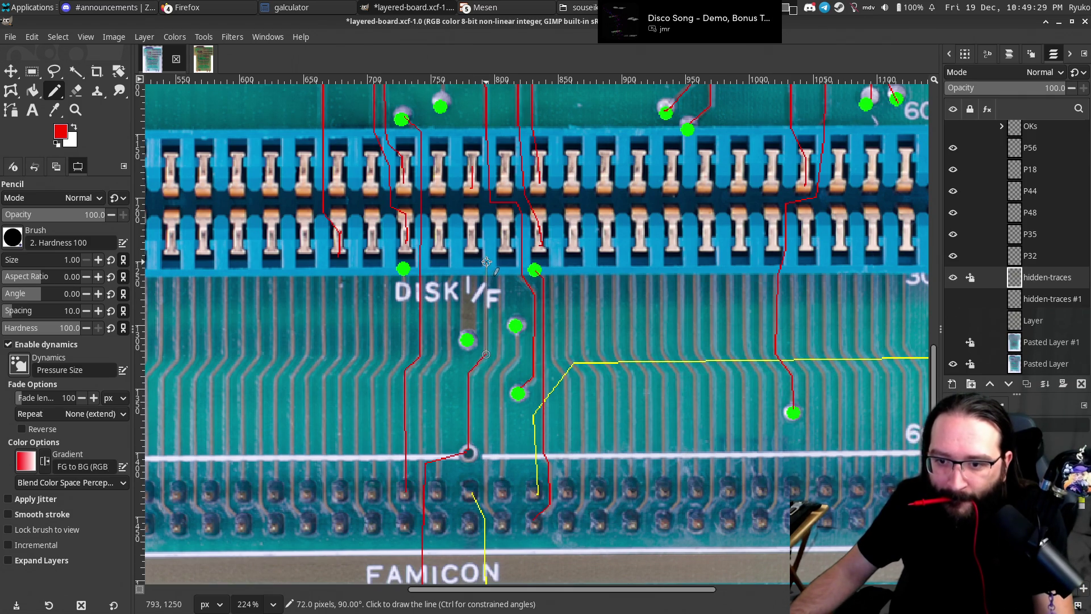
pyautogui.keyDown('shift'); pyautogui.click(486, 216); pyautogui.keyUp('shift')
pyautogui.keyDown('shift'); pyautogui.click(471, 185); pyautogui.keyUp('shift')
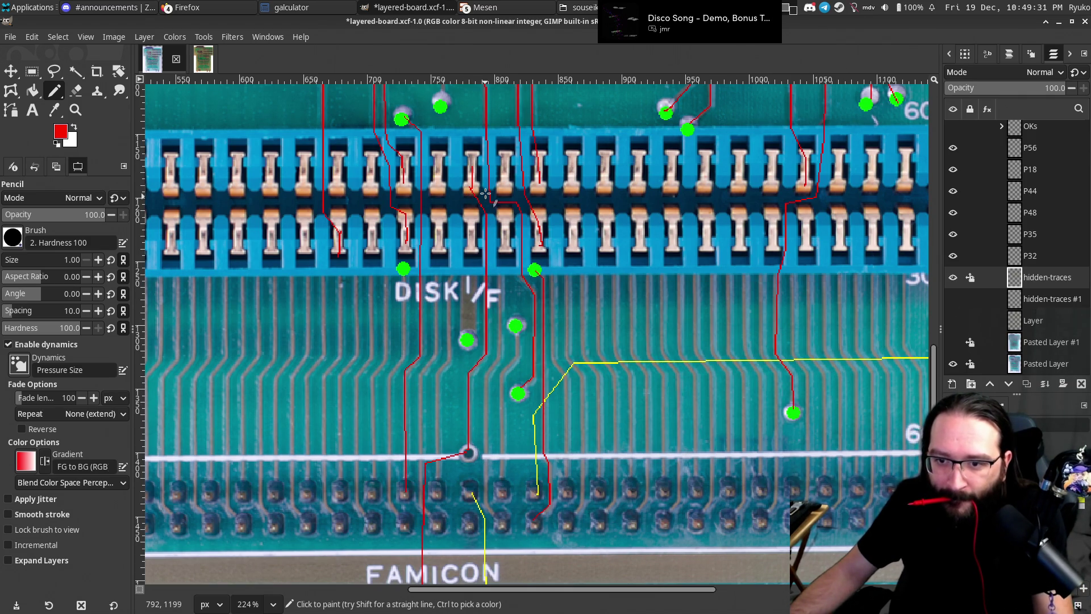
pyautogui.scroll(3, 484, 276)
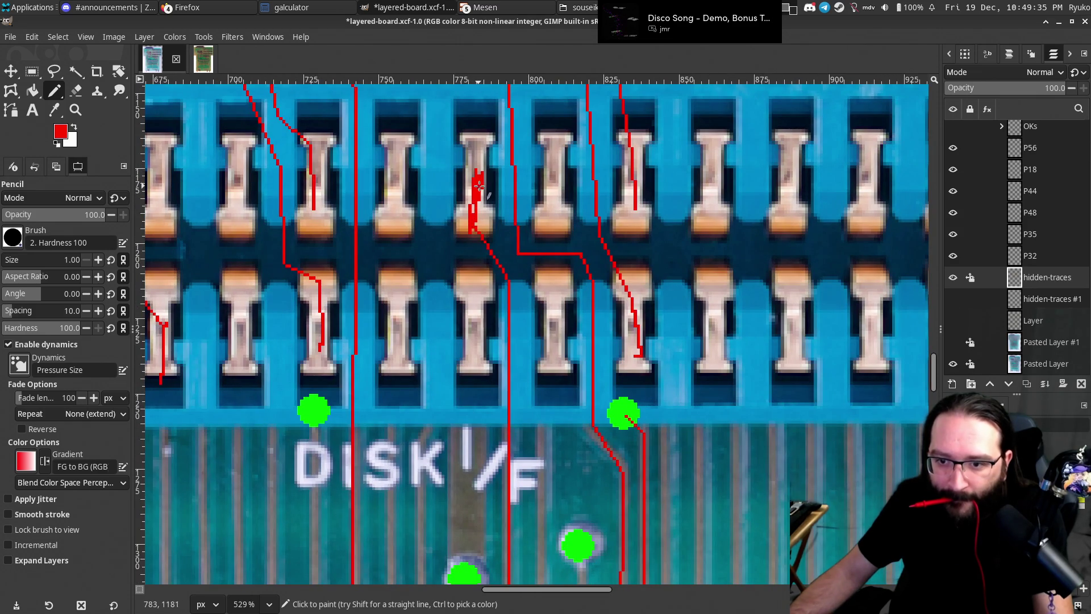
pyautogui.scroll(-1, 490, 259)
pyautogui.scroll(-1, 488, 258)
pyautogui.scroll(-1, 487, 256)
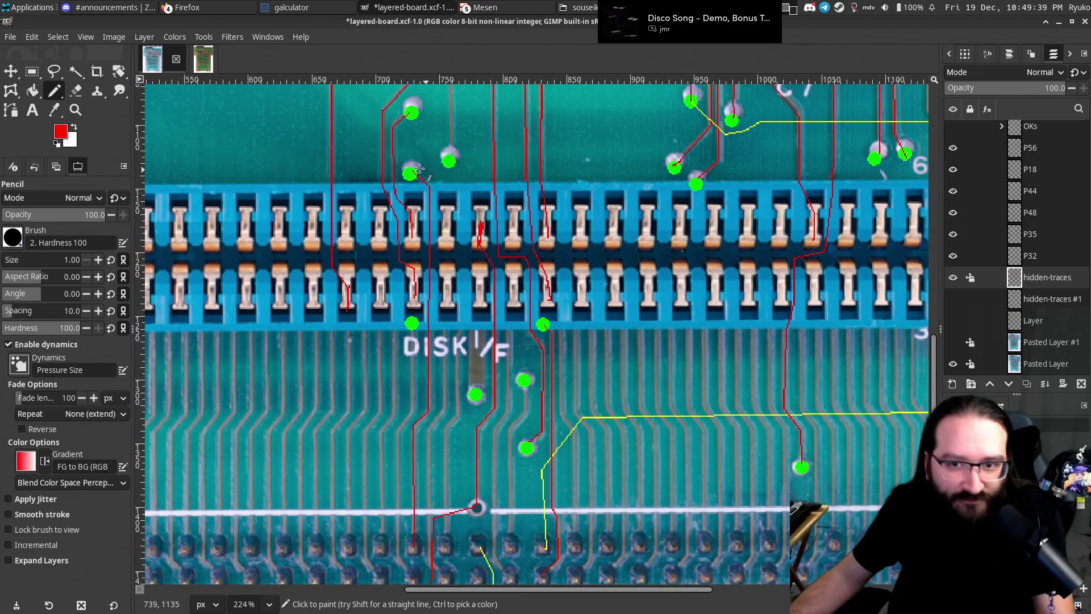
pyautogui.click(203, 59)
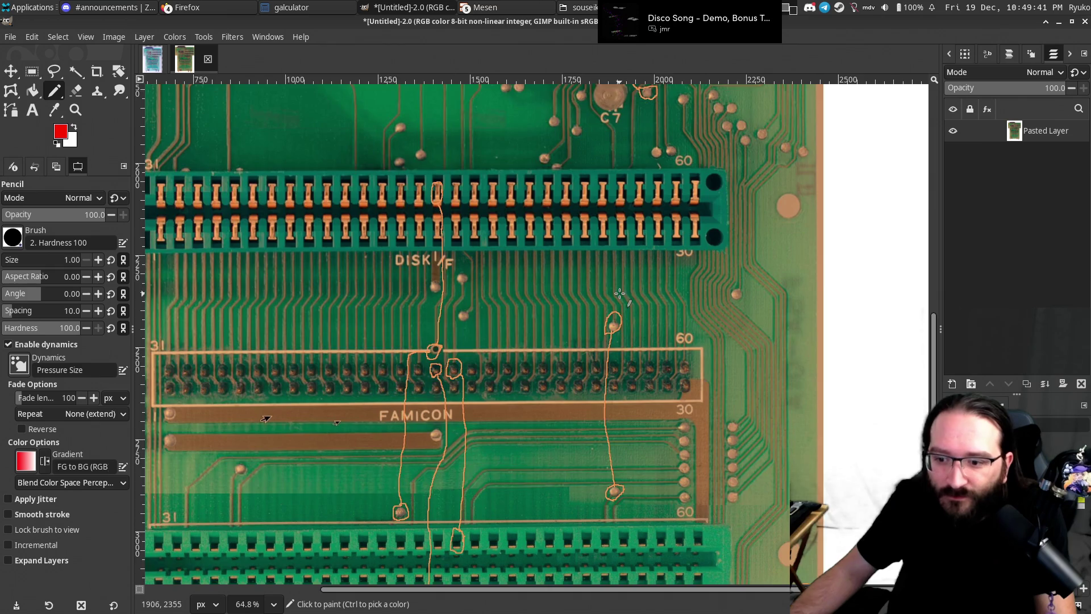
# Pan the reference photo, then go back to the layered-board.xcf tracing.
pyautogui.scroll(-3, 569, 267)
pyautogui.hscroll(5, 512, 244)
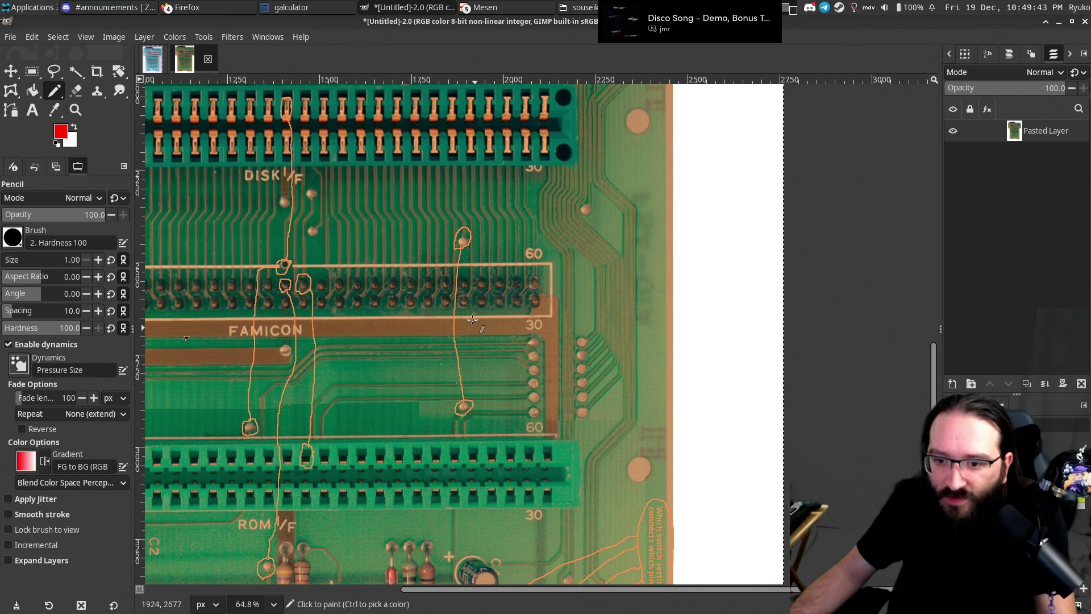
pyautogui.click(152, 59)
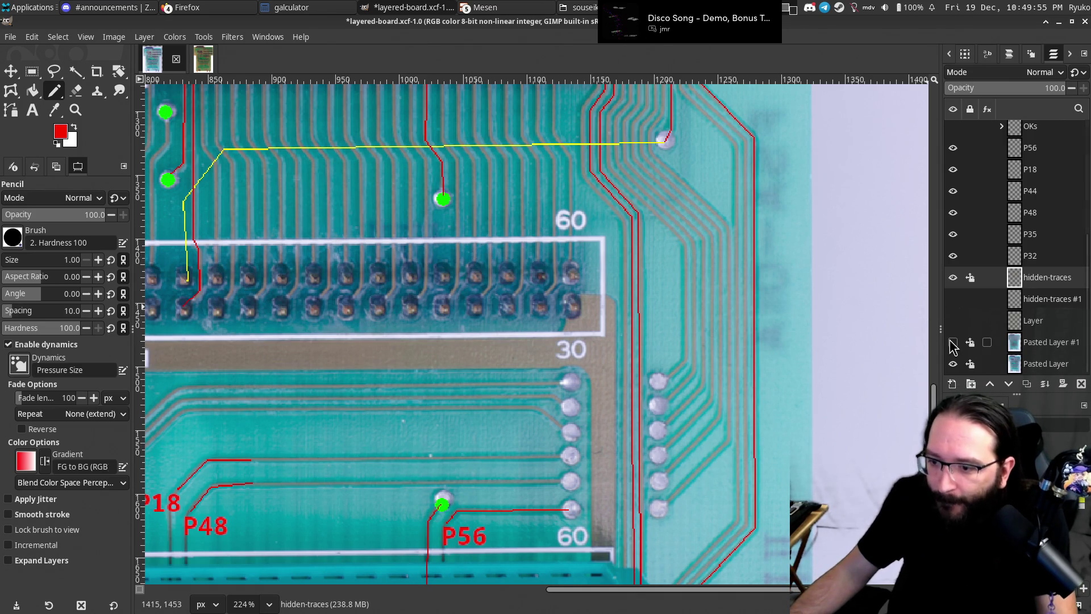
# Show Pasted Layer #1 and draw a red trace straight up to the green via.
pyautogui.click(953, 343)
pyautogui.keyDown('shift'); pyautogui.click(423, 416); pyautogui.keyUp('shift')
pyautogui.keyDown('shift'); pyautogui.click(424, 226); pyautogui.keyUp('shift')
pyautogui.keyDown('shift'); pyautogui.click(441, 207); pyautogui.keyUp('shift')
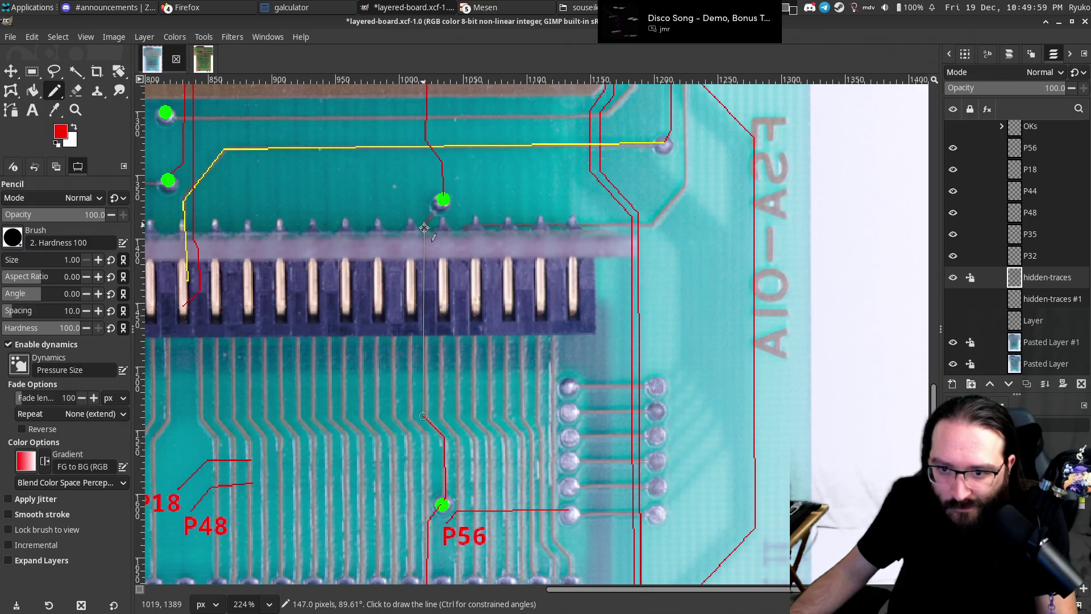
# Toggle Pasted Layer #1 while panning from the connector area back to the P56 via.
pyautogui.click(953, 342)
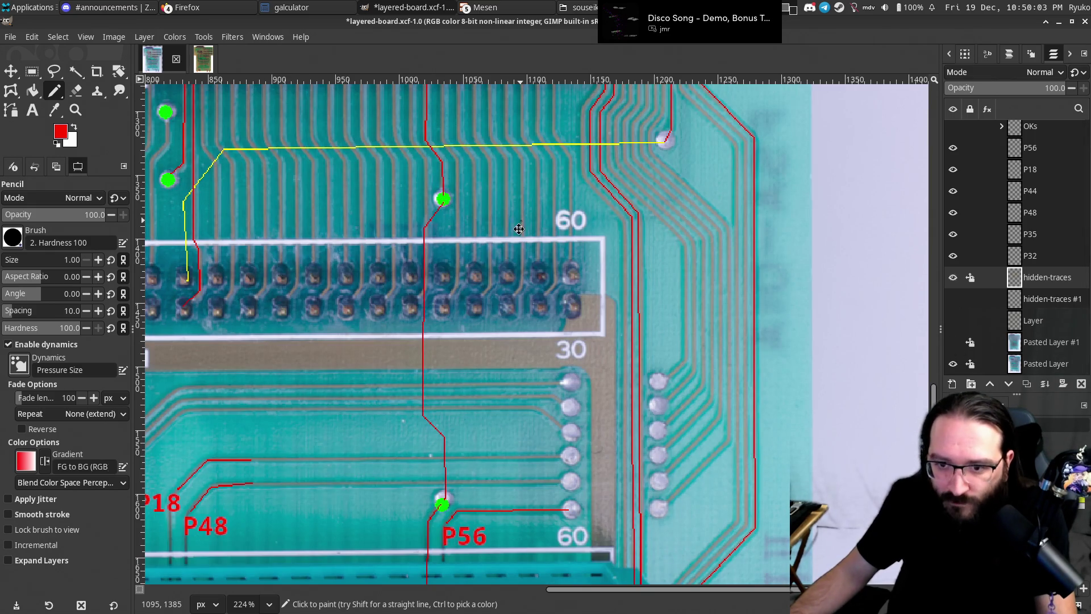
pyautogui.moveTo(520, 221); pyautogui.dragTo(526, 341)
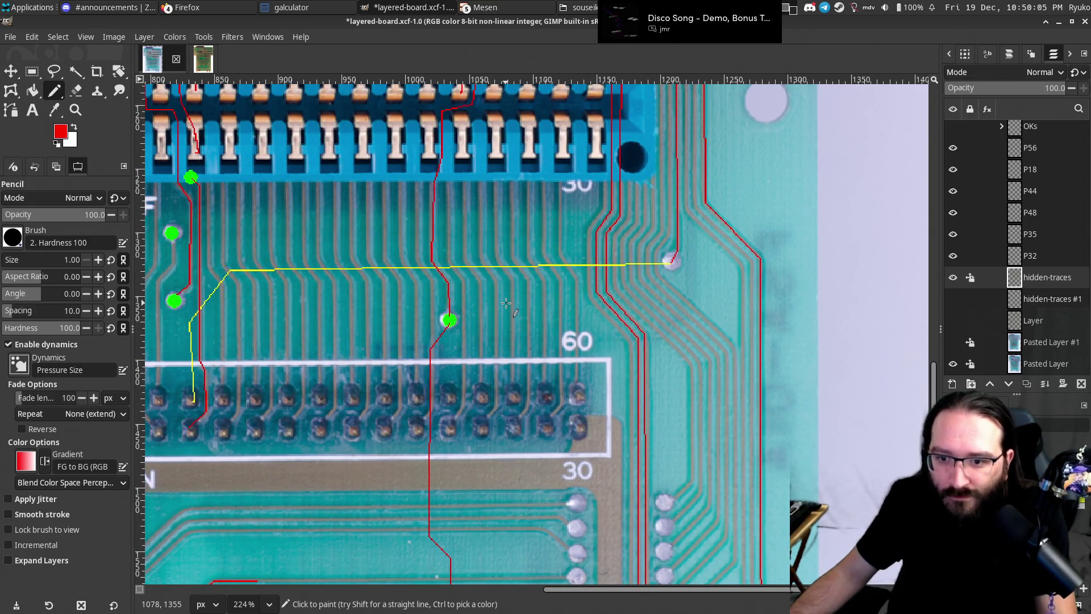
pyautogui.click(953, 342)
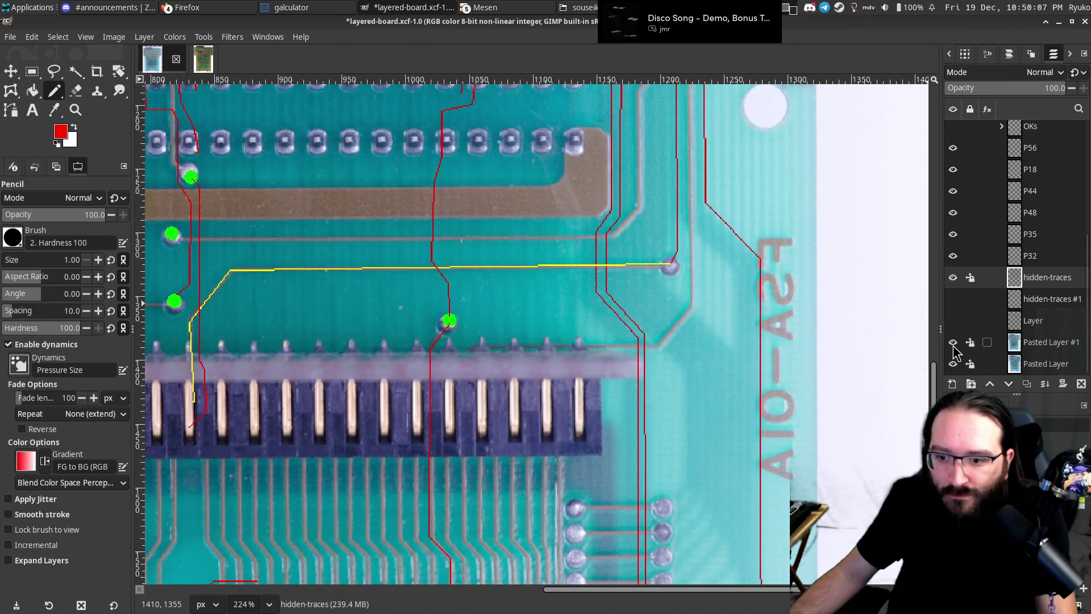
pyautogui.moveTo(617, 354); pyautogui.dragTo(592, 195)
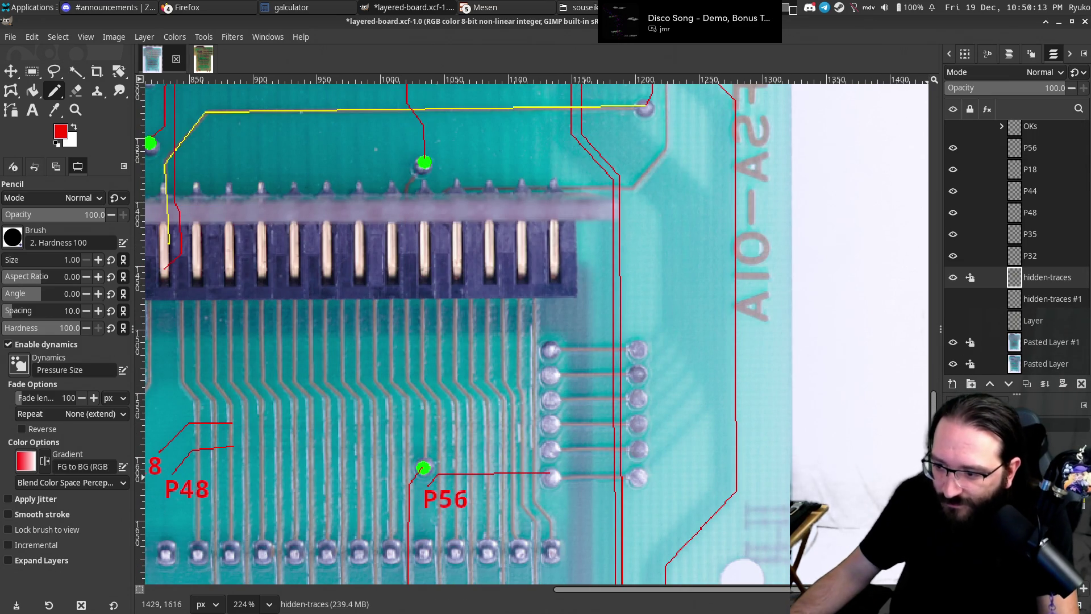
# Draw a yellow trace from the P56 via up to the green via above the connector, redoing one bend.
pyautogui.click(424, 467)
pyautogui.keyDown('shift'); pyautogui.click(426, 404); pyautogui.keyUp('shift')
pyautogui.keyDown('shift'); pyautogui.click(404, 378); pyautogui.keyUp('shift')
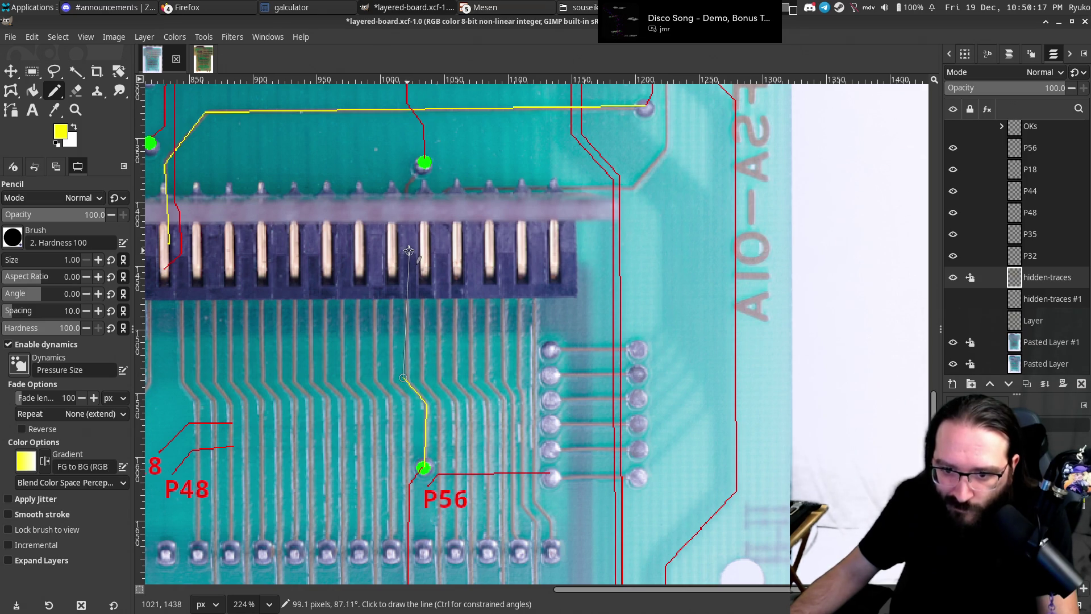
pyautogui.hotkey('ctrl', 'z')
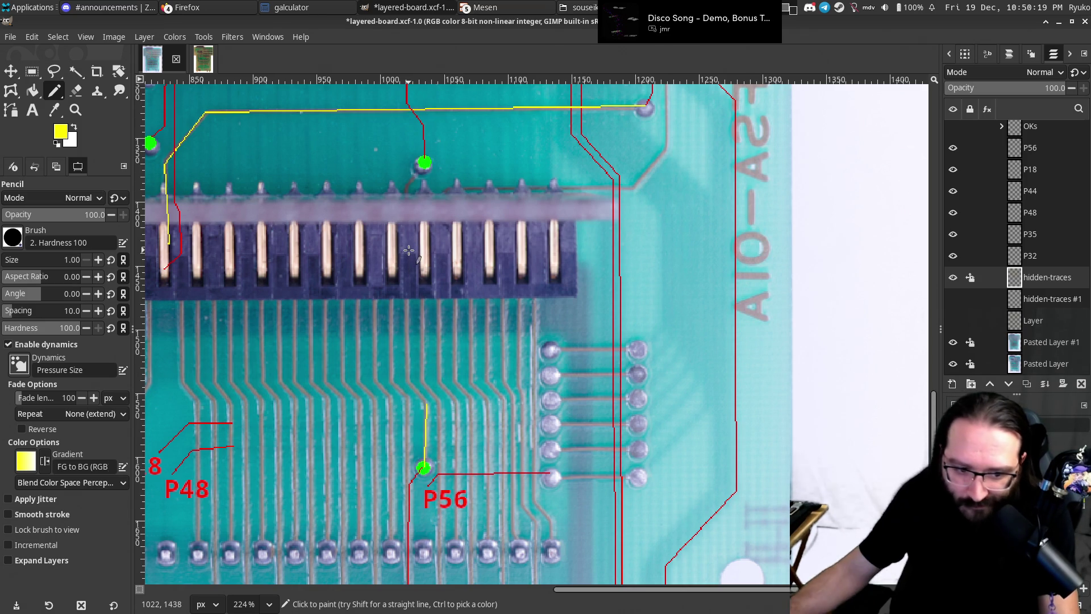
pyautogui.keyDown('shift'); pyautogui.click(408, 381); pyautogui.keyUp('shift')
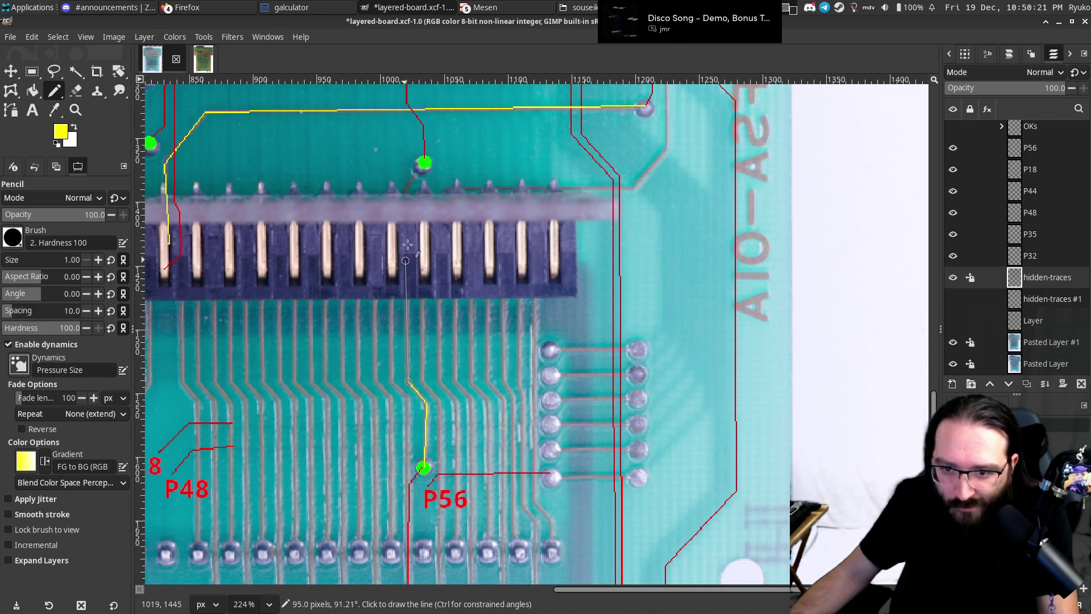
pyautogui.keyDown('shift'); pyautogui.click(404, 192); pyautogui.keyUp('shift')
pyautogui.keyDown('shift'); pyautogui.click(423, 163); pyautogui.keyUp('shift')
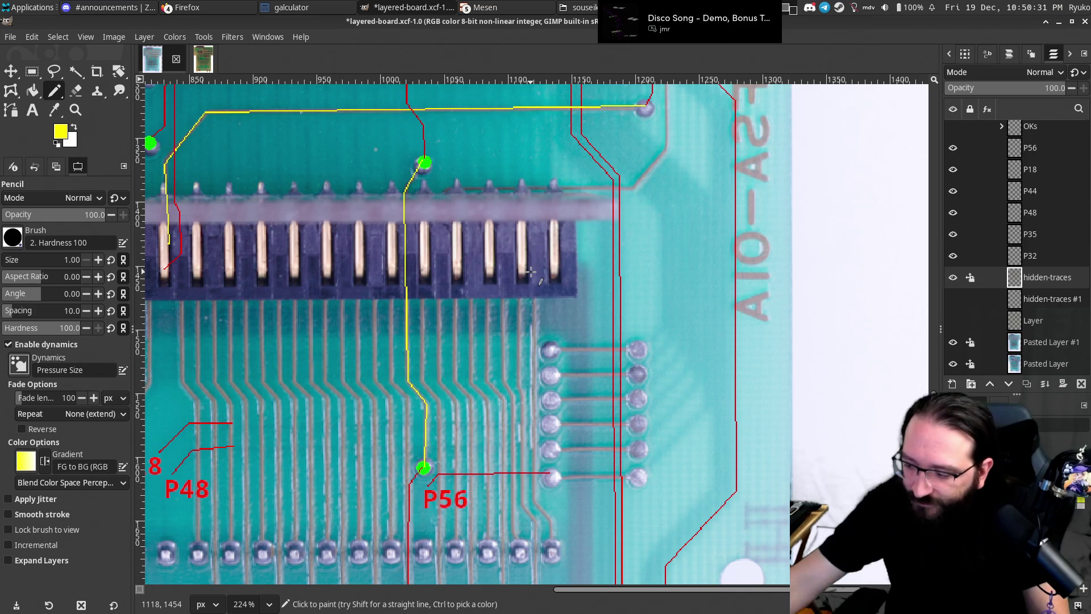
pyautogui.click(202, 59)
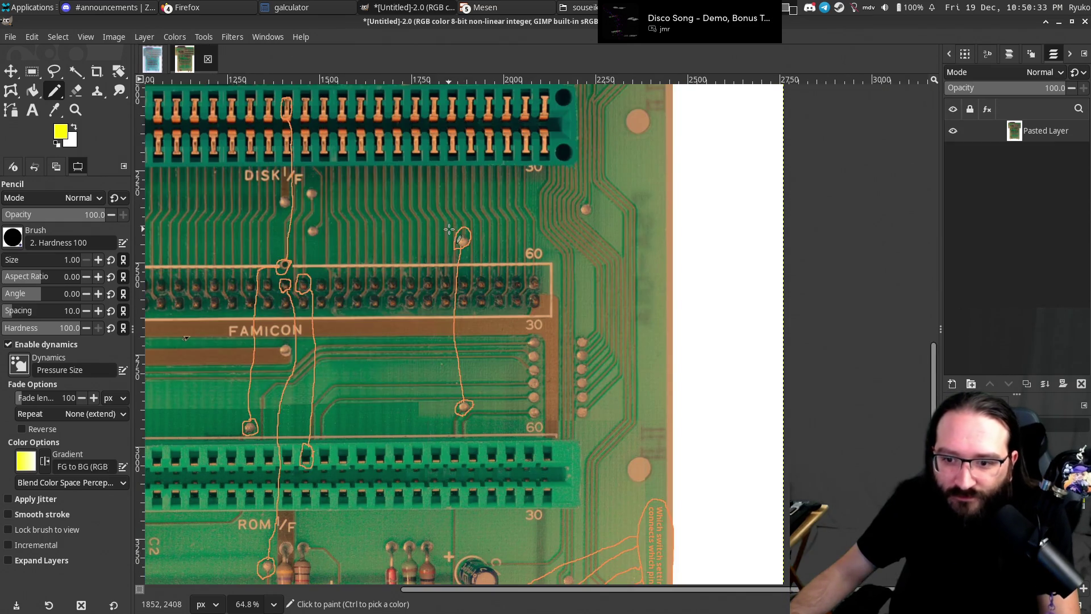
# Return to layered-board.xcf and pan to the P44, P18 and P56 labels.
pyautogui.scroll(2, 456, 200)
pyautogui.scroll(2, 457, 200)
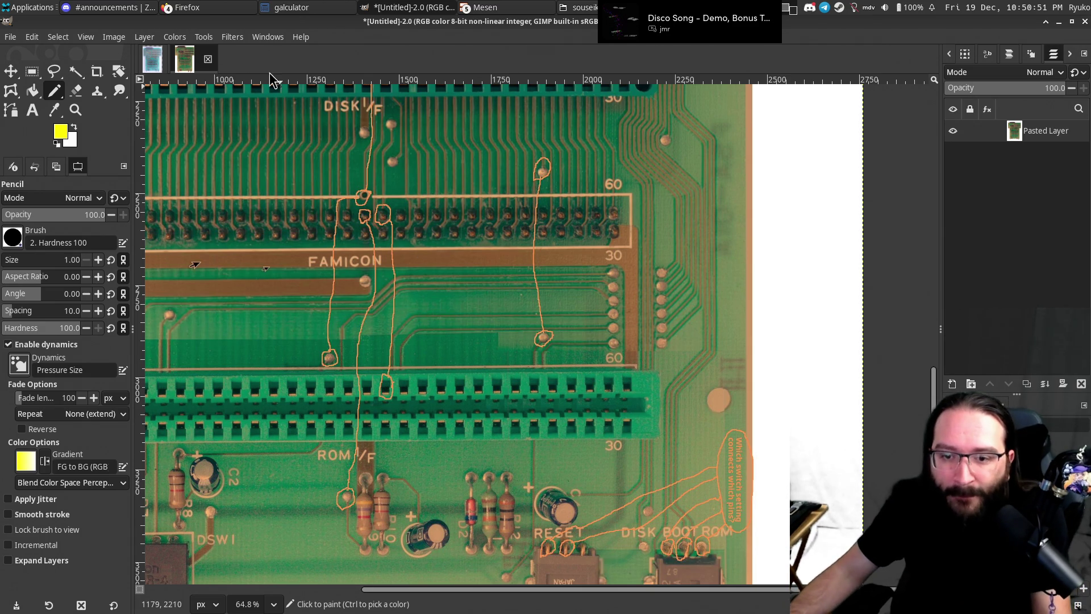
pyautogui.click(152, 67)
pyautogui.moveTo(239, 562)
pyautogui.mouseDown()
pyautogui.moveTo(396, 409)
pyautogui.moveTo(438, 191)
pyautogui.mouseUp()
pyautogui.scroll(-2, 499, 307)
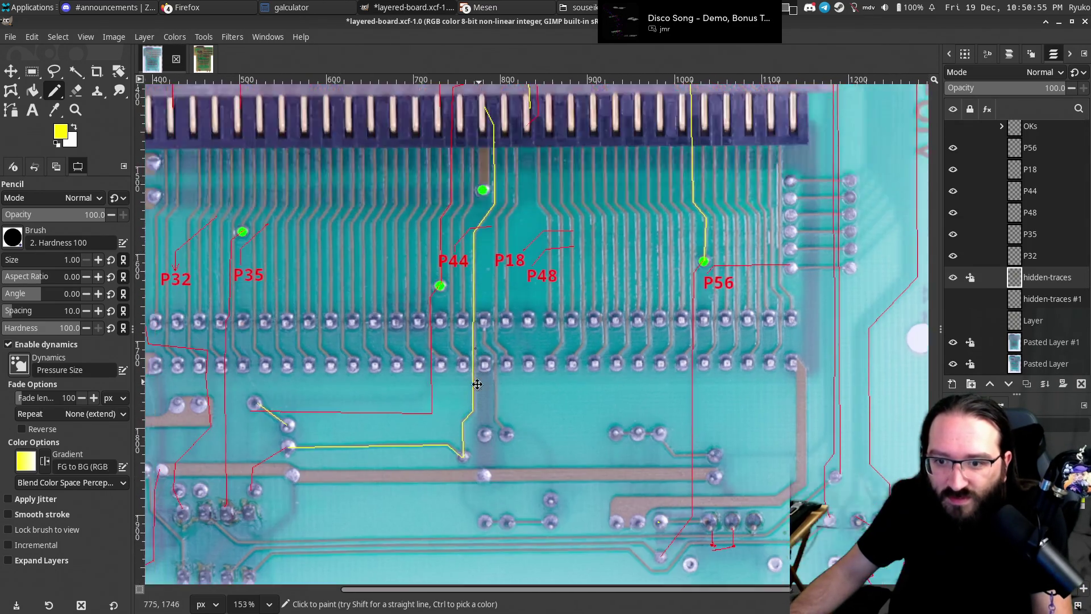
# Hide Pasted Layer #1 and switch the painting colour to red.
pyautogui.scroll(-2, 500, 307)
pyautogui.click(953, 342)
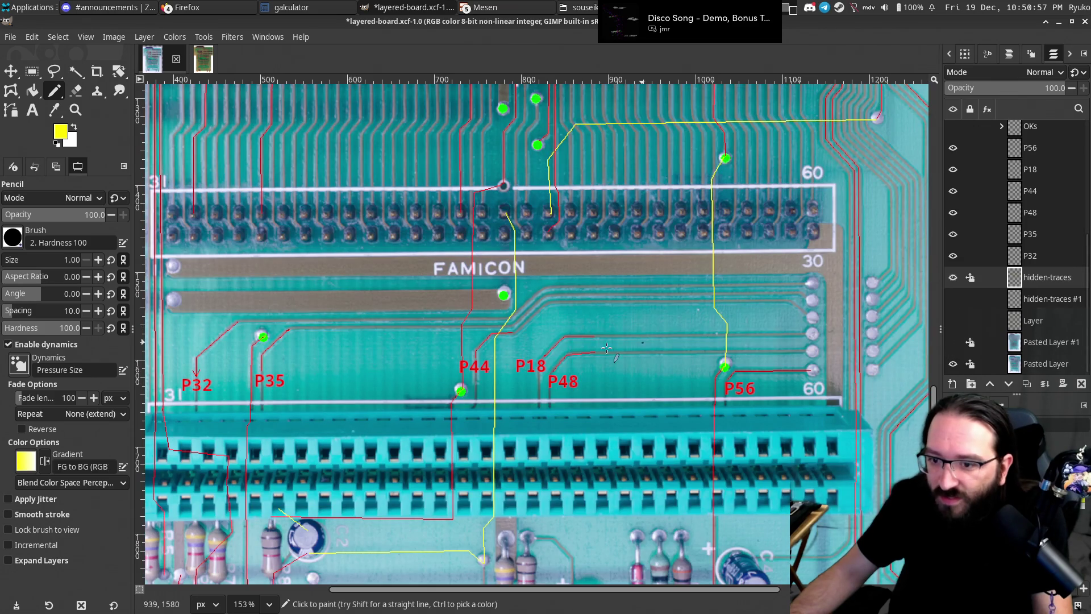
pyautogui.scroll(-3, 901, 445)
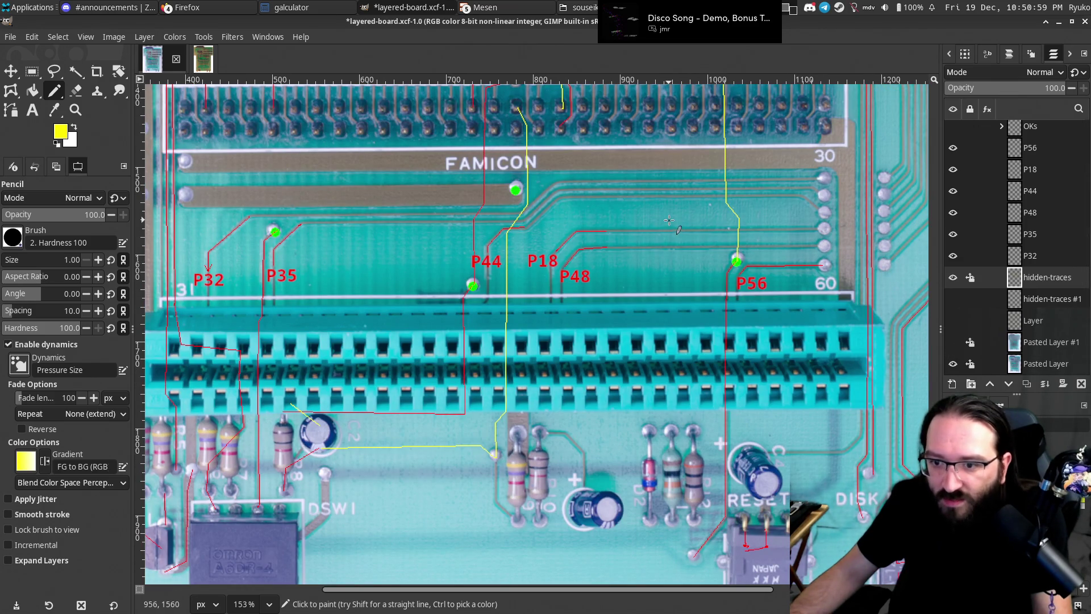
pyautogui.scroll(1, 927, 458)
pyautogui.hscroll(1, 926, 458)
pyautogui.keyDown('ctrl'); pyautogui.click(829, 432); pyautogui.keyUp('ctrl')
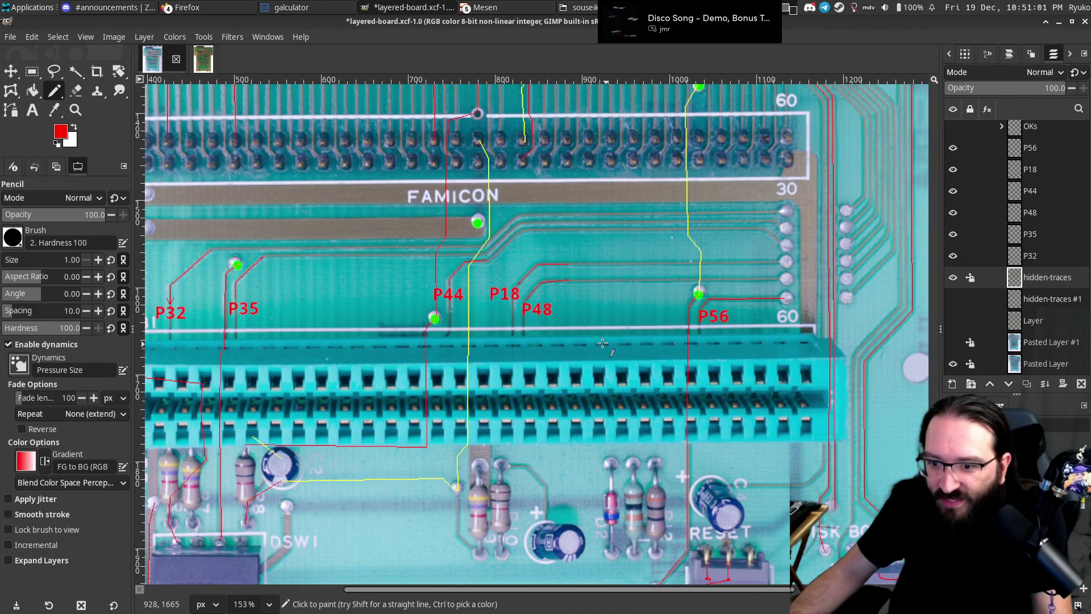
pyautogui.scroll(1, 547, 349)
pyautogui.hscroll(1, 548, 349)
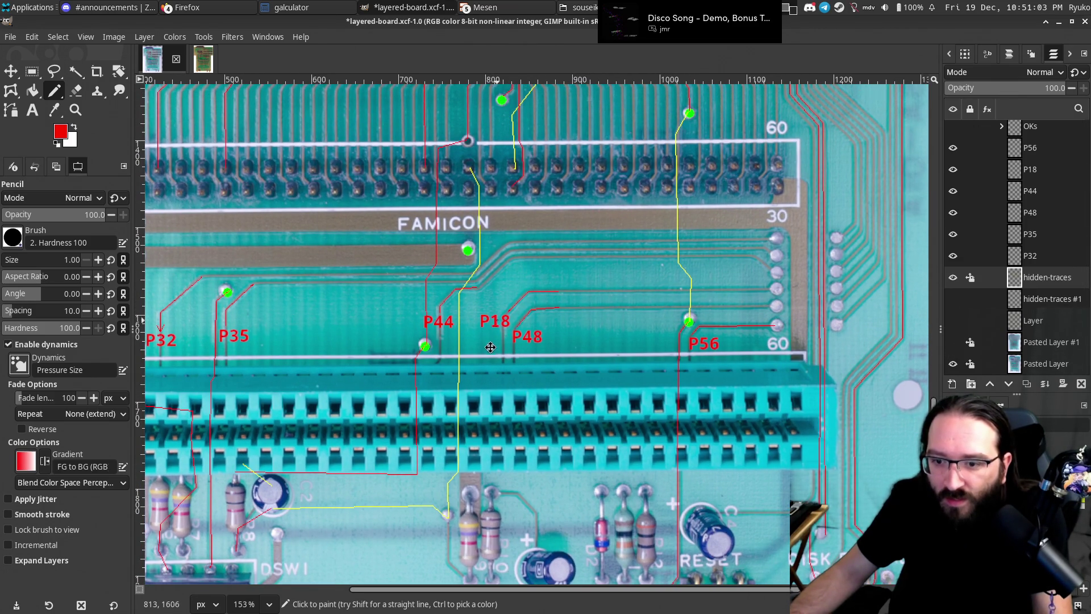
pyautogui.scroll(1, 495, 328)
pyautogui.hscroll(1, 495, 328)
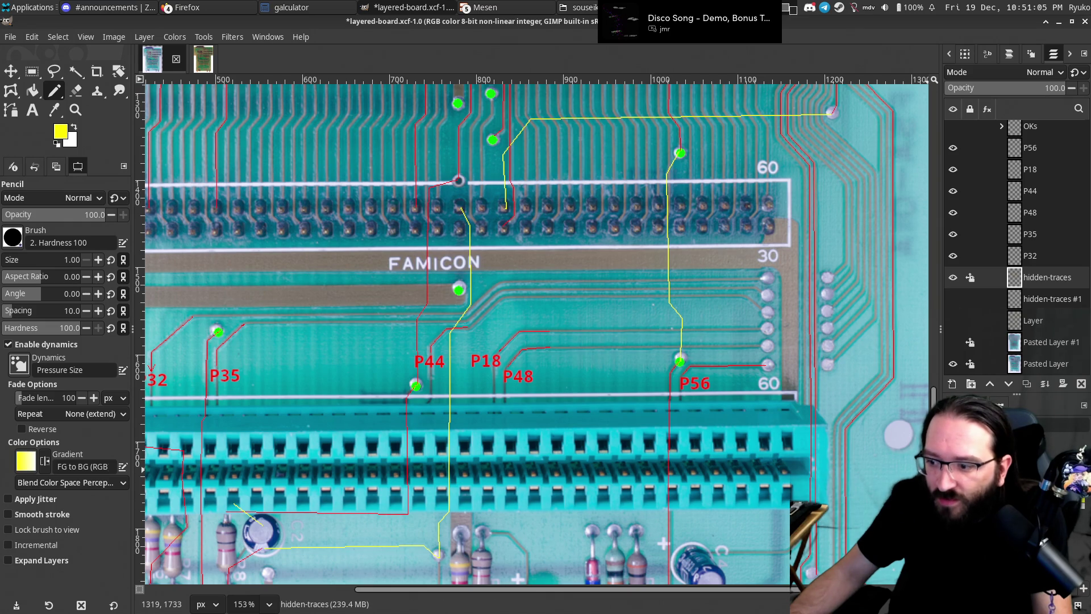
# Toggle Pasted Layer #1 repeatedly to compare both board sides, leaving it visible.
pyautogui.click(953, 342)
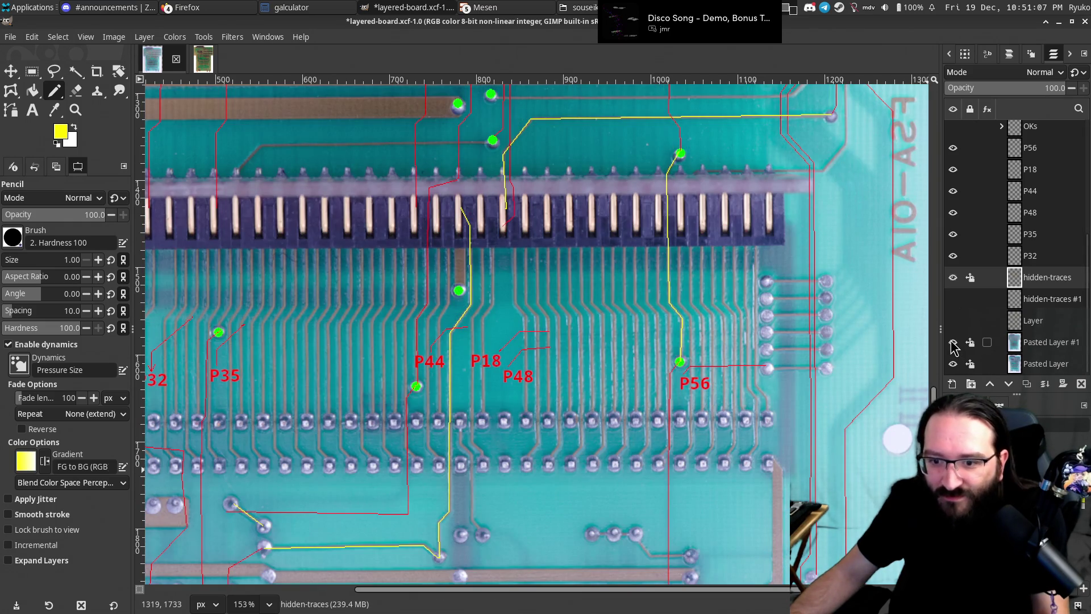
pyautogui.click(953, 343)
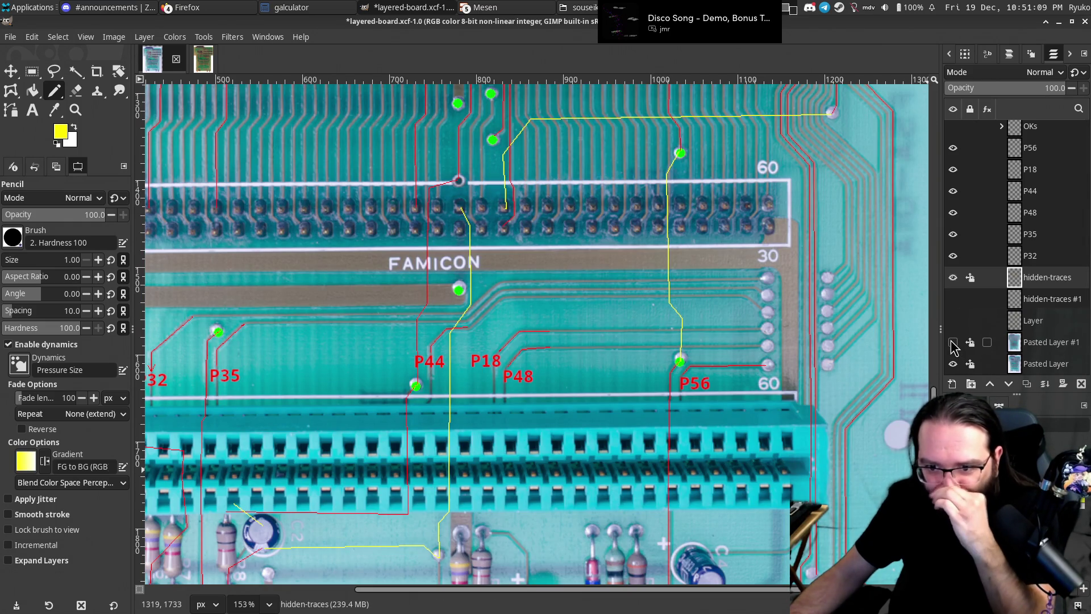
pyautogui.click(953, 343)
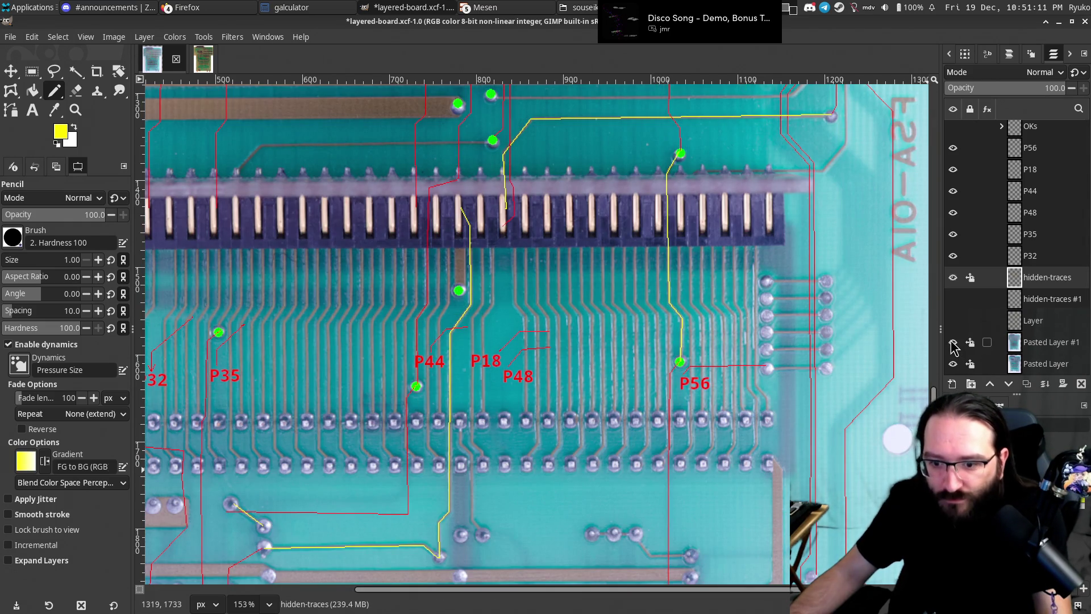
pyautogui.scroll(-3, 503, 401)
pyautogui.scroll(2, 502, 401)
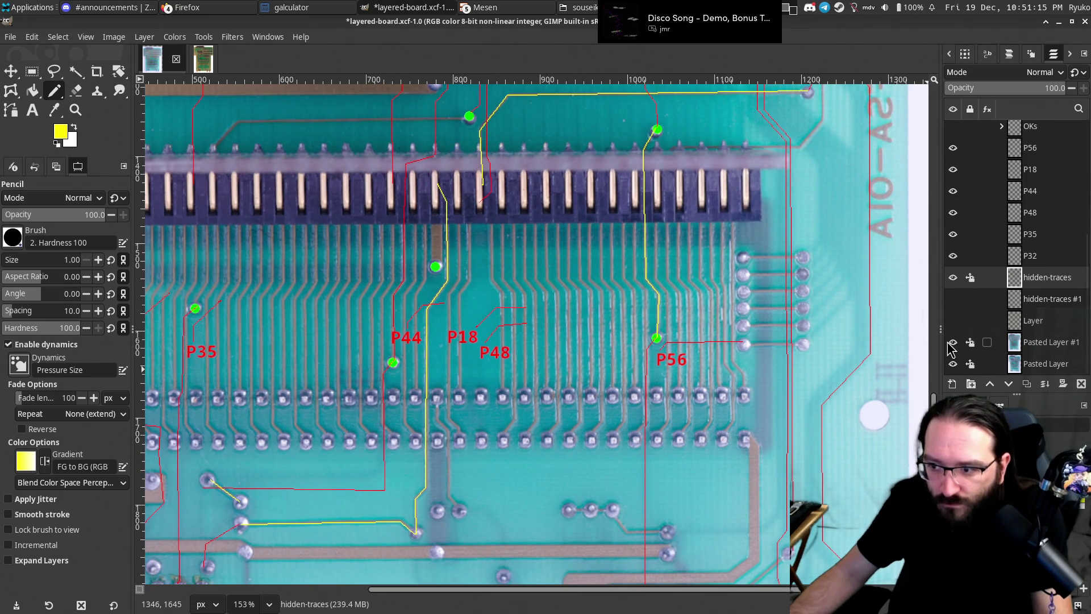
pyautogui.click(953, 343)
pyautogui.click(953, 342)
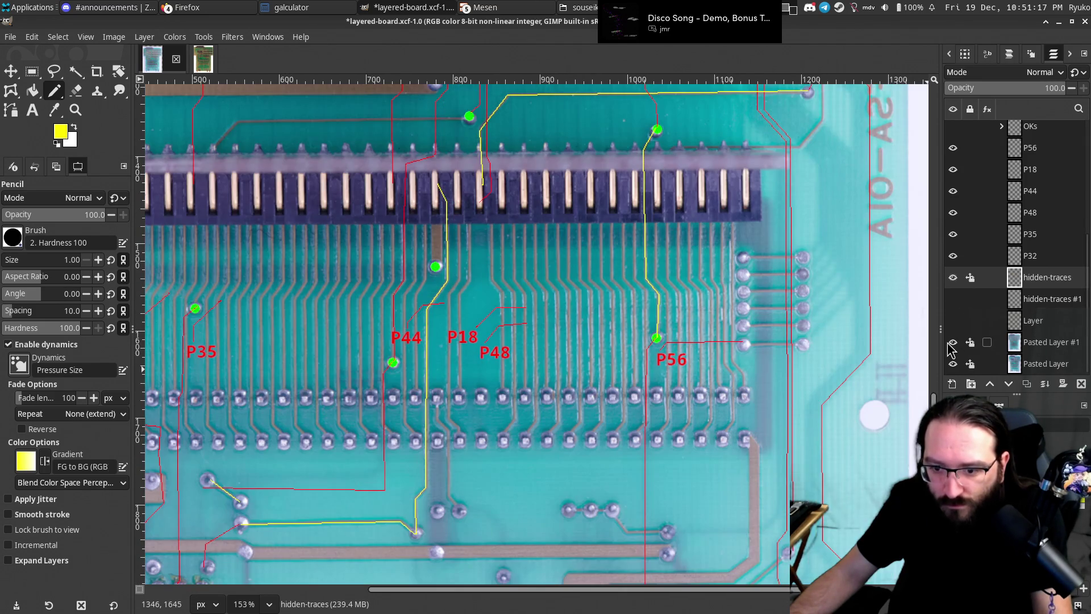
pyautogui.click(953, 343)
pyautogui.click(953, 343)
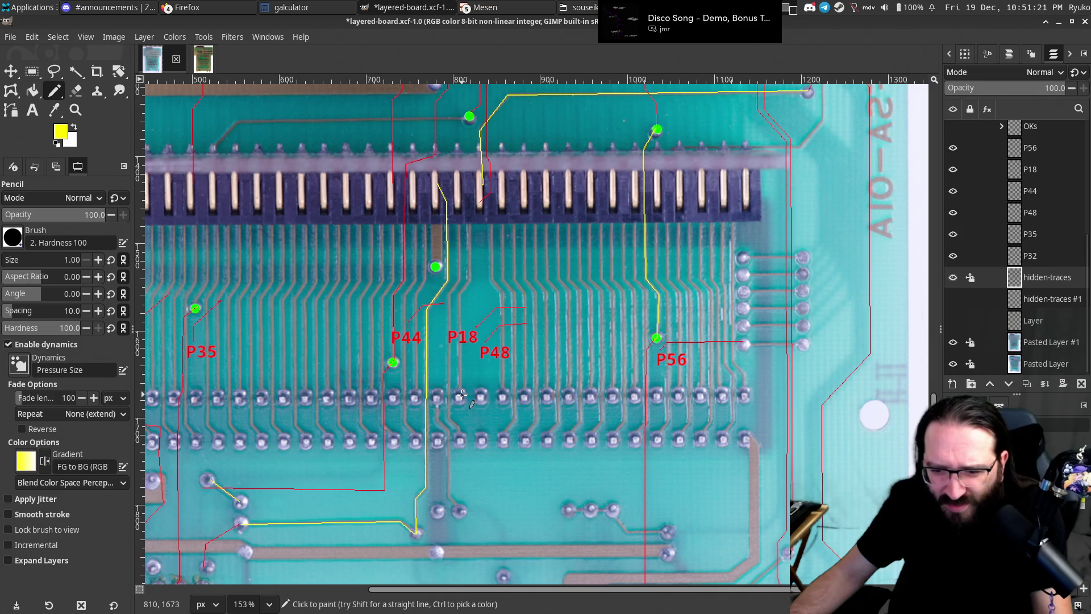
# Draw a yellow trace from the P18 label up to the connector pin.
pyautogui.keyDown('shift'); pyautogui.click(458, 297); pyautogui.keyUp('shift')
pyautogui.scroll(3, 483, 238)
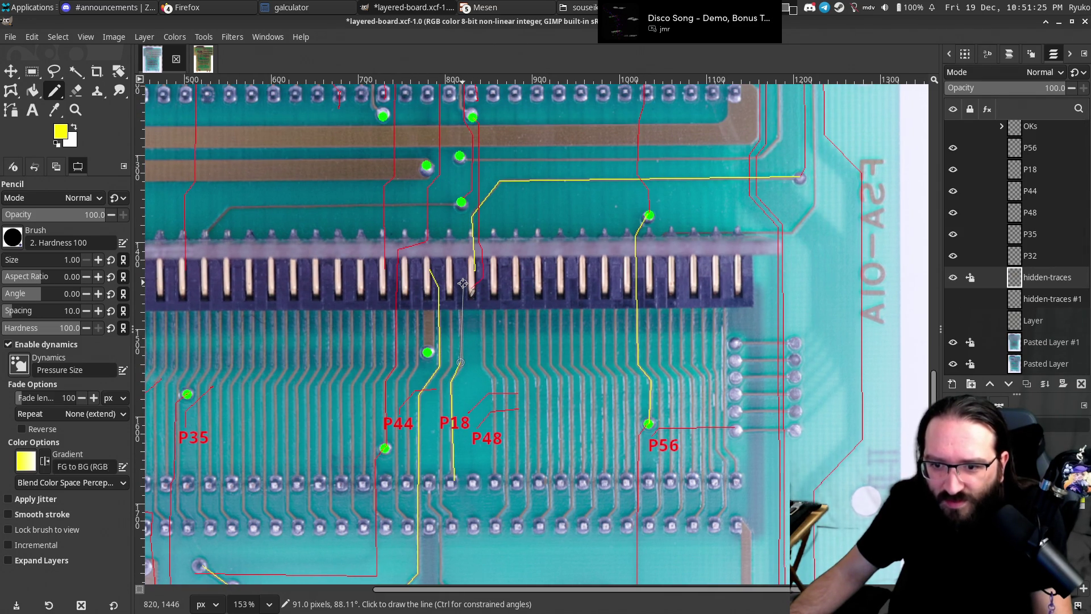
pyautogui.keyDown('shift'); pyautogui.click(459, 296); pyautogui.keyUp('shift')
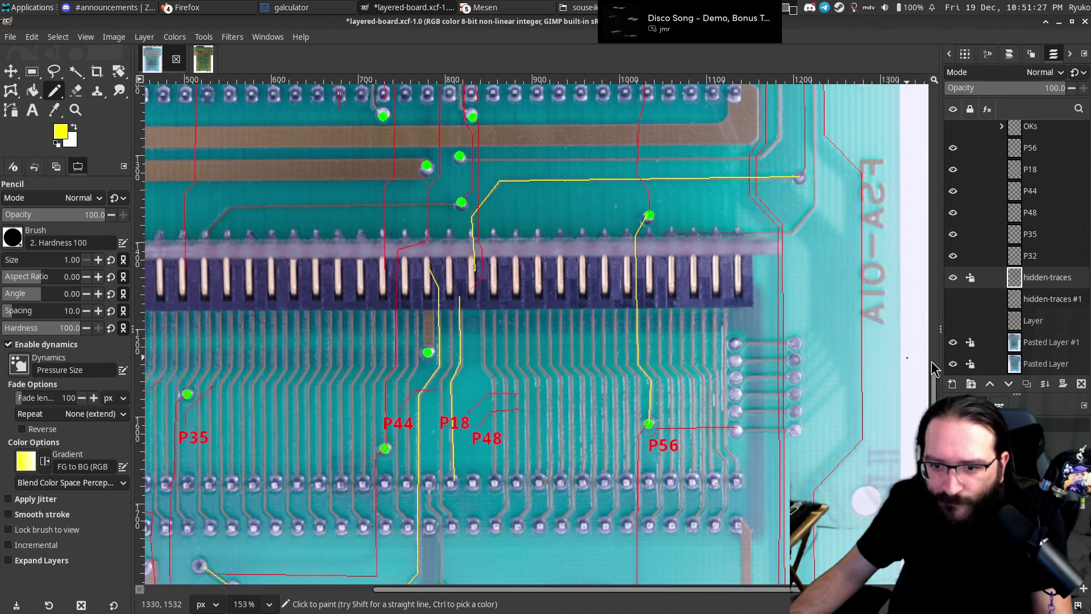
# Toggle Pasted Layer #1 while panning to check the P18 trace against the connector.
pyautogui.click(953, 342)
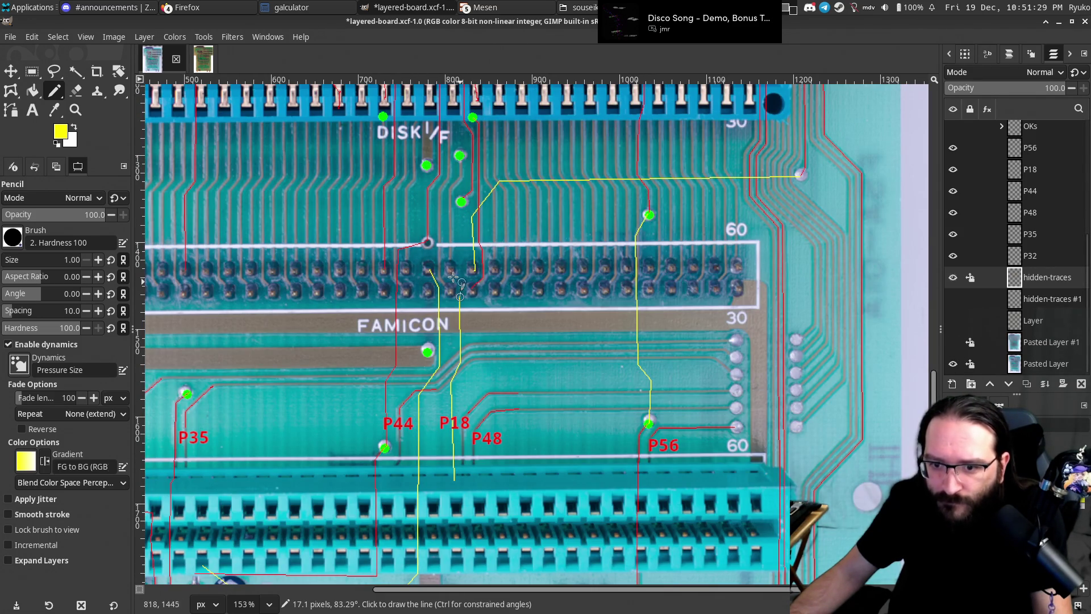
pyautogui.moveTo(508, 382); pyautogui.dragTo(533, 305)
pyautogui.scroll(-1, 530, 309)
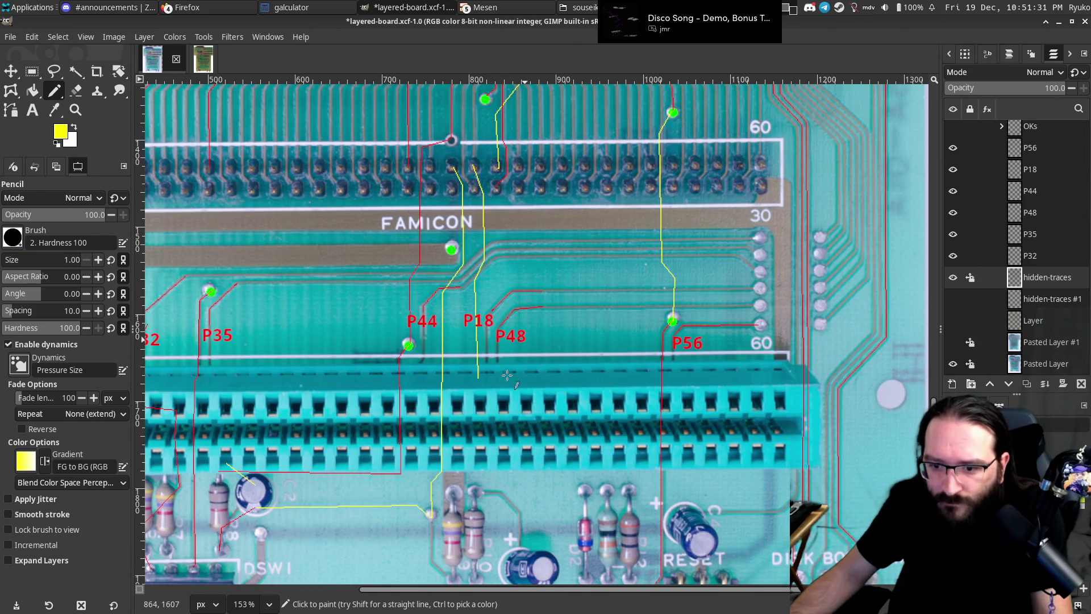
pyautogui.click(953, 342)
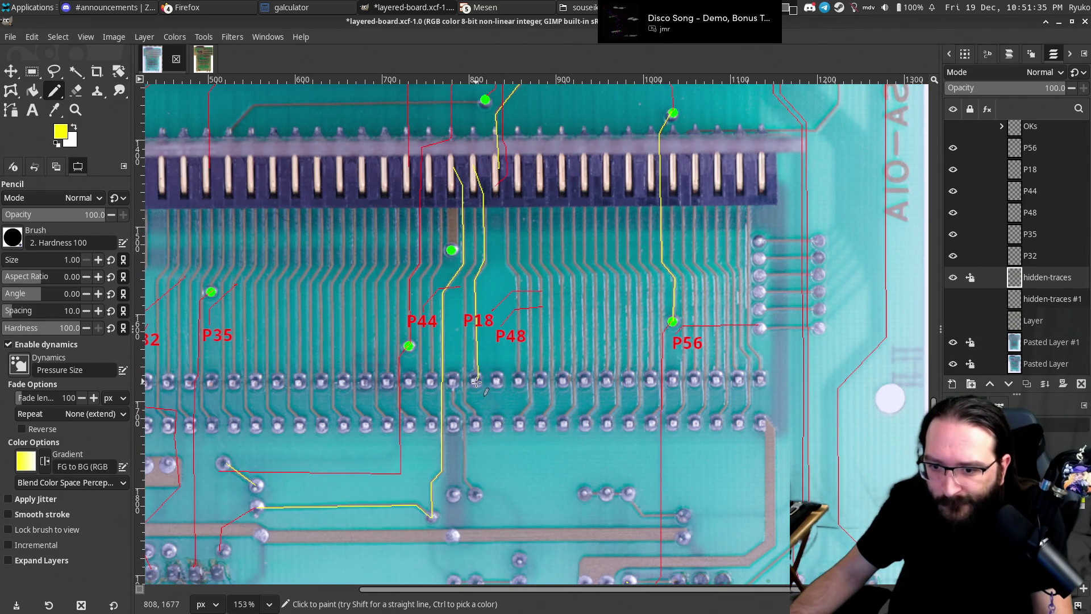
pyautogui.click(953, 343)
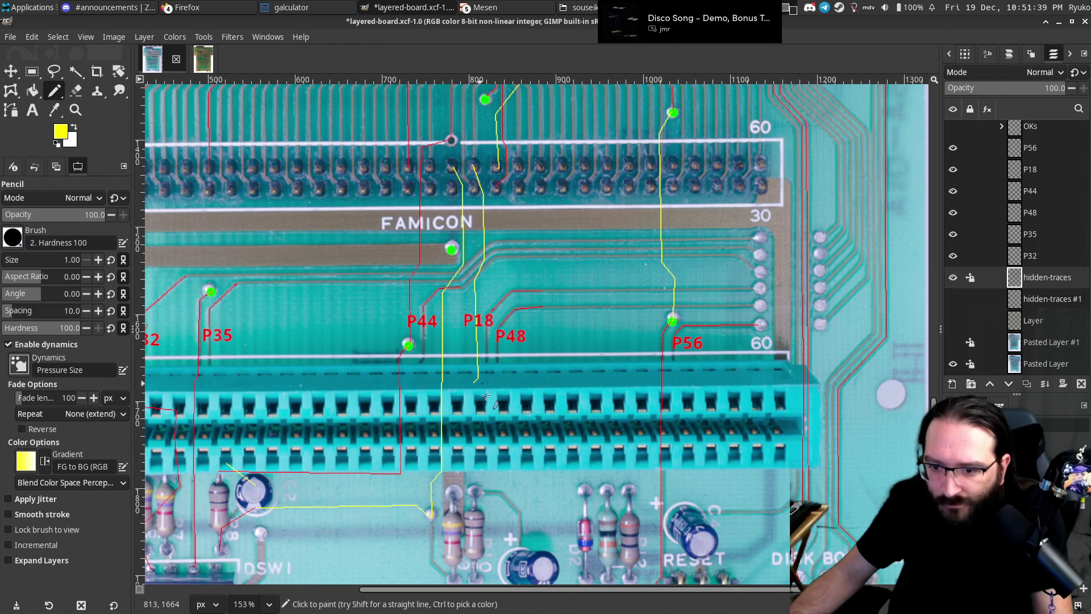
pyautogui.click(953, 342)
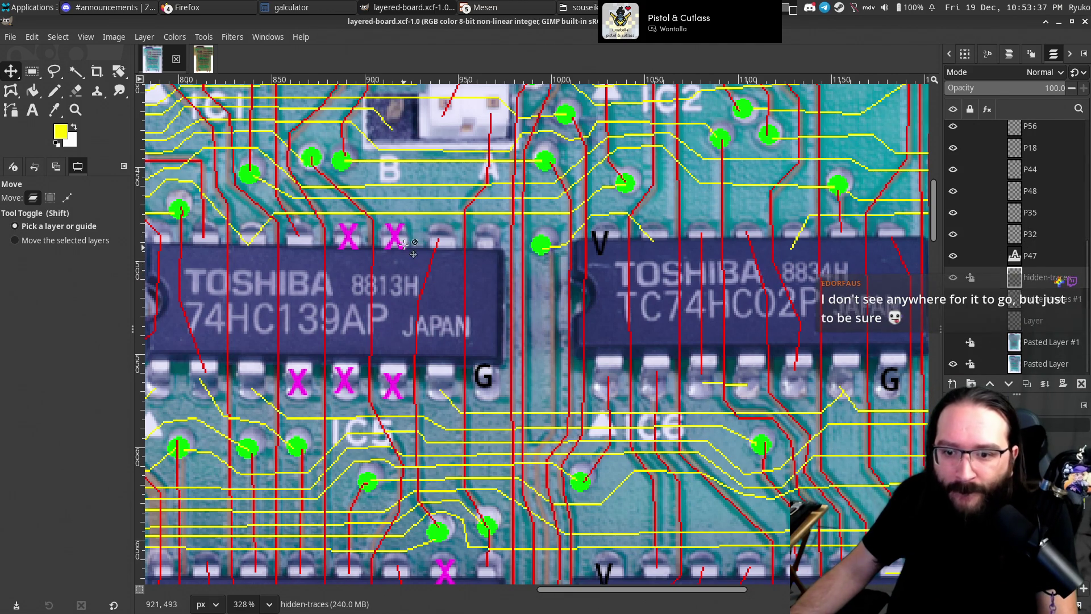
# Move the X #6 magenta mark onto the pin above the 74HC139AP and save the file.
pyautogui.moveTo(396, 236); pyautogui.dragTo(396, 236)
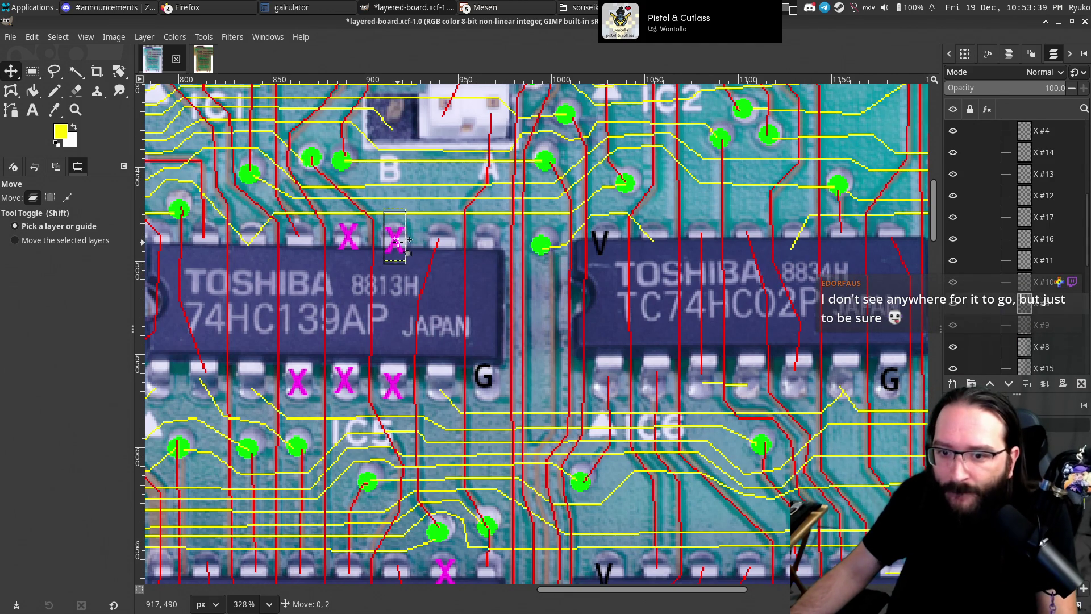
pyautogui.scroll(4, 1021, 232)
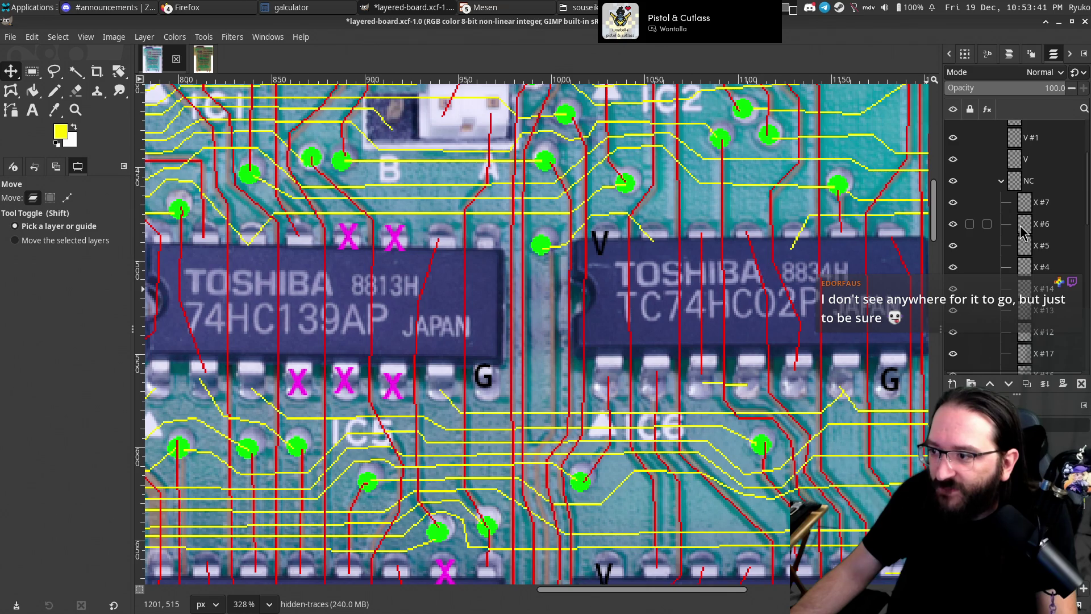
pyautogui.scroll(-2, 1037, 284)
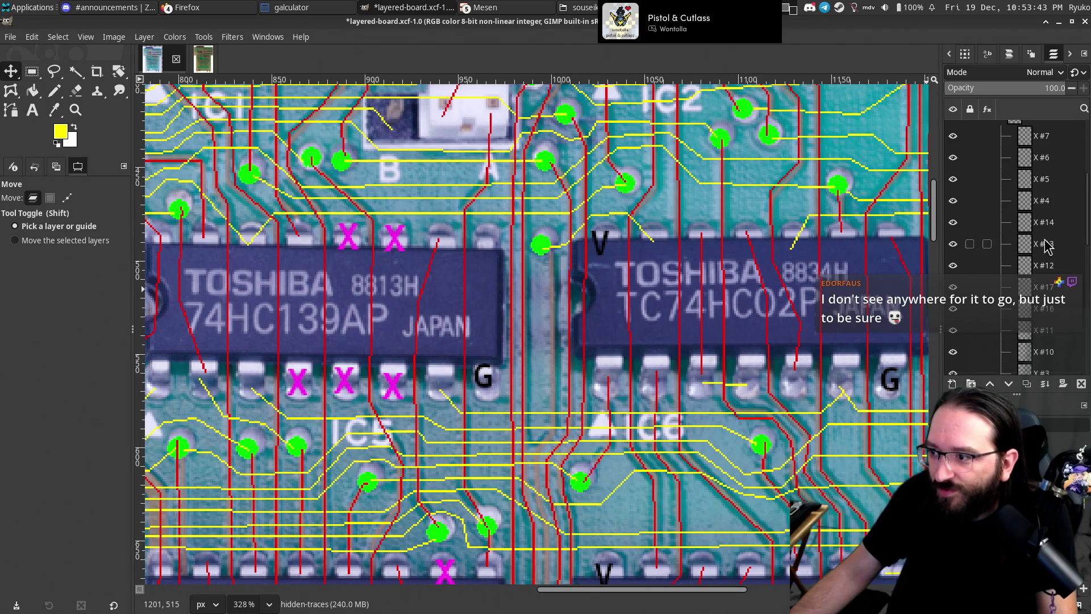
pyautogui.click(1043, 163)
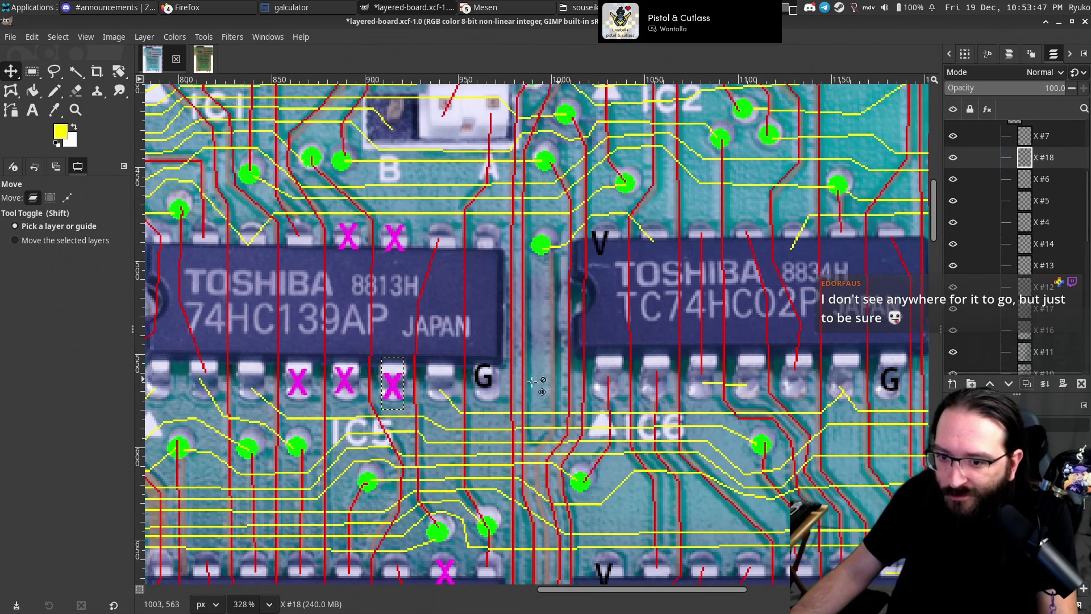
pyautogui.moveTo(481, 322); pyautogui.dragTo(489, 248)
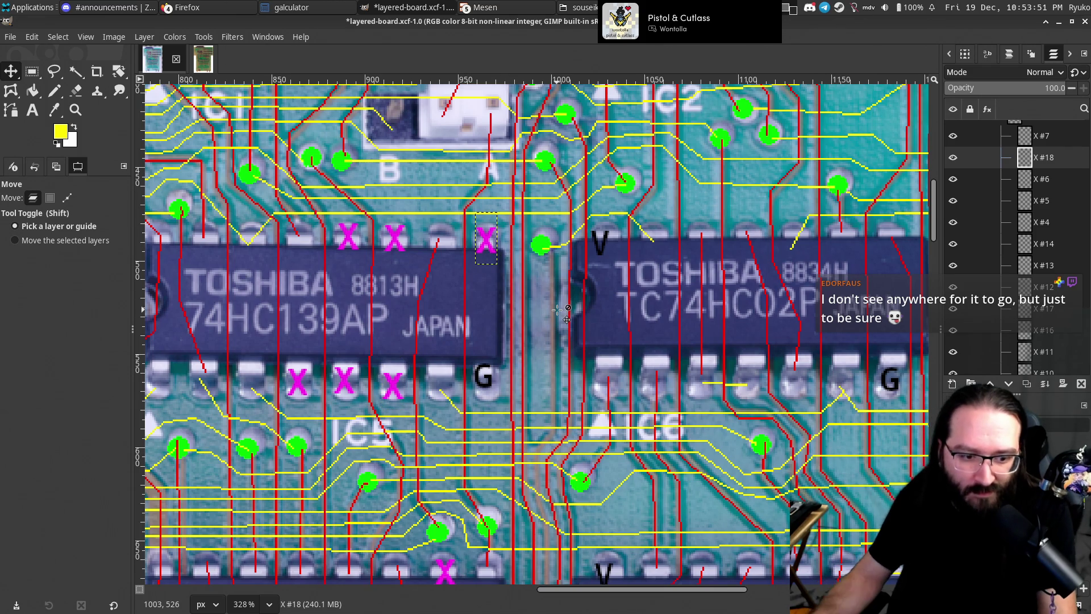
pyautogui.press('alt')
pyautogui.hotkey('ctrl', 's')
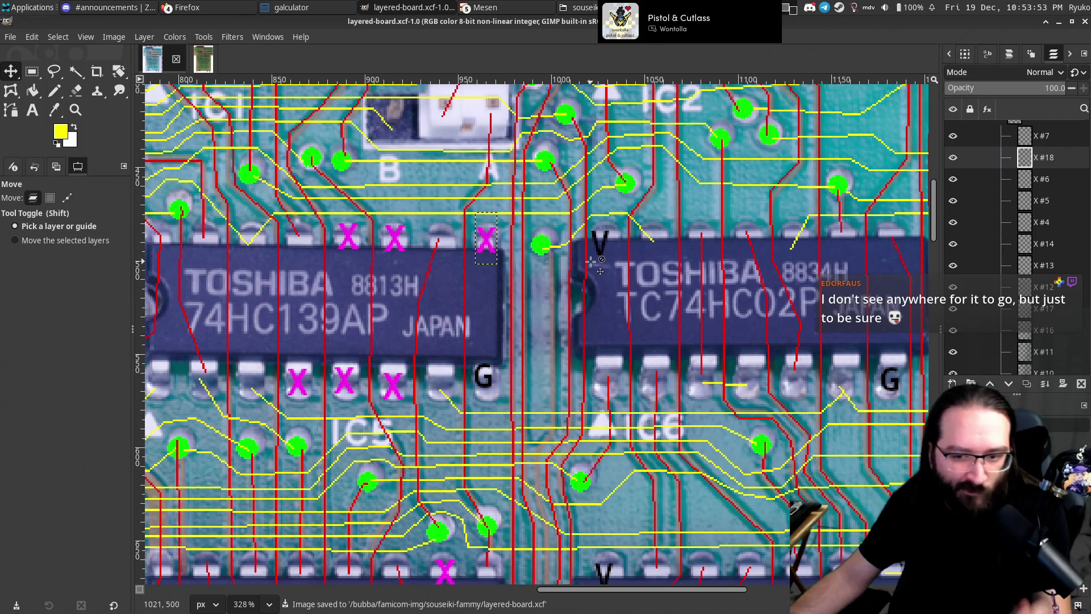
pyautogui.hscroll(1, 547, 257)
pyautogui.scroll(-1, 547, 257)
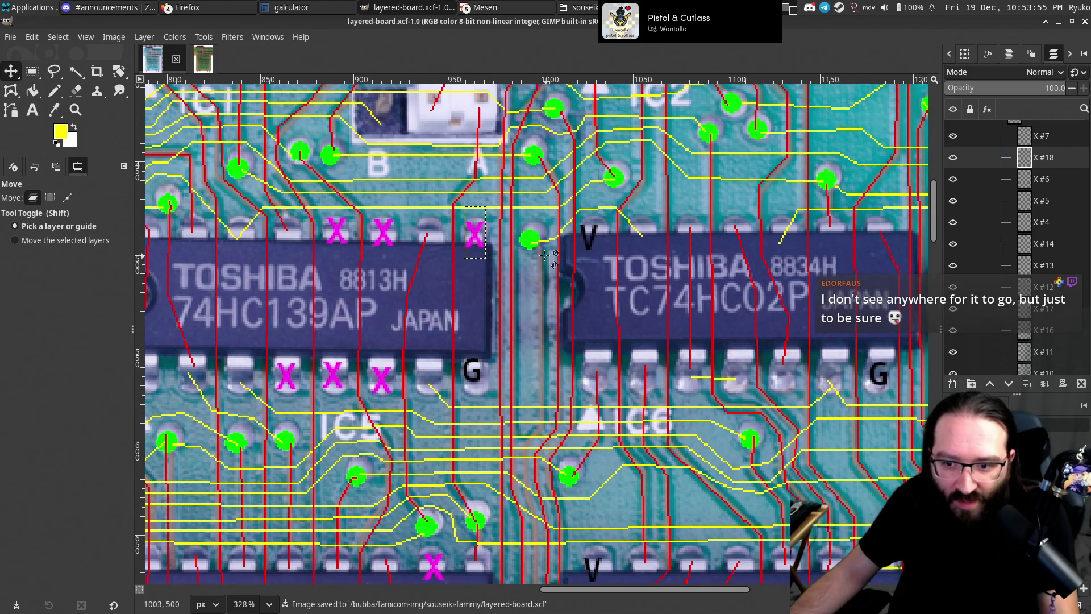
pyautogui.scroll(-3, 465, 354)
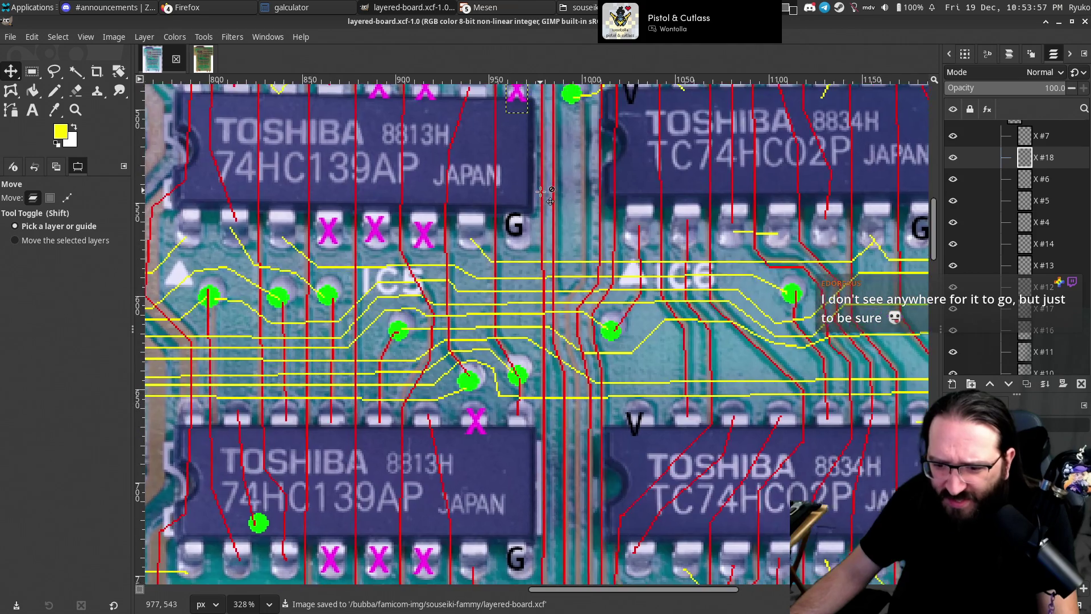
pyautogui.hscroll(-3, 568, 329)
pyautogui.scroll(-2, 666, 299)
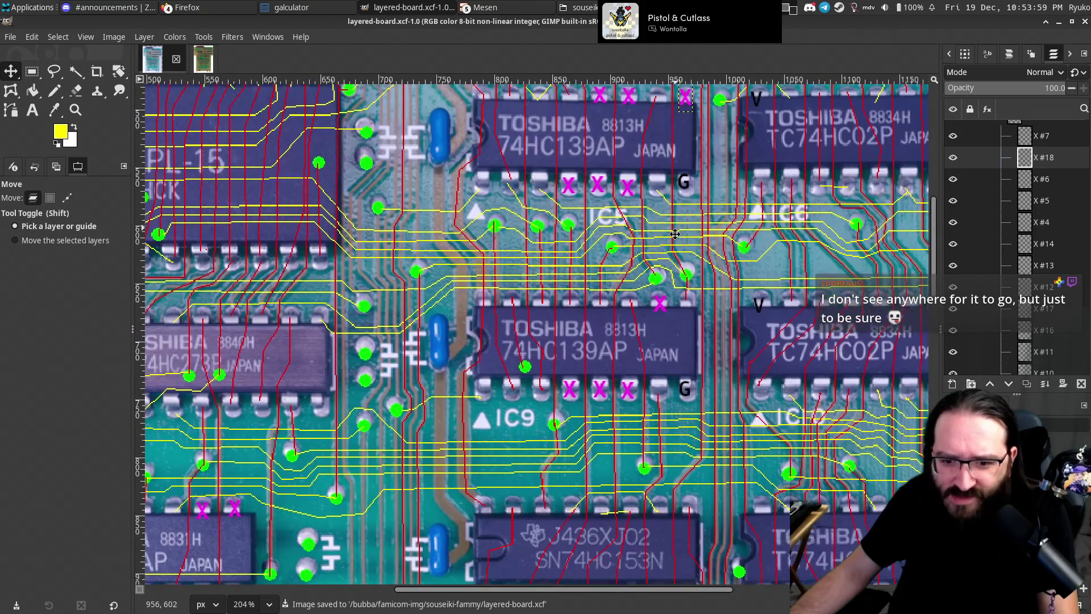
pyautogui.hscroll(5, 631, 304)
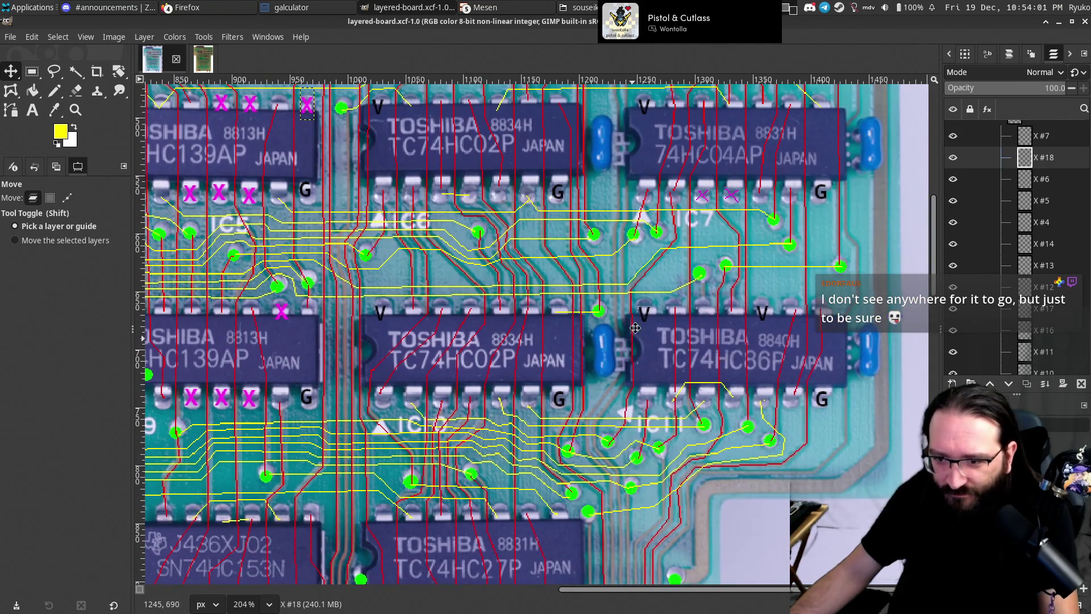
pyautogui.scroll(-2, 602, 301)
pyautogui.scroll(-2, 613, 268)
pyautogui.hscroll(-1, 617, 260)
pyautogui.hscroll(-2, 624, 204)
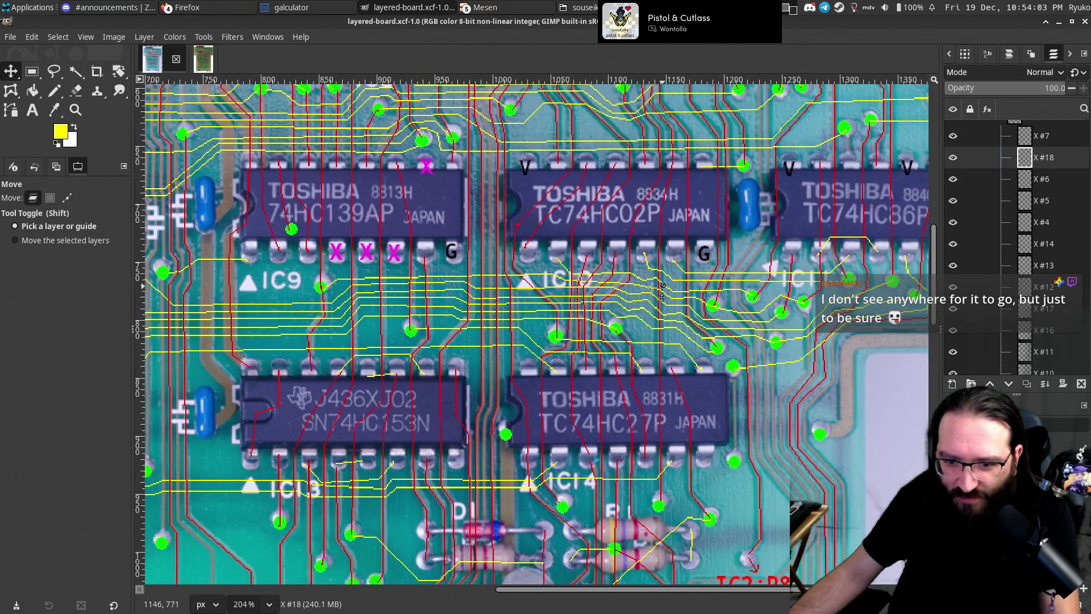
pyautogui.scroll(1, 541, 339)
pyautogui.scroll(1, 541, 340)
pyautogui.scroll(-2, 541, 340)
pyautogui.hscroll(1, 541, 339)
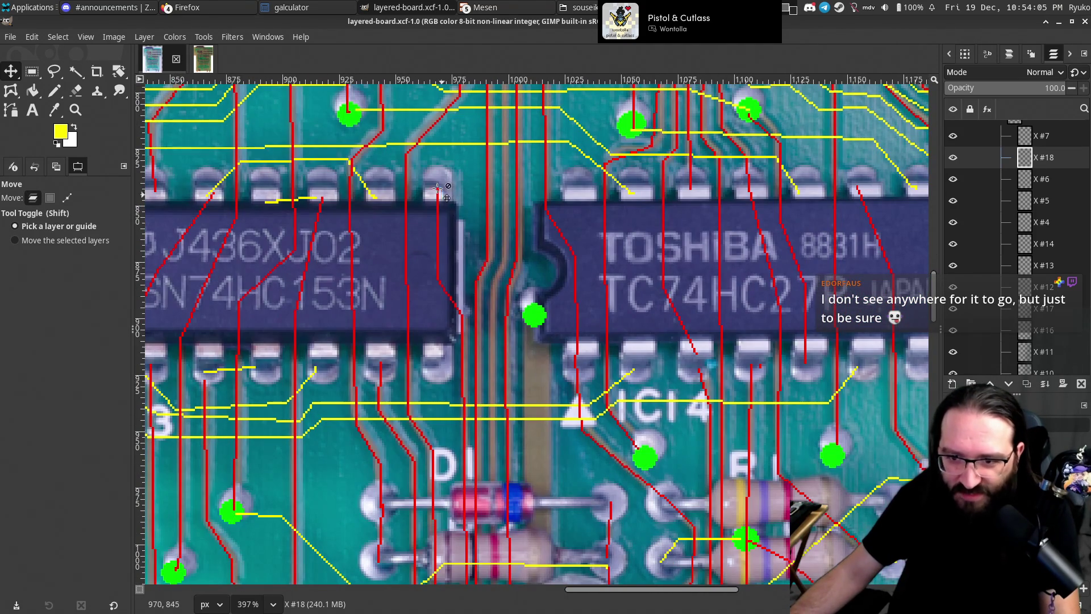
pyautogui.scroll(-1, 494, 266)
pyautogui.scroll(-1, 494, 273)
pyautogui.scroll(2, 493, 296)
pyautogui.scroll(1, 494, 309)
pyautogui.scroll(-2, 490, 307)
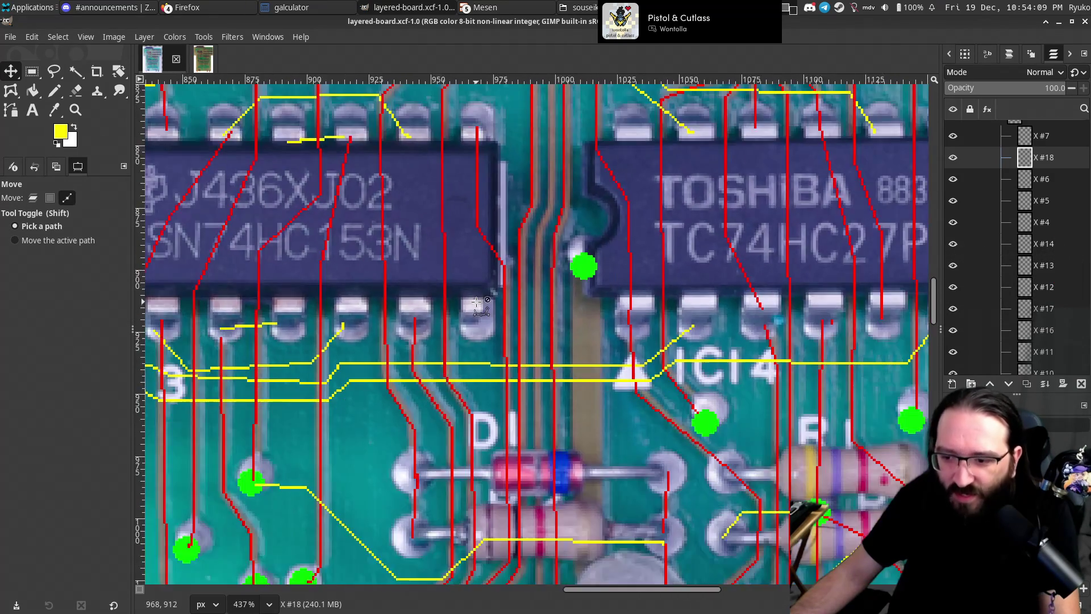
pyautogui.scroll(-1, 495, 309)
pyautogui.scroll(5, 499, 275)
pyautogui.scroll(3, 495, 267)
pyautogui.hscroll(1, 492, 261)
pyautogui.scroll(5, 489, 255)
pyautogui.scroll(8, 487, 249)
pyautogui.scroll(1, 483, 250)
pyautogui.scroll(-3, 449, 273)
pyautogui.scroll(3, 410, 295)
pyautogui.scroll(5, 363, 324)
pyautogui.hscroll(3, 345, 334)
pyautogui.scroll(-1, 369, 333)
pyautogui.hscroll(4, 444, 328)
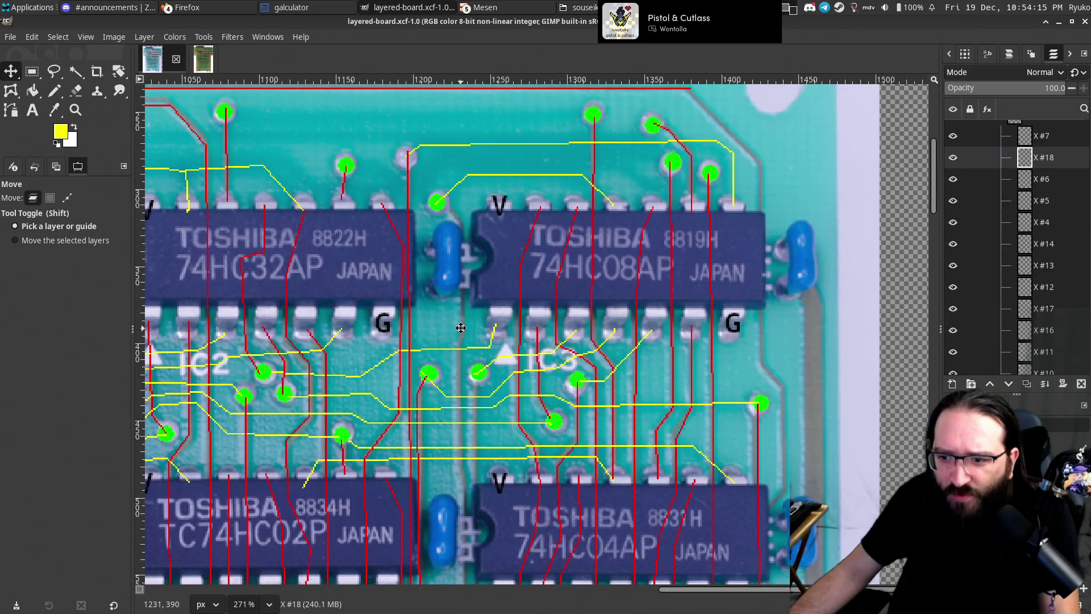
pyautogui.scroll(-5, 438, 328)
pyautogui.hscroll(2, 479, 233)
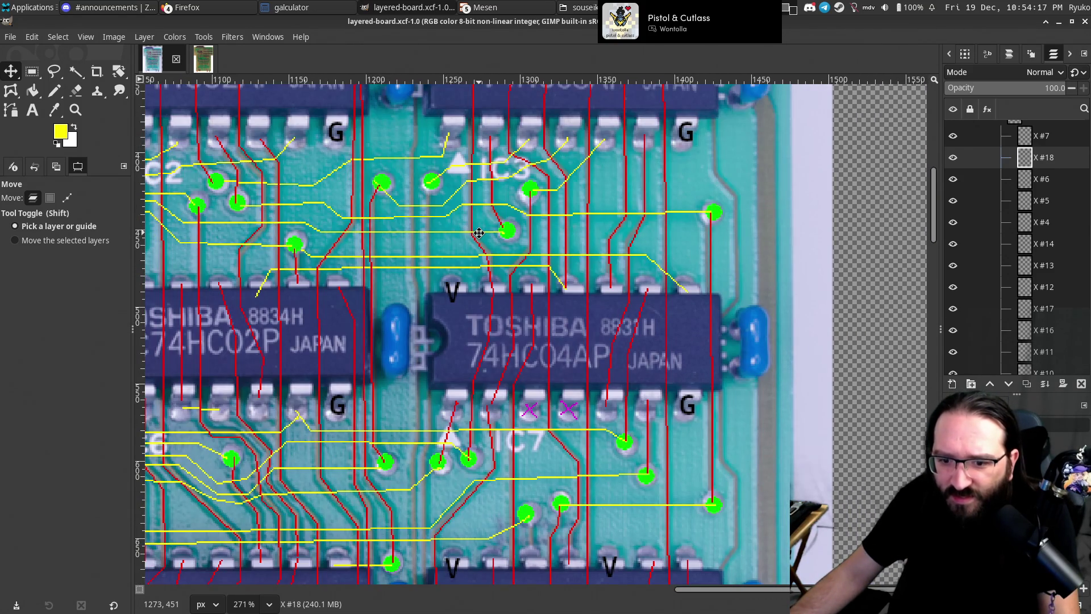
pyautogui.hscroll(-4, 479, 233)
pyautogui.hscroll(-4, 821, 266)
pyautogui.hscroll(-5, 623, 307)
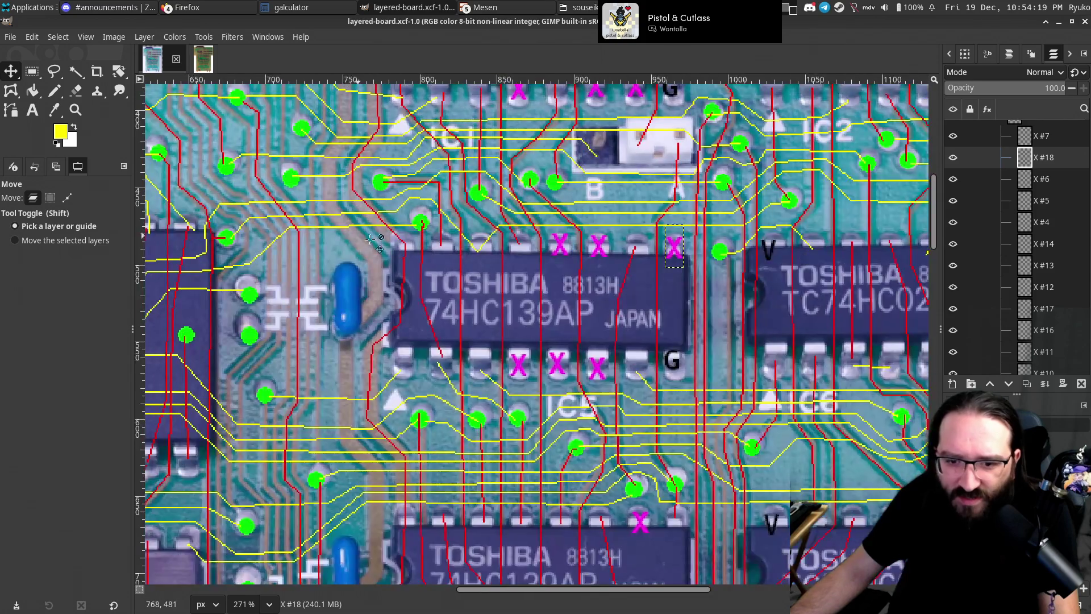
pyautogui.hscroll(-4, 553, 325)
pyautogui.scroll(-7, 525, 397)
pyautogui.scroll(2, 543, 349)
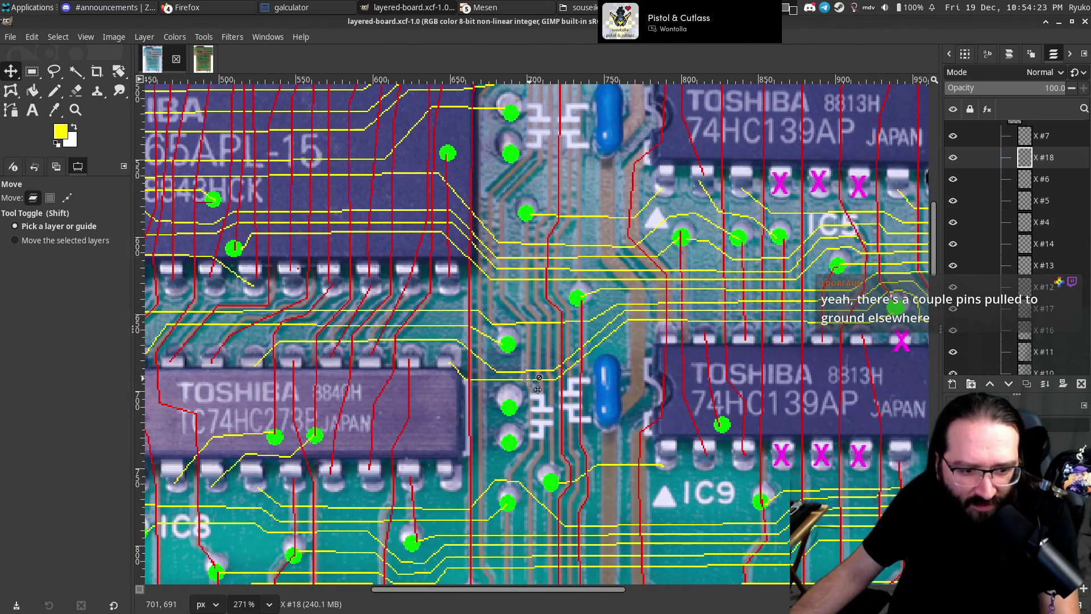
pyautogui.scroll(-2, 531, 380)
pyautogui.hscroll(4, 454, 364)
pyautogui.hscroll(5, 334, 344)
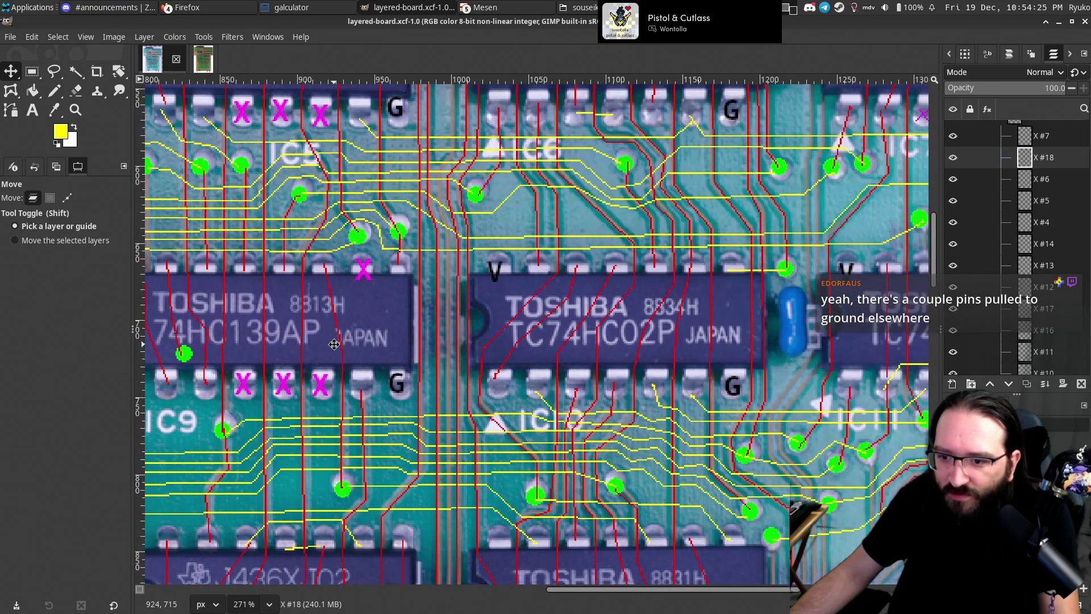
pyautogui.scroll(-2, 547, 258)
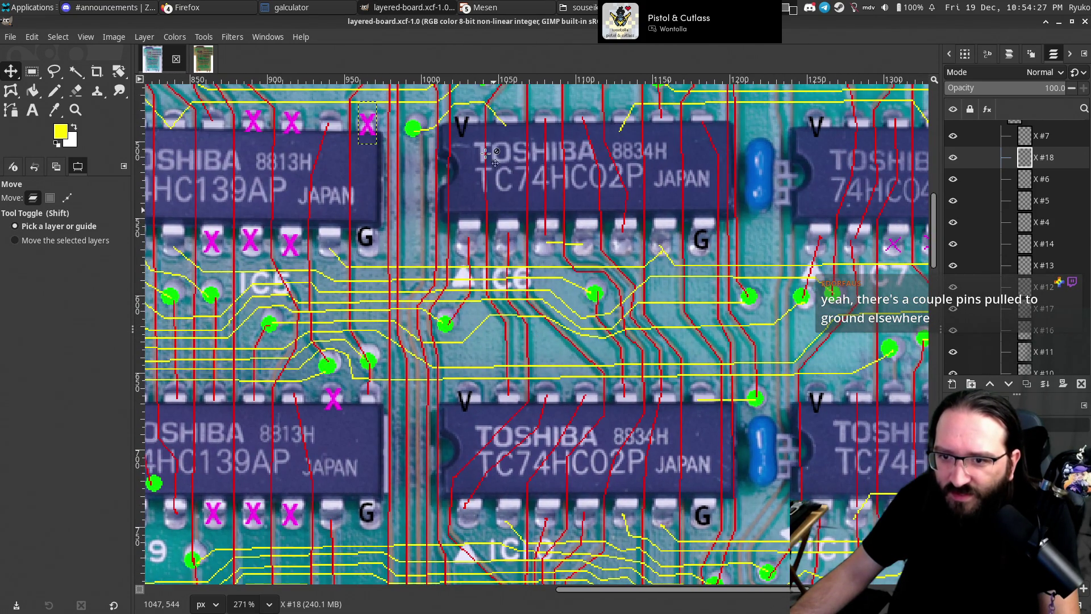
pyautogui.scroll(-2, 547, 253)
pyautogui.scroll(2, 549, 248)
pyautogui.scroll(-3, 548, 249)
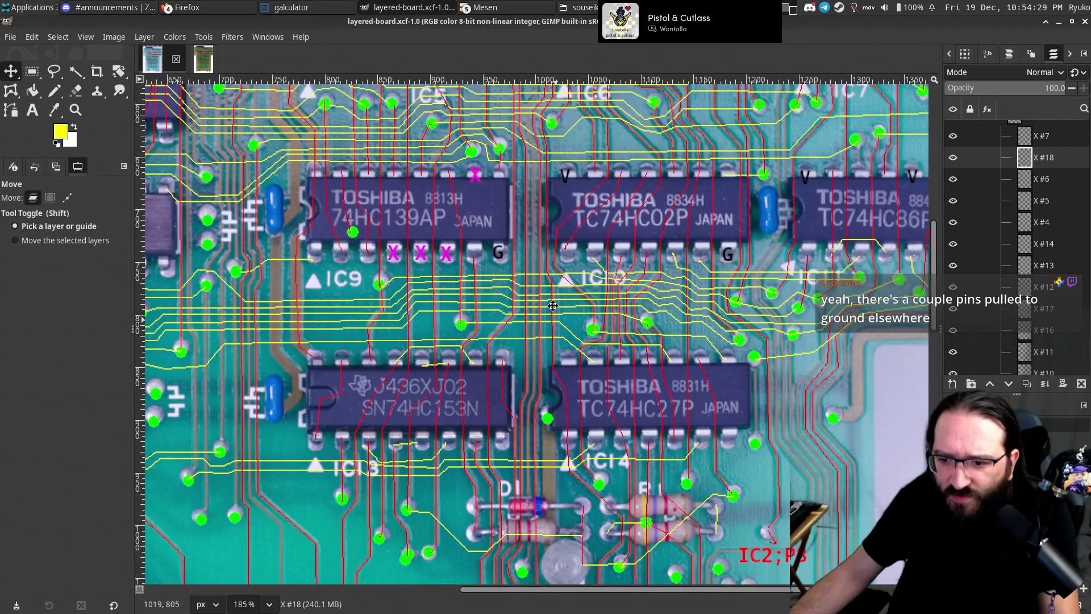
pyautogui.hscroll(4, 557, 238)
pyautogui.hscroll(2, 568, 228)
pyautogui.scroll(2, 579, 211)
pyautogui.scroll(2, 580, 211)
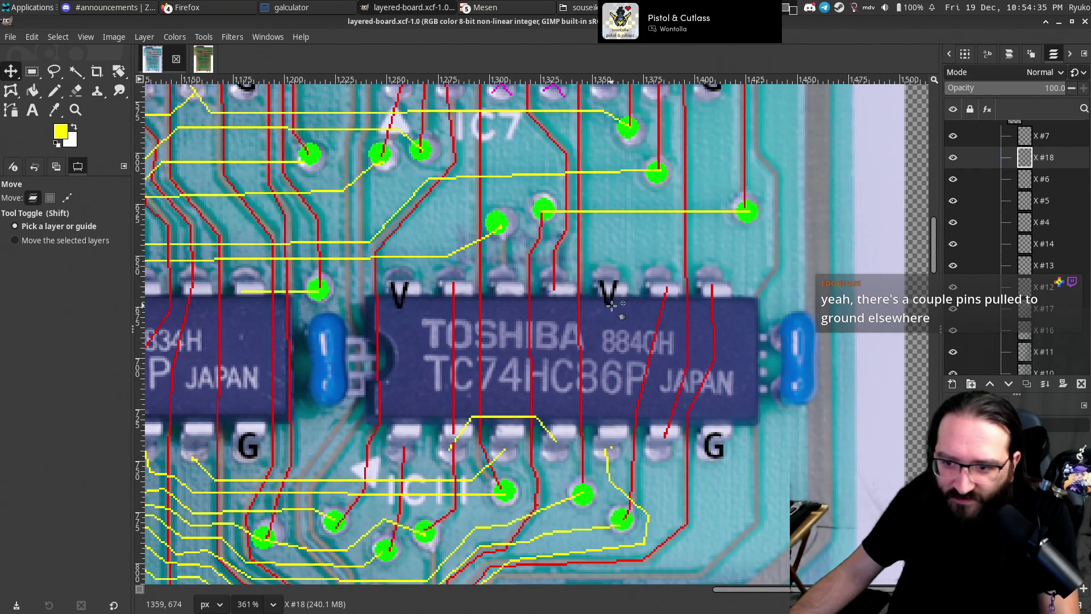
pyautogui.scroll(-2, 461, 317)
pyautogui.scroll(-1, 462, 317)
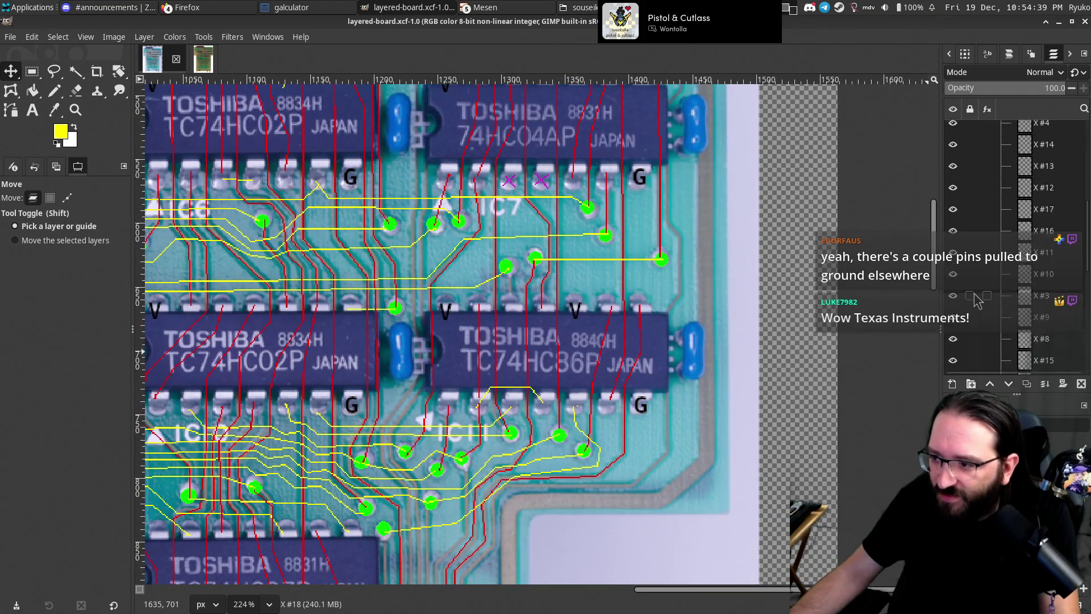
pyautogui.scroll(2, 984, 222)
# Collapse the NC layer group in the Layers panel.
pyautogui.click(1003, 218)
pyautogui.scroll(3, 997, 250)
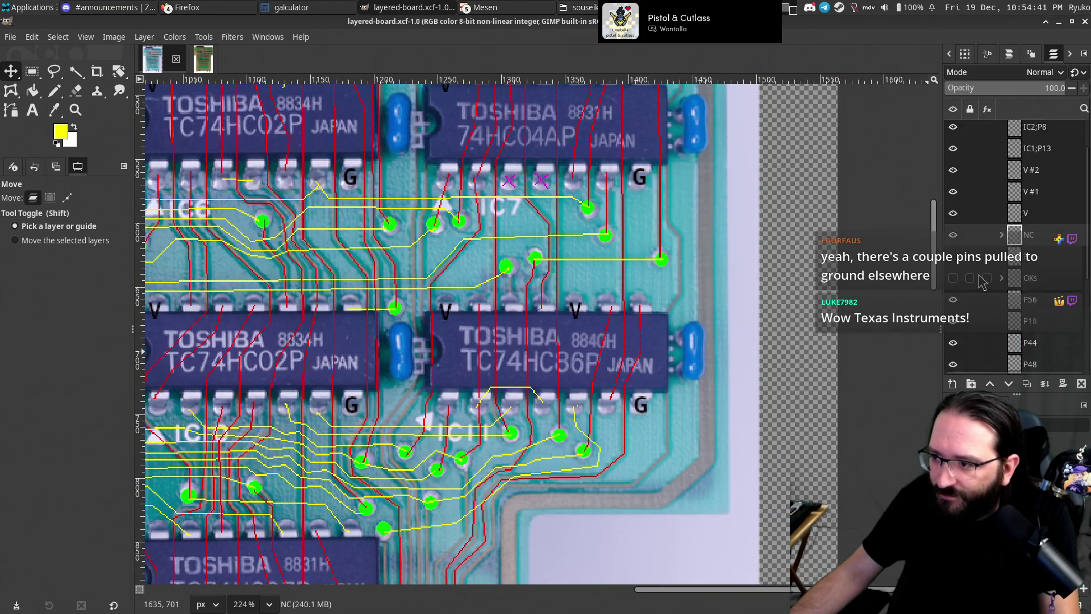
pyautogui.scroll(1, 978, 242)
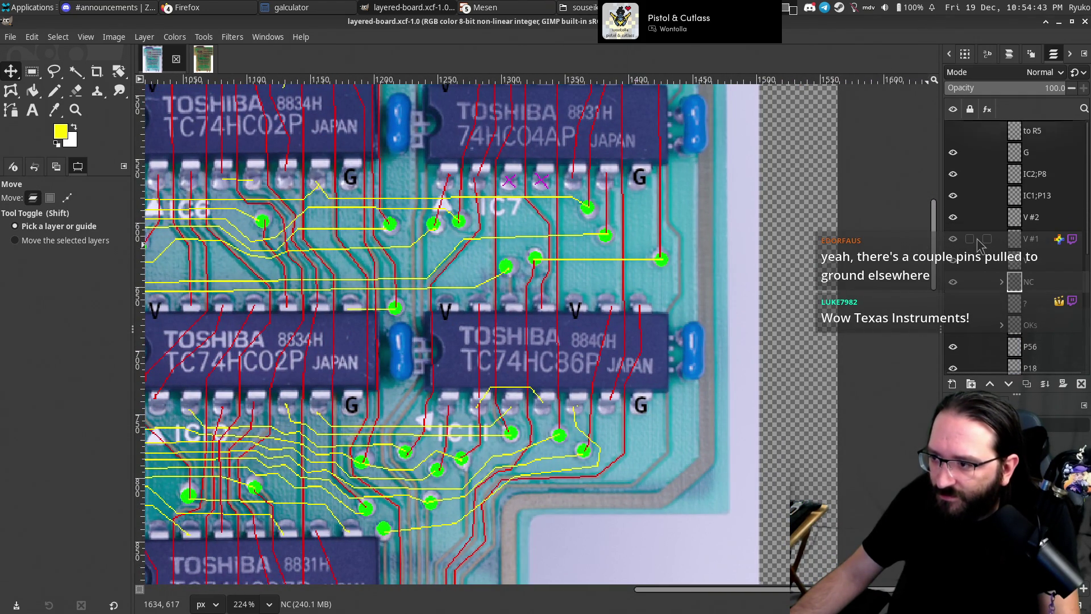
pyautogui.scroll(-2, 979, 245)
pyautogui.scroll(-3, 986, 273)
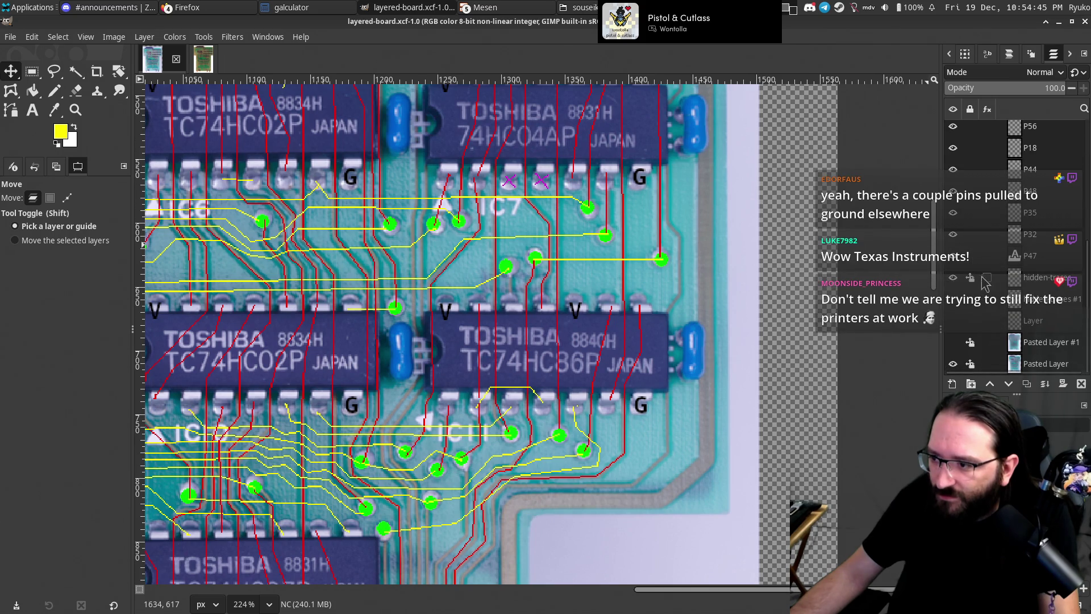
# Briefly show the chip-free board photo layer, pan left to inspect, then hide it again.
pyautogui.click(953, 343)
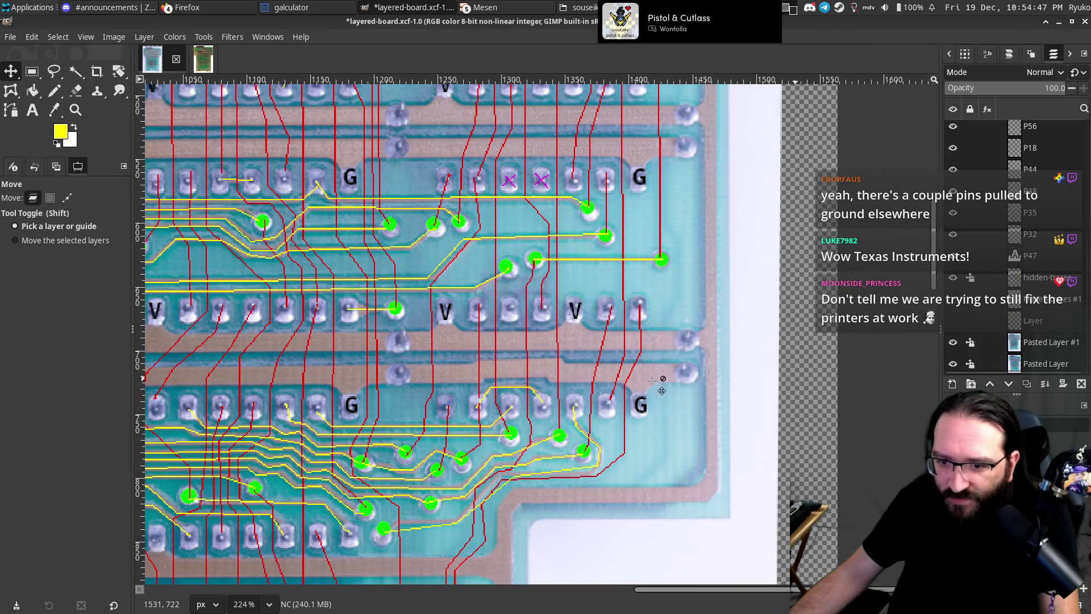
pyautogui.moveTo(428, 322); pyautogui.dragTo(710, 300)
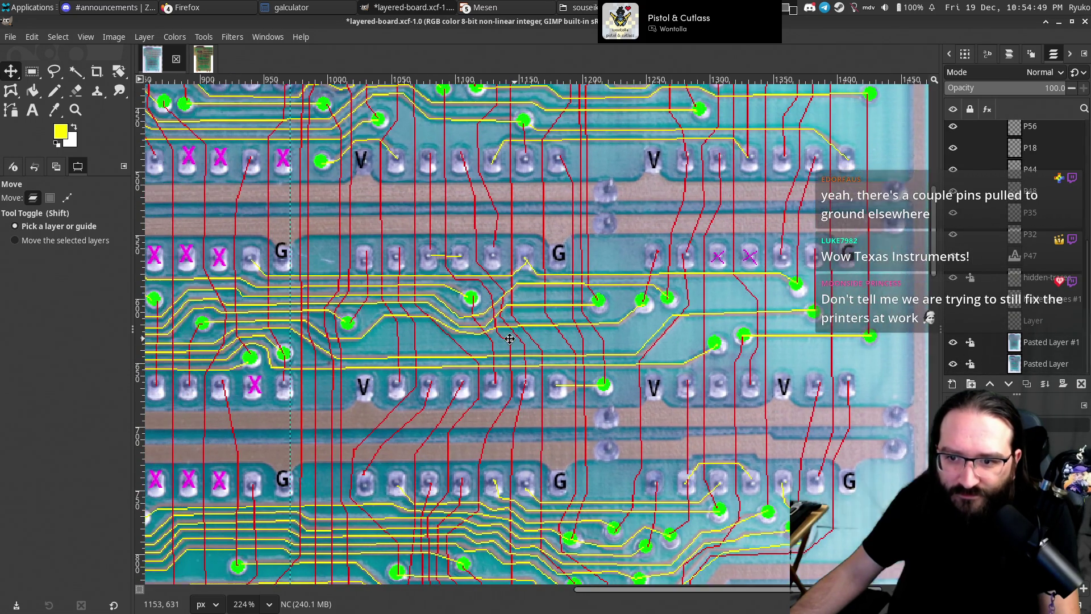
pyautogui.hscroll(-5, 710, 300)
pyautogui.scroll(-1, 533, 375)
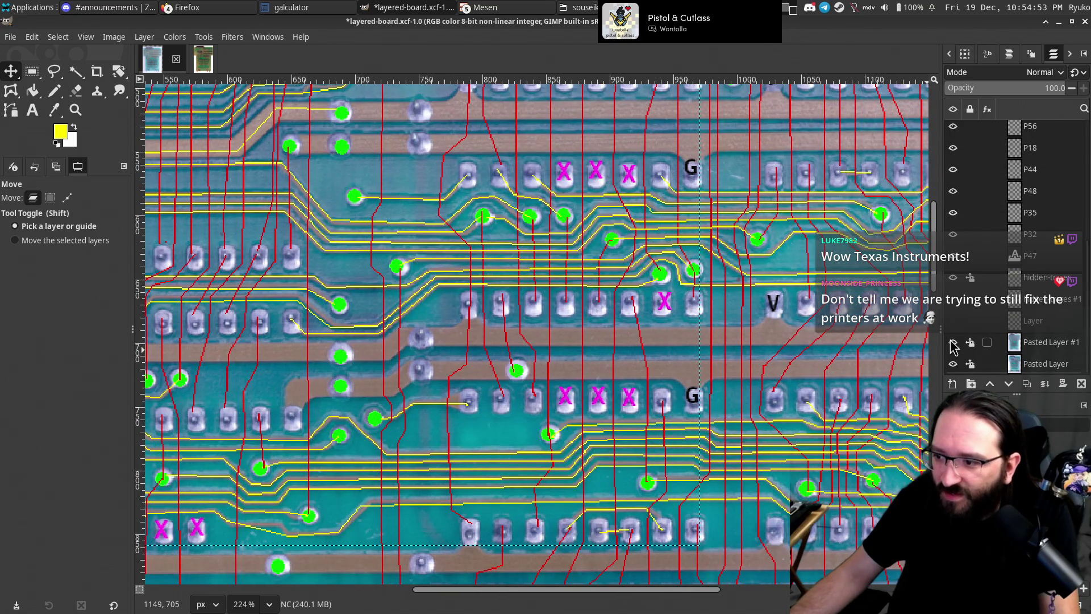
pyautogui.click(953, 343)
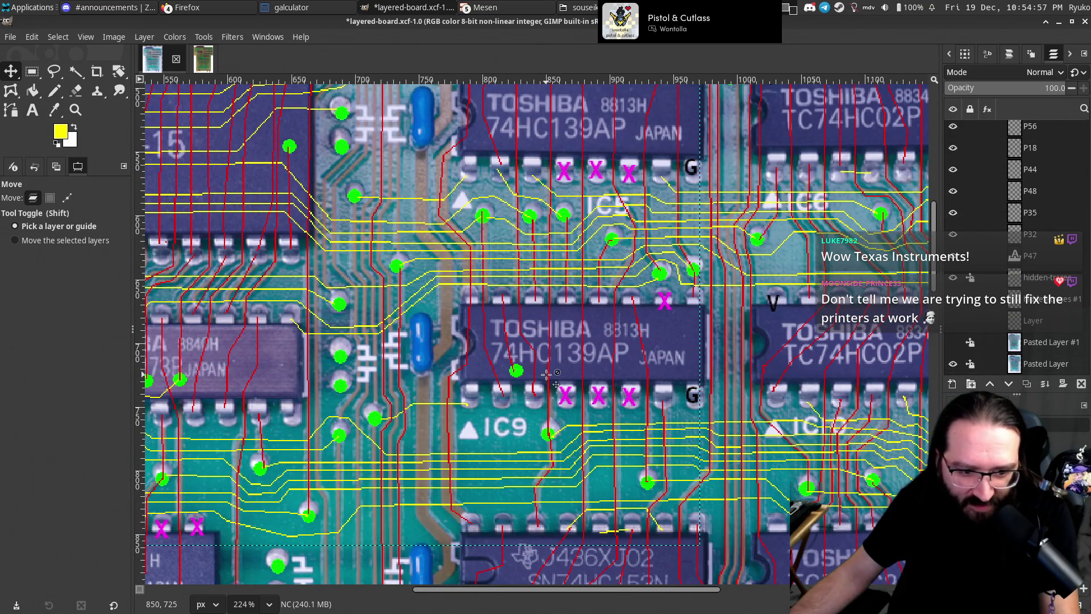
pyautogui.scroll(-1, 555, 358)
pyautogui.hscroll(1, 553, 361)
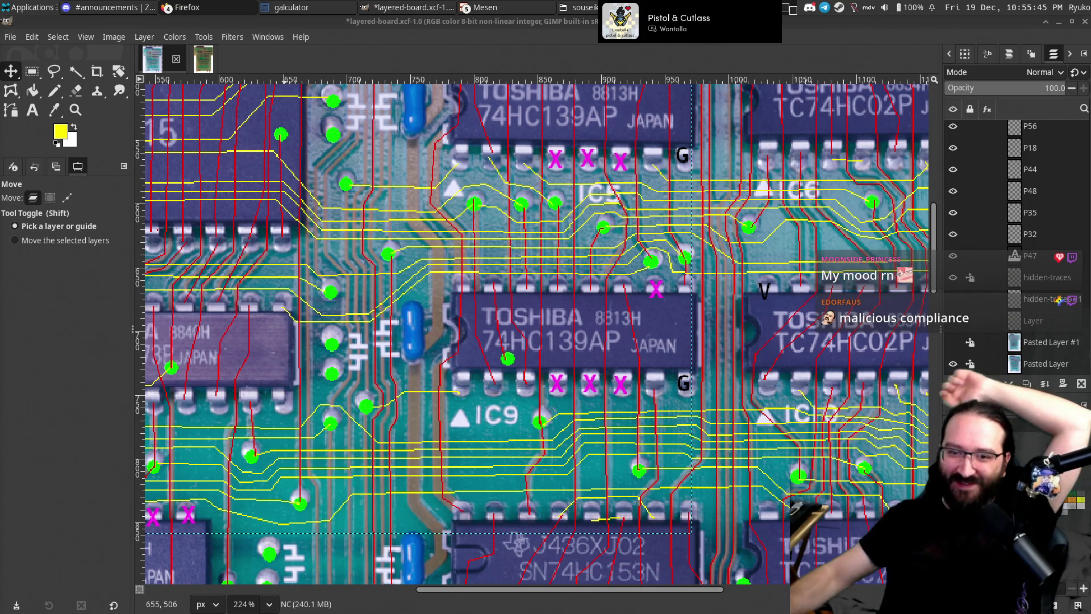
pyautogui.moveTo(297, 317); pyautogui.dragTo(542, 396)
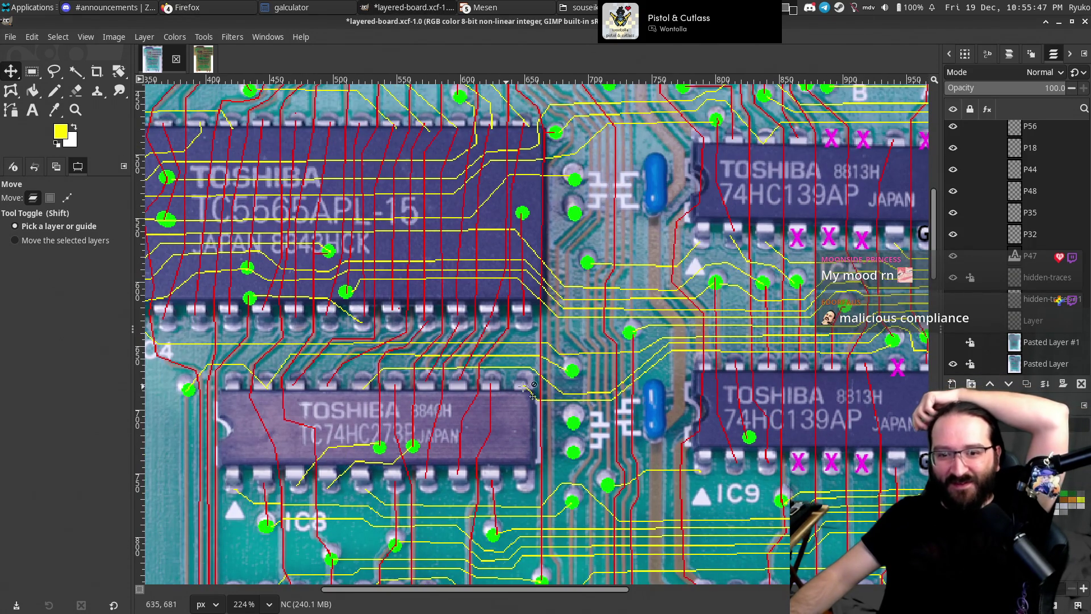
# Make the hidden-traces layer active and save layered-board.xcf.
pyautogui.scroll(-5, 534, 370)
pyautogui.hscroll(5, 563, 355)
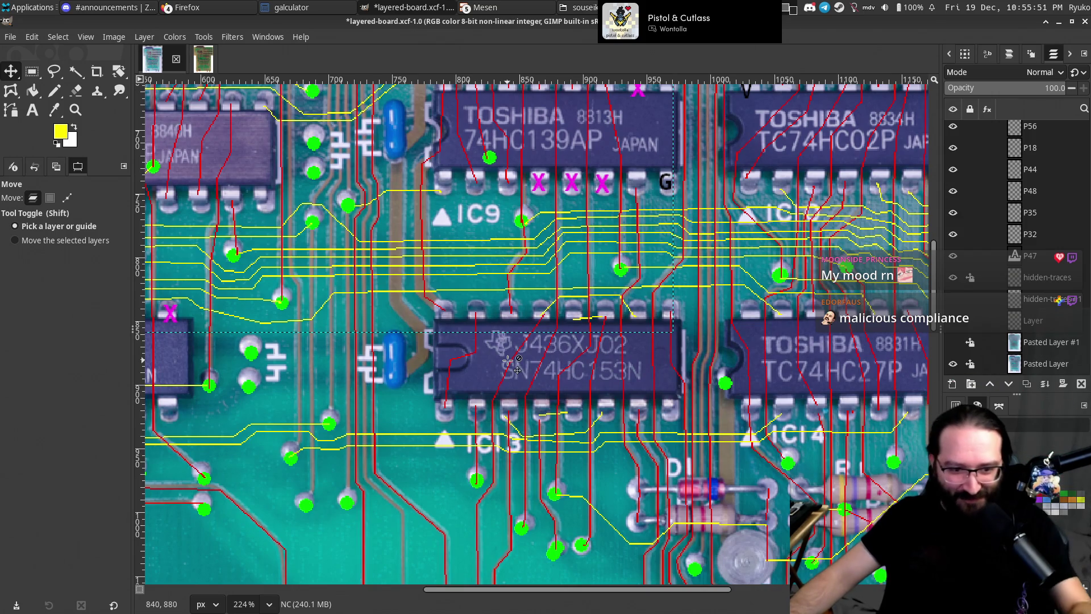
pyautogui.scroll(3, 508, 361)
pyautogui.scroll(3, 500, 341)
pyautogui.scroll(2, 493, 316)
pyautogui.scroll(1, 492, 316)
pyautogui.scroll(-2, 486, 322)
pyautogui.scroll(-2, 482, 327)
pyautogui.scroll(-1, 477, 329)
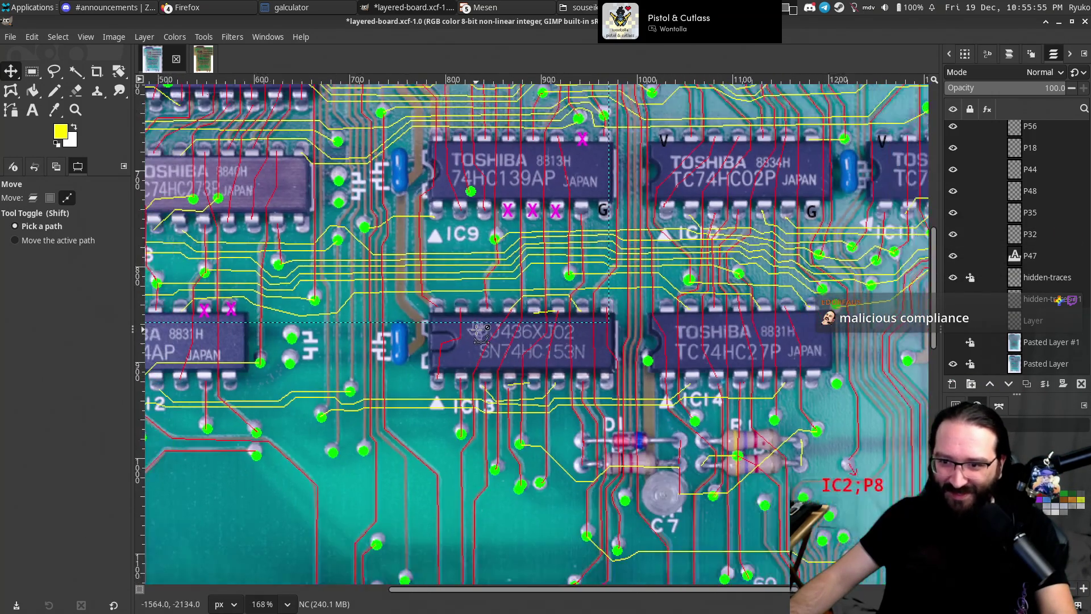
pyautogui.scroll(-2, 478, 329)
pyautogui.scroll(2, 814, 286)
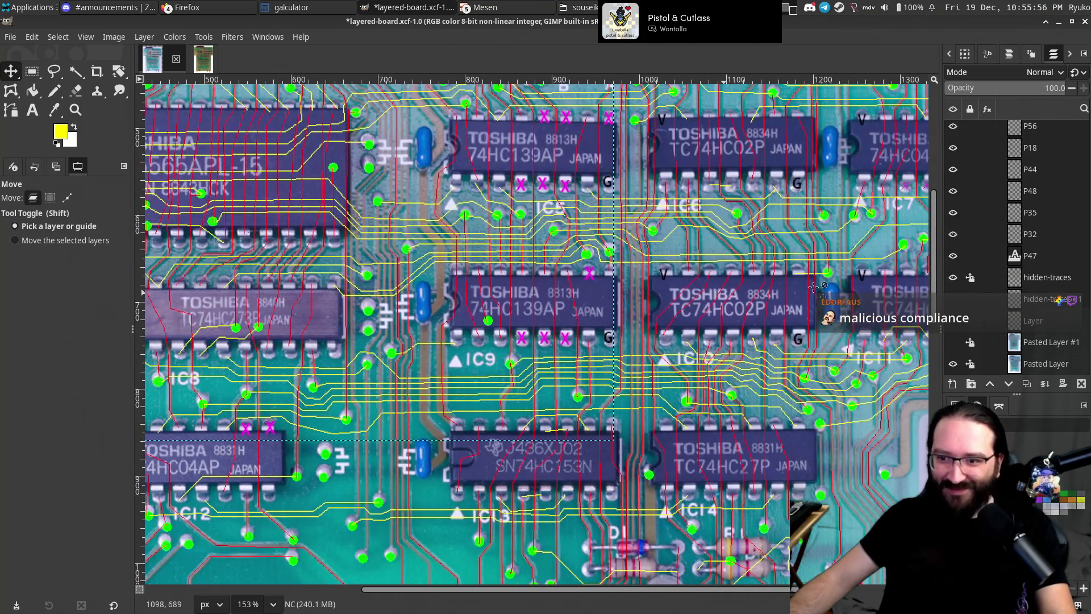
pyautogui.click(1052, 286)
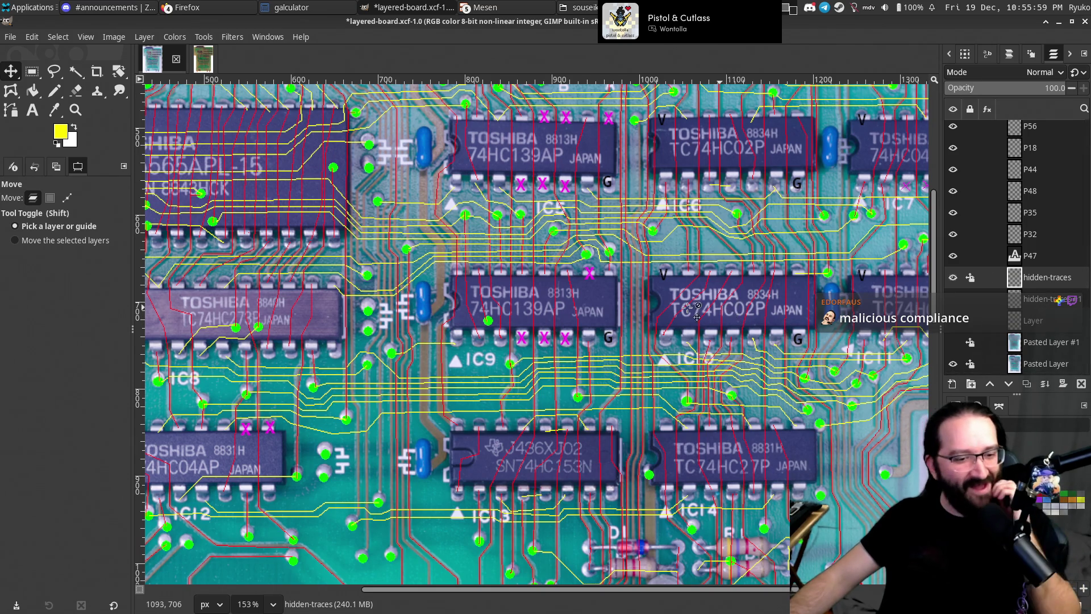
pyautogui.moveTo(655, 294); pyautogui.dragTo(615, 276)
pyautogui.hotkey('ctrl', 's')
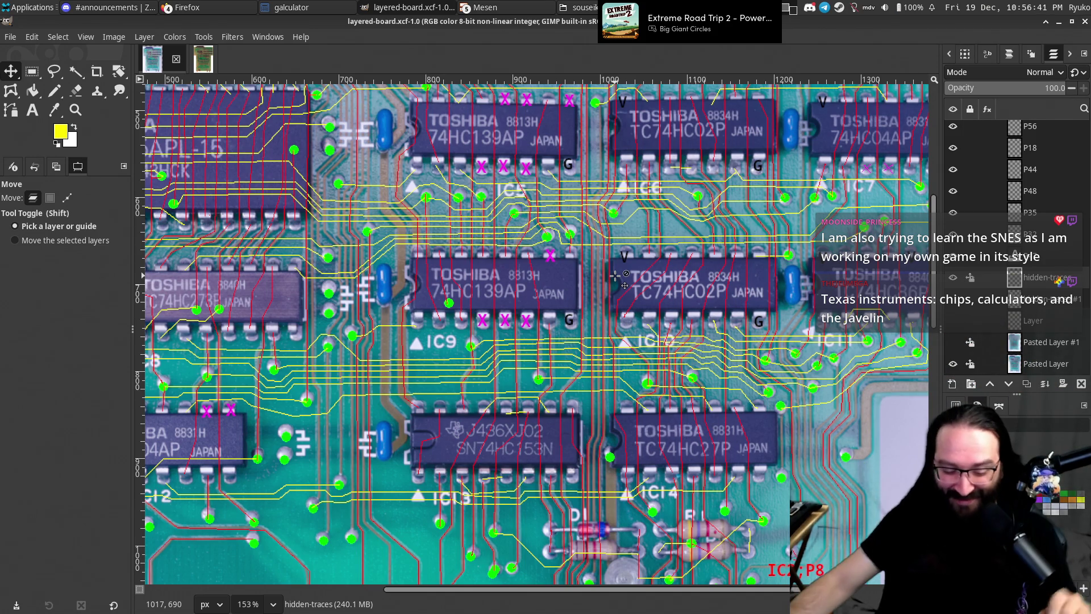
# Switch to the plain reference board photo and zoom out to reposition the view.
pyautogui.keyDown('ctrl'); pyautogui.scroll(-8, 538, 312); pyautogui.keyUp('ctrl')
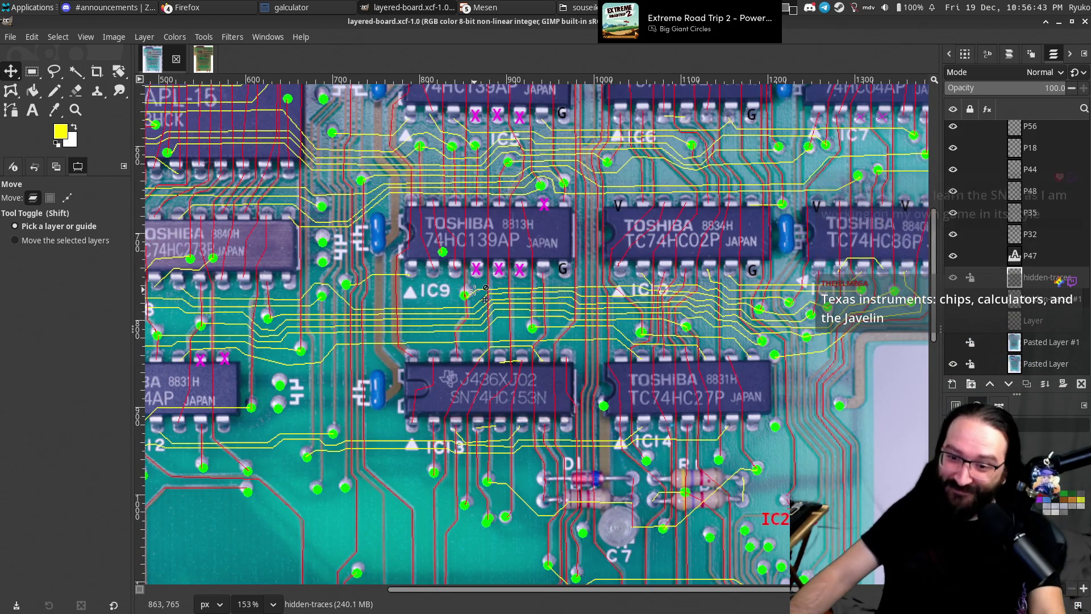
pyautogui.keyDown('ctrl'); pyautogui.scroll(9, 548, 352); pyautogui.keyUp('ctrl')
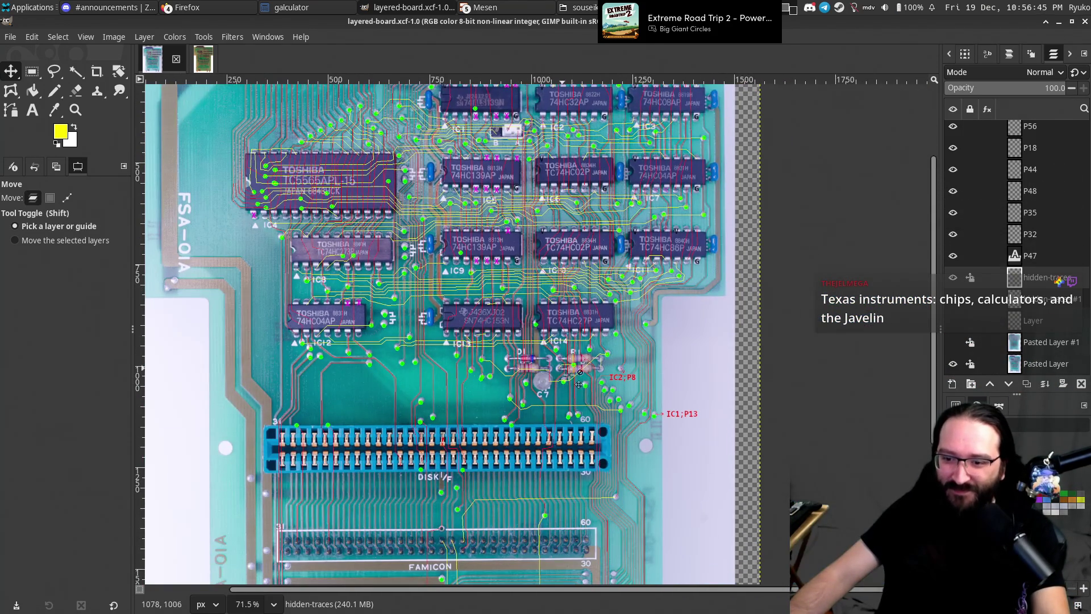
pyautogui.scroll(2, 574, 348)
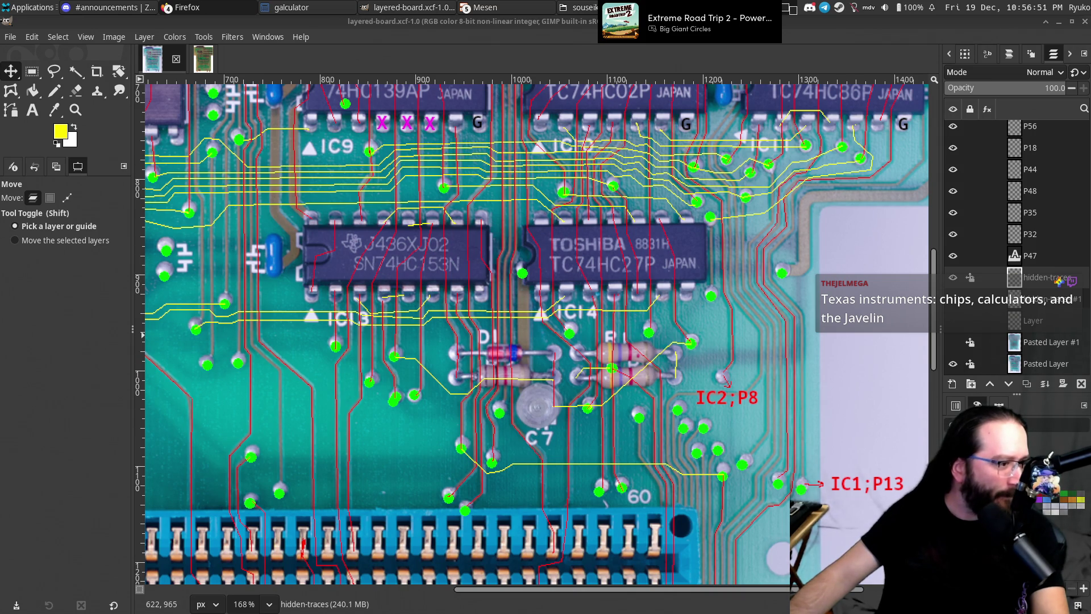
pyautogui.click(203, 58)
pyautogui.keyDown('ctrl'); pyautogui.scroll(-1, 512, 330); pyautogui.keyUp('ctrl')
pyautogui.keyDown('ctrl'); pyautogui.scroll(-1, 513, 330); pyautogui.keyUp('ctrl')
pyautogui.keyDown('ctrl'); pyautogui.scroll(-3, 513, 329); pyautogui.keyUp('ctrl')
pyautogui.moveTo(581, 297)
pyautogui.mouseDown()
pyautogui.moveTo(600, 269)
pyautogui.moveTo(700, 271)
pyautogui.mouseUp()
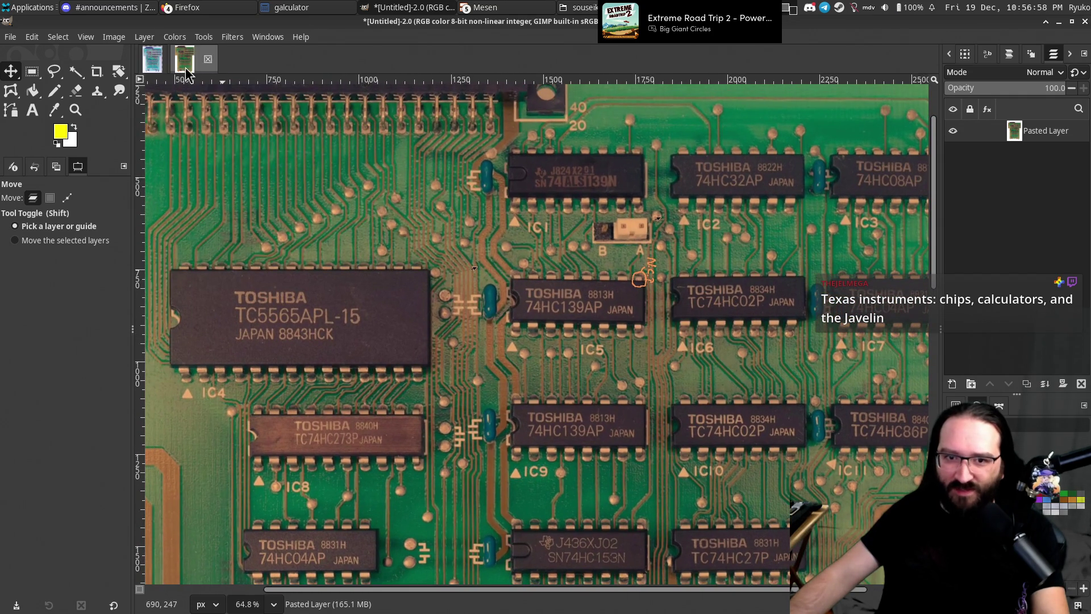
# Flip between layered-board and the reference photo across the connectors, ending on layered-board.
pyautogui.click(152, 58)
pyautogui.scroll(10, 534, 321)
pyautogui.scroll(1, 506, 265)
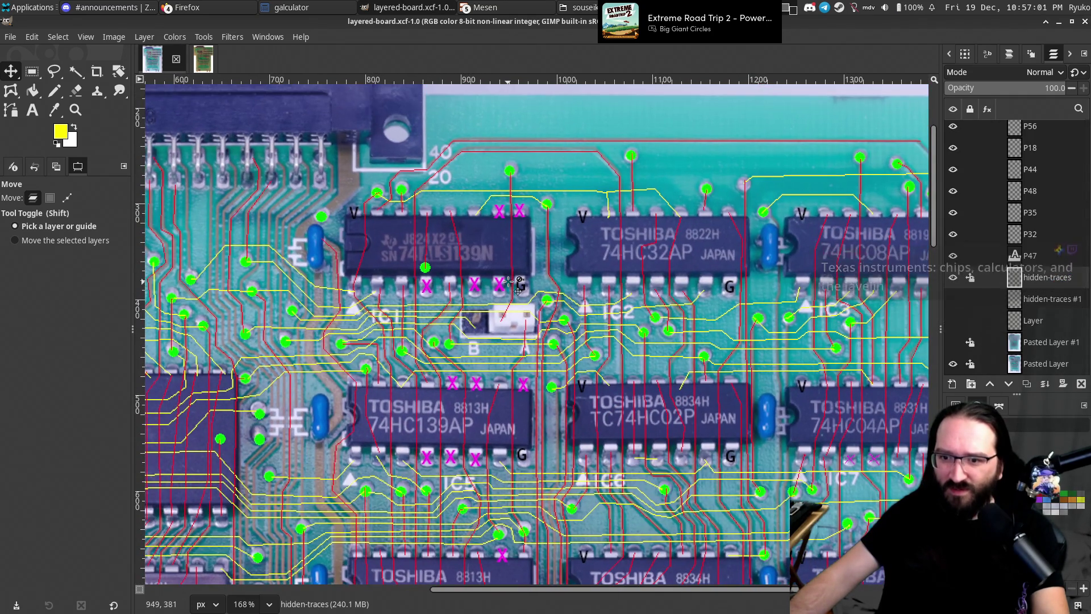
pyautogui.scroll(3, 506, 320)
pyautogui.scroll(-2, 506, 321)
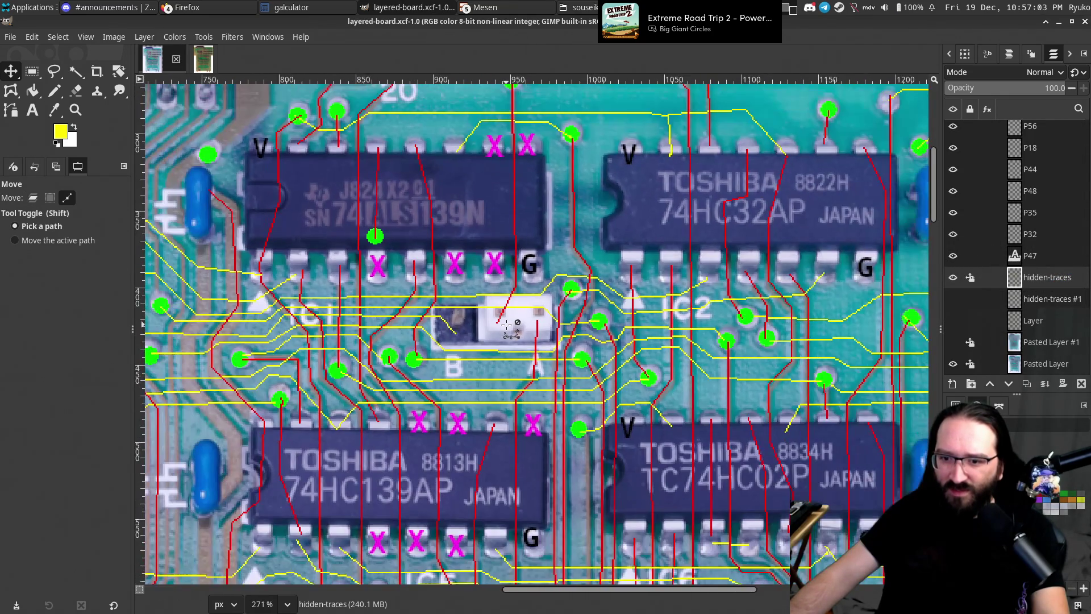
pyautogui.click(200, 64)
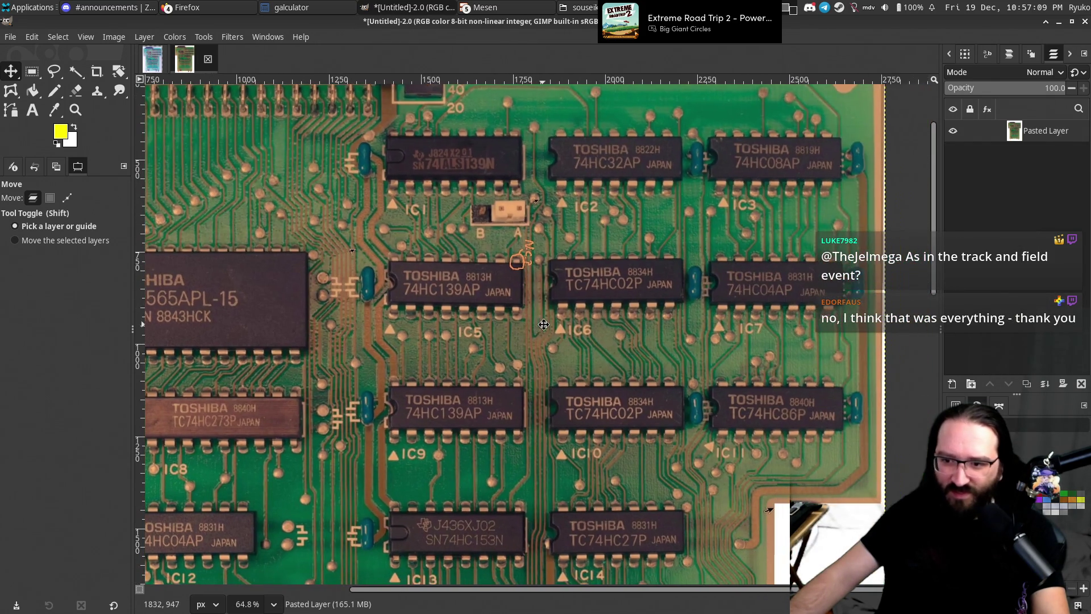
pyautogui.scroll(-5, 715, 426)
pyautogui.scroll(-3, 715, 426)
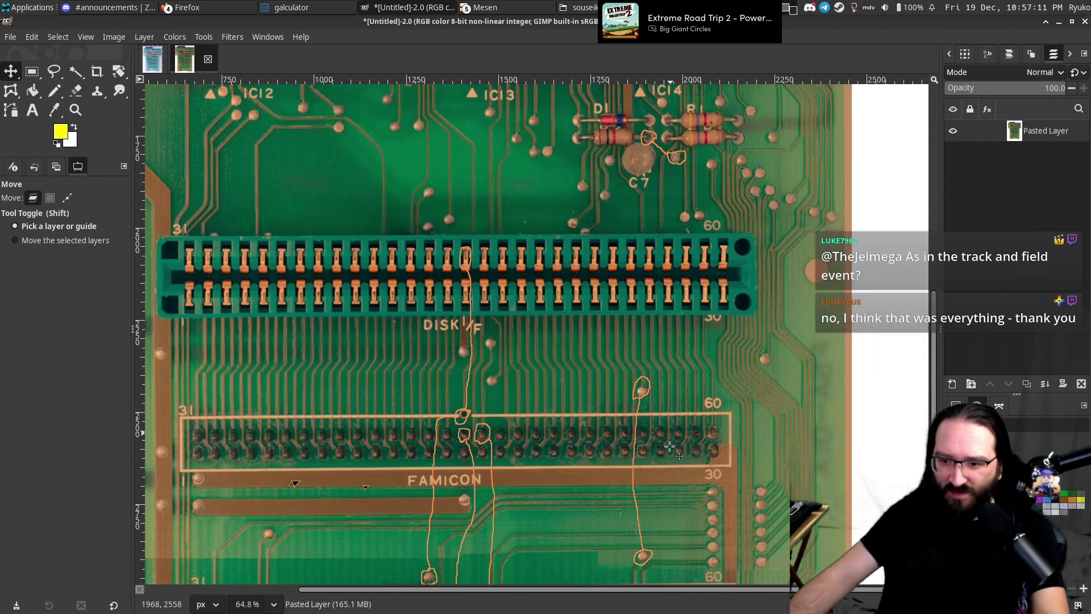
pyautogui.scroll(-2, 668, 315)
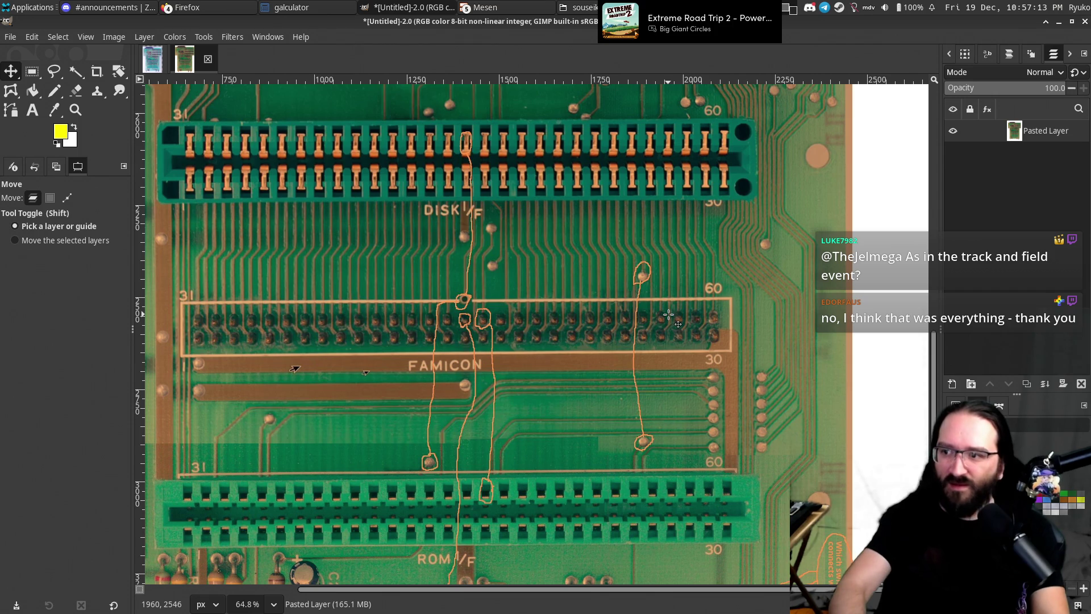
pyautogui.click(154, 64)
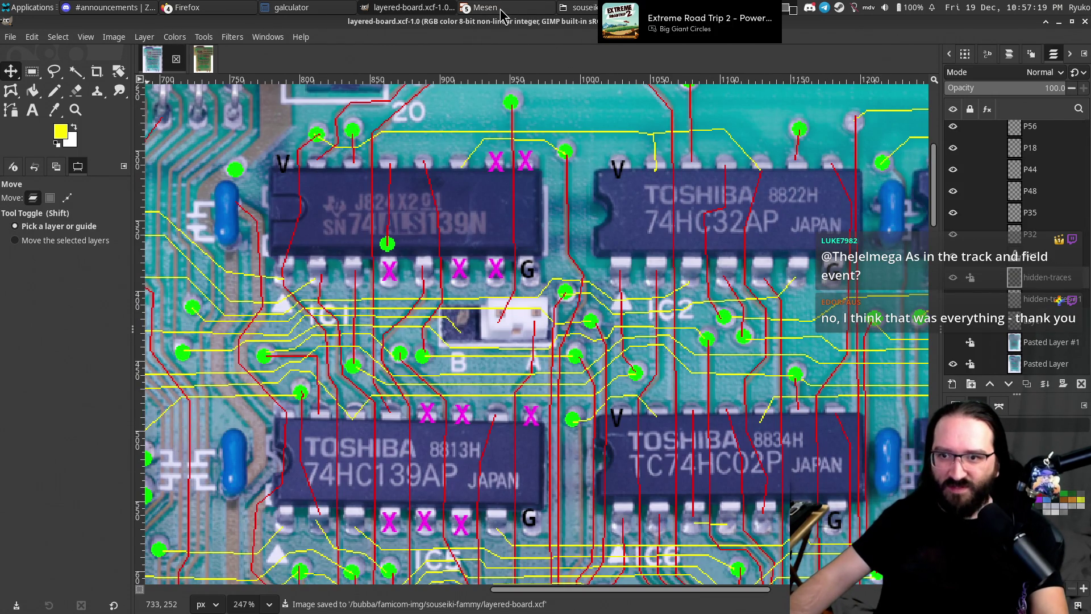
# Export the annotated board over the existing traces.png, keeping the default PNG options.
pyautogui.click(13, 37)
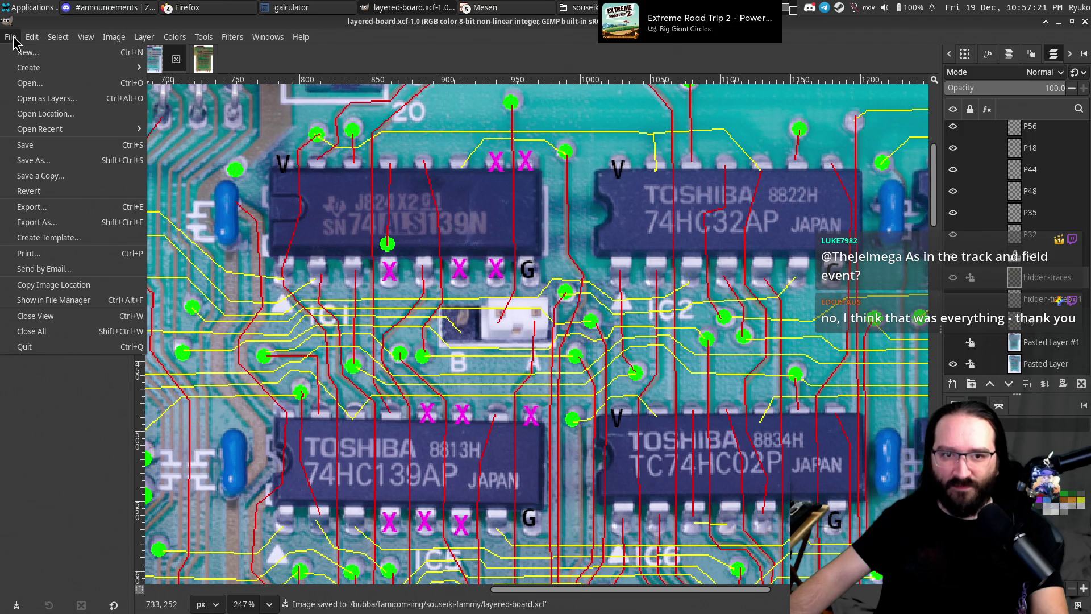
pyautogui.click(37, 222)
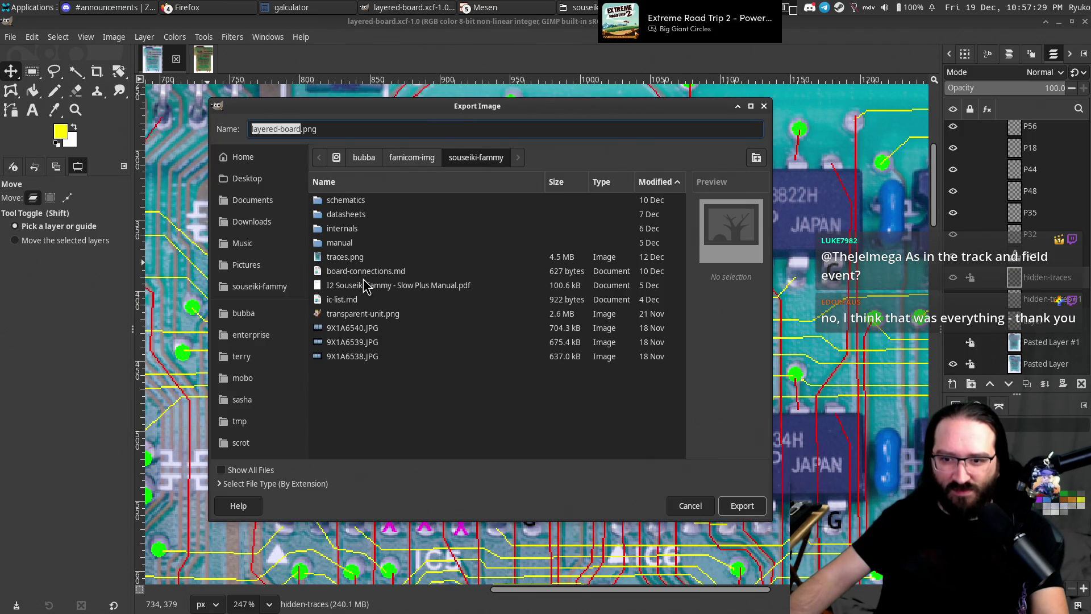
pyautogui.click(359, 258)
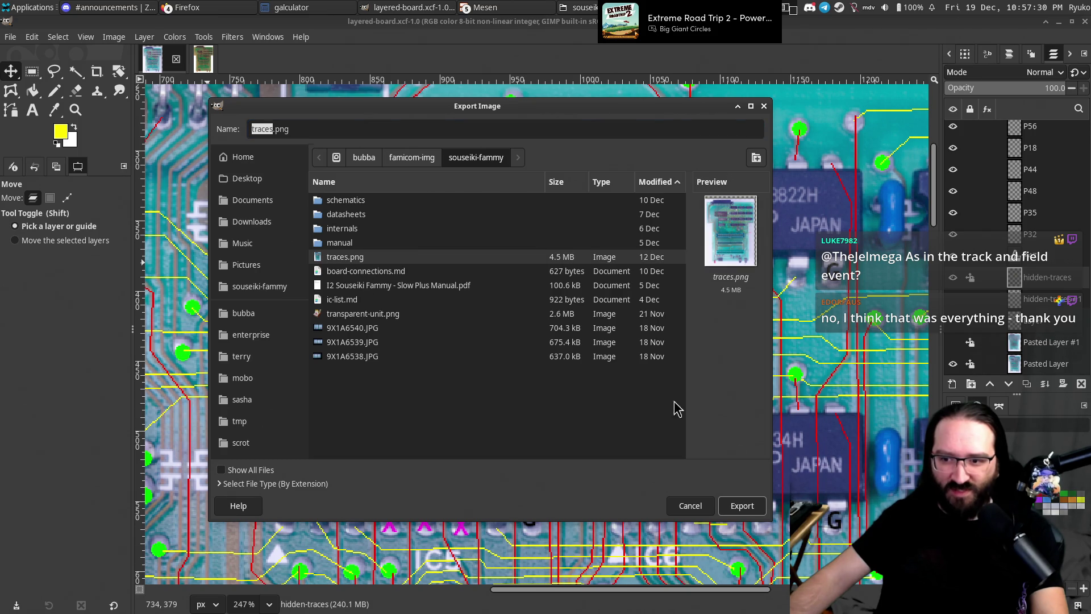
pyautogui.click(741, 509)
pyautogui.click(551, 377)
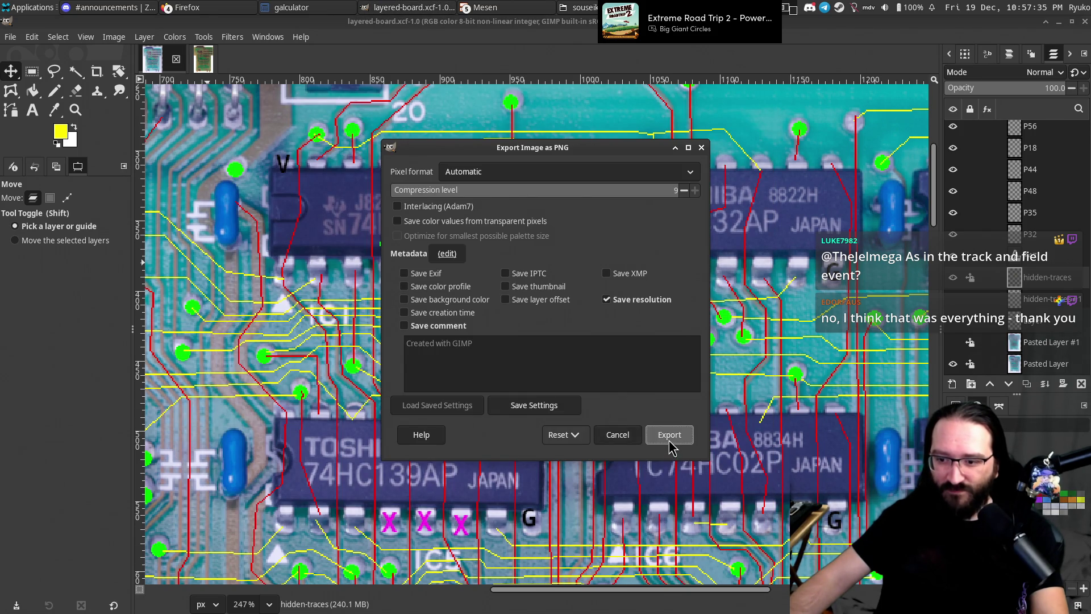
pyautogui.click(669, 434)
pyautogui.scroll(-2, 524, 417)
pyautogui.scroll(-2, 523, 417)
pyautogui.scroll(-2, 524, 417)
pyautogui.scroll(-2, 524, 417)
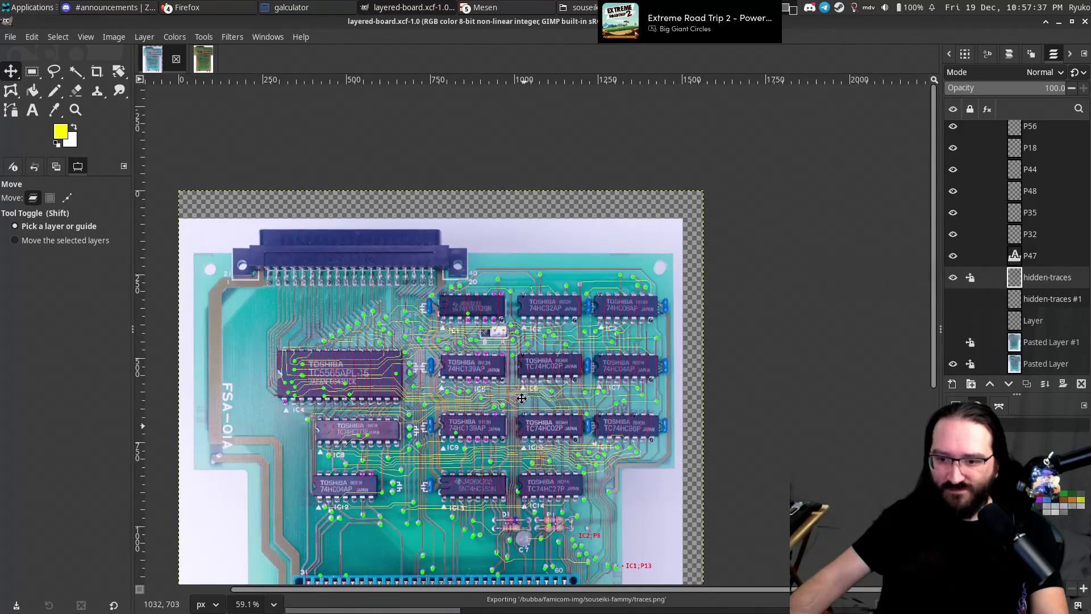
pyautogui.scroll(-5, 523, 417)
pyautogui.scroll(-3, 524, 417)
pyautogui.scroll(3, 476, 186)
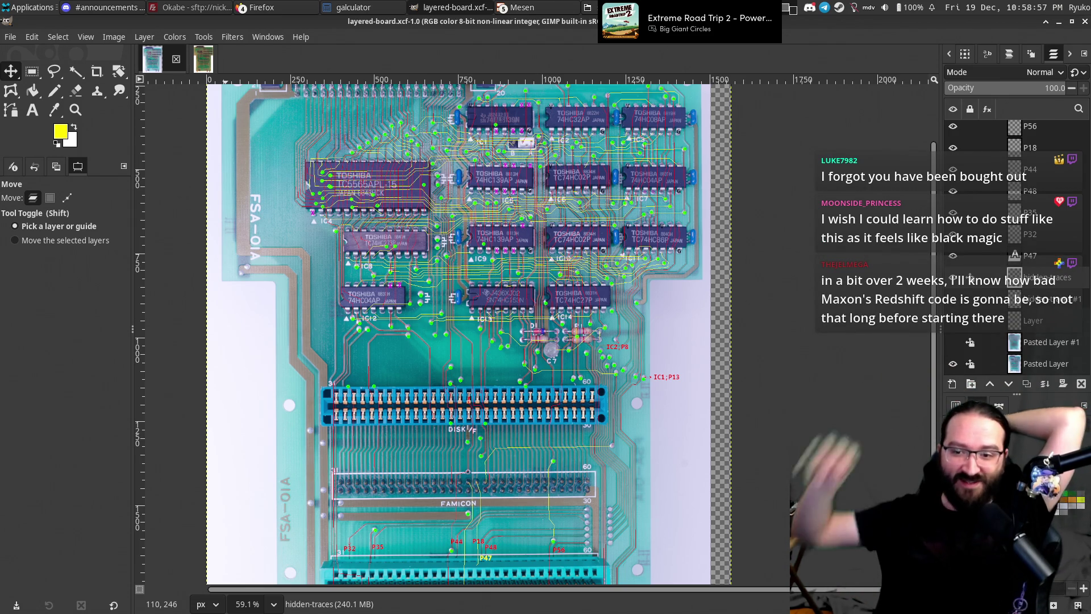
pyautogui.scroll(10, 505, 262)
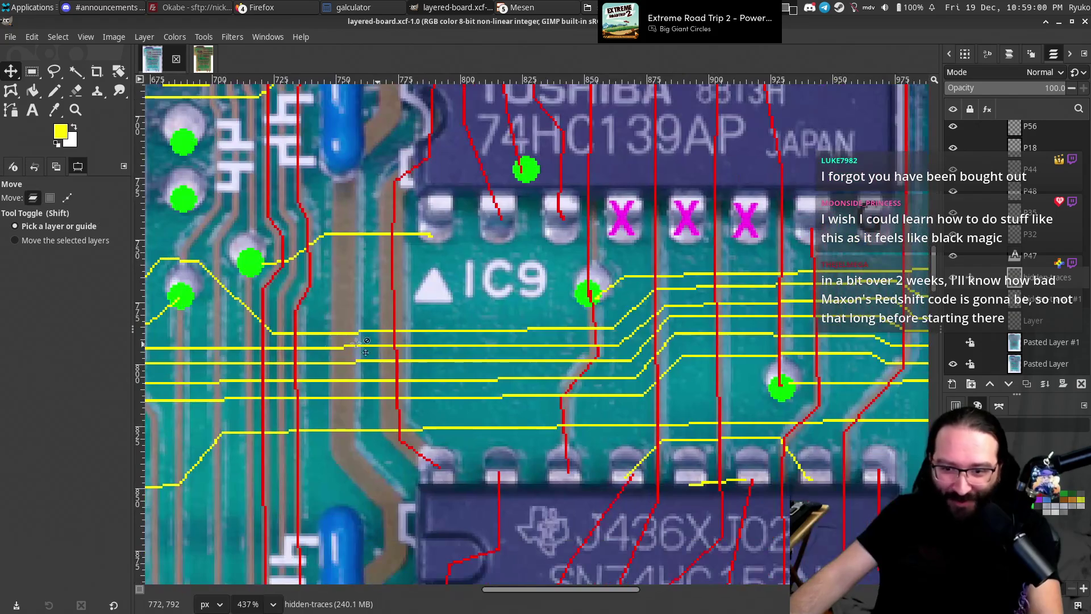
pyautogui.moveTo(356, 343); pyautogui.dragTo(665, 347)
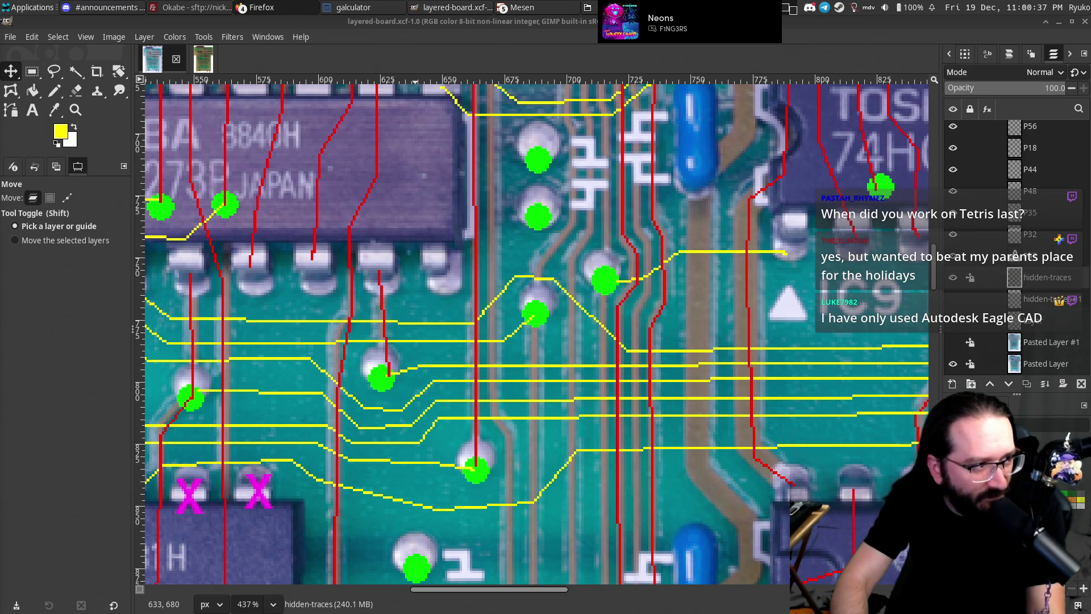
# In the nes-tetris directory, list the one-line git log headed by 'Add a README and a LICENSE'.
pyautogui.hotkey('alt', 'Tab')
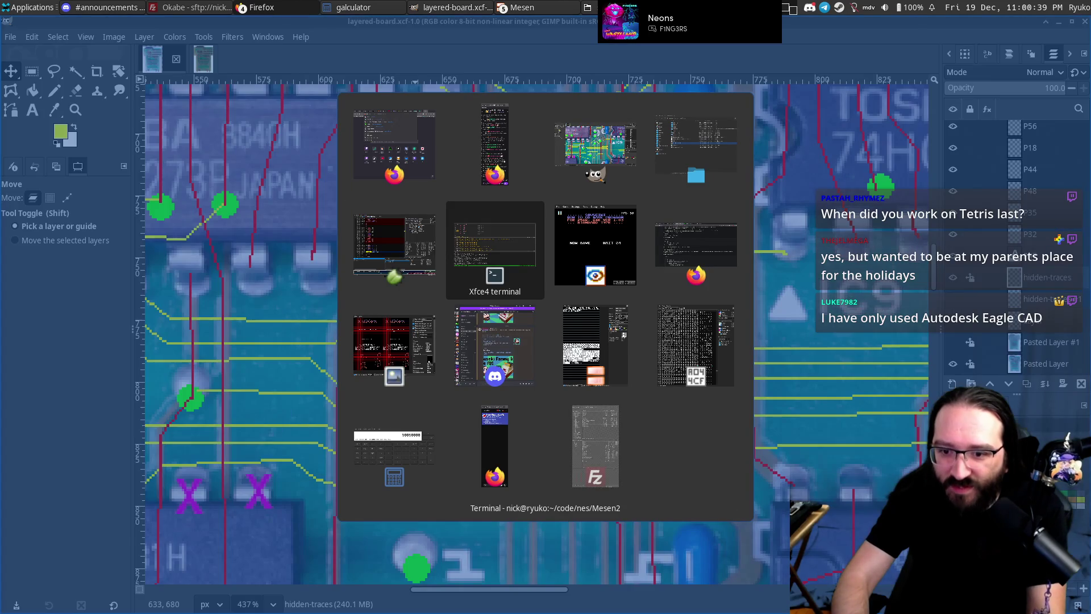
pyautogui.hotkey('ctrl', 'b')
pyautogui.write('4cd .')
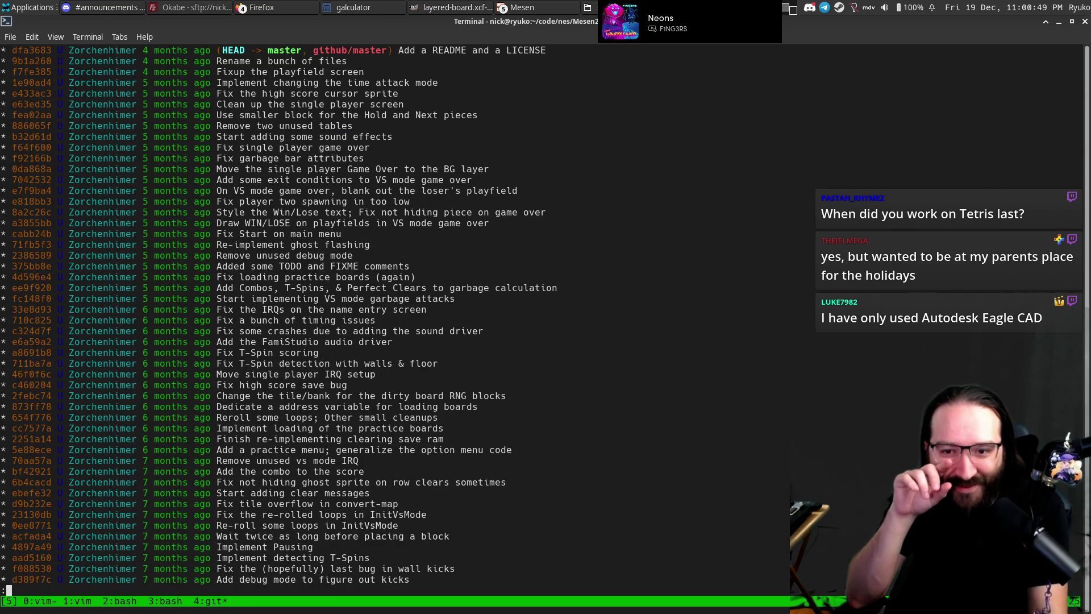
pyautogui.press('q')
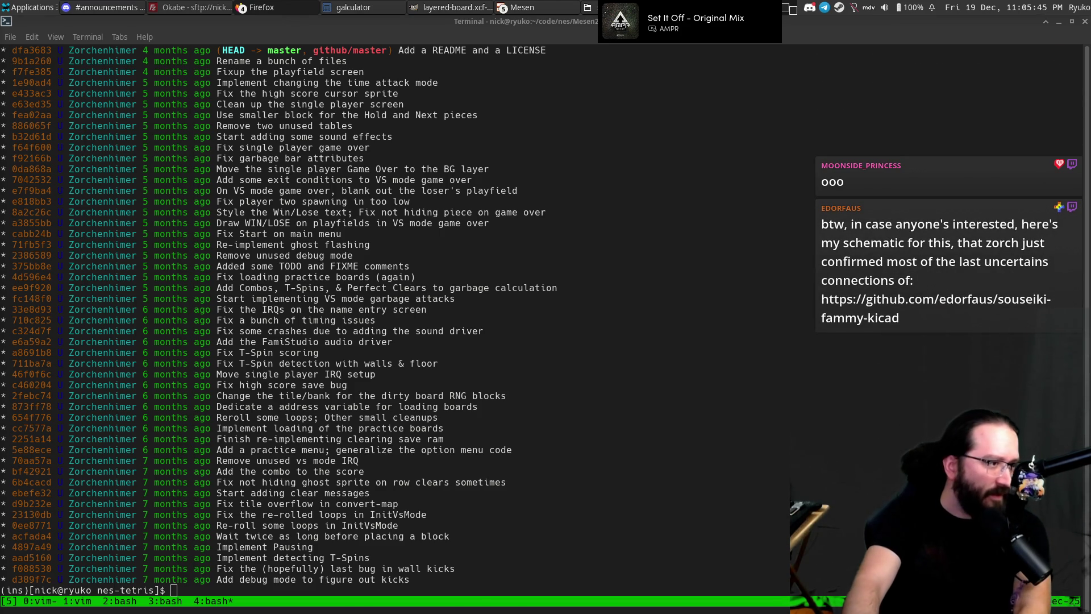
pyautogui.hotkey('alt', 'Tab')
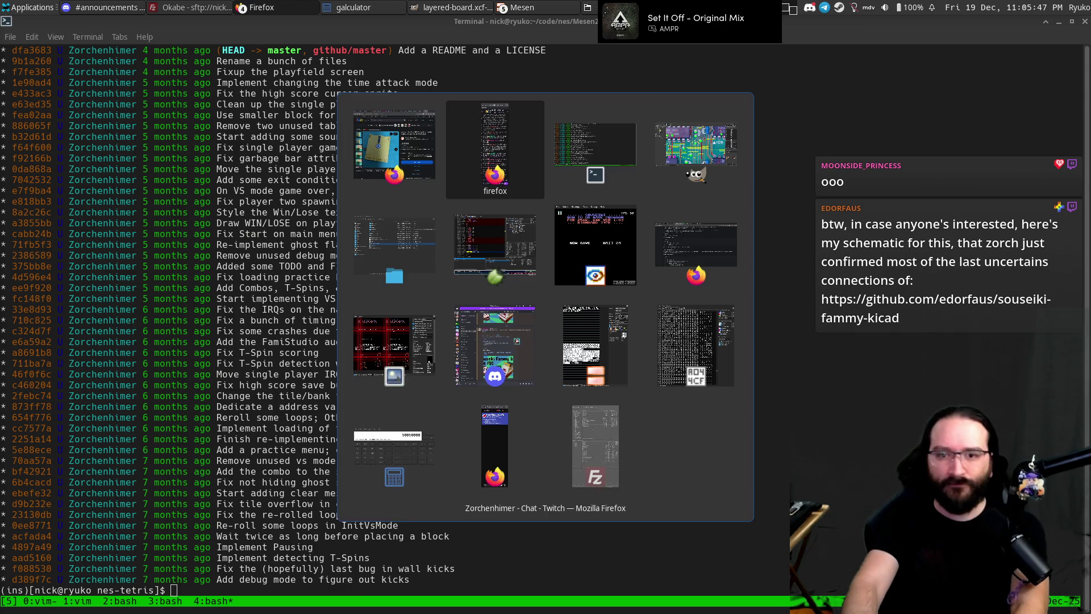
# In Firefox, go from the PPU registers tab to the Nesdev Wiki main page.
pyautogui.hotkey('alt', 'Tab')
pyautogui.hotkey('alt', 'Tab')
pyautogui.hotkey('alt', 'Tab')
pyautogui.hotkey('alt', 'Tab')
pyautogui.hotkey('alt', 'Tab')
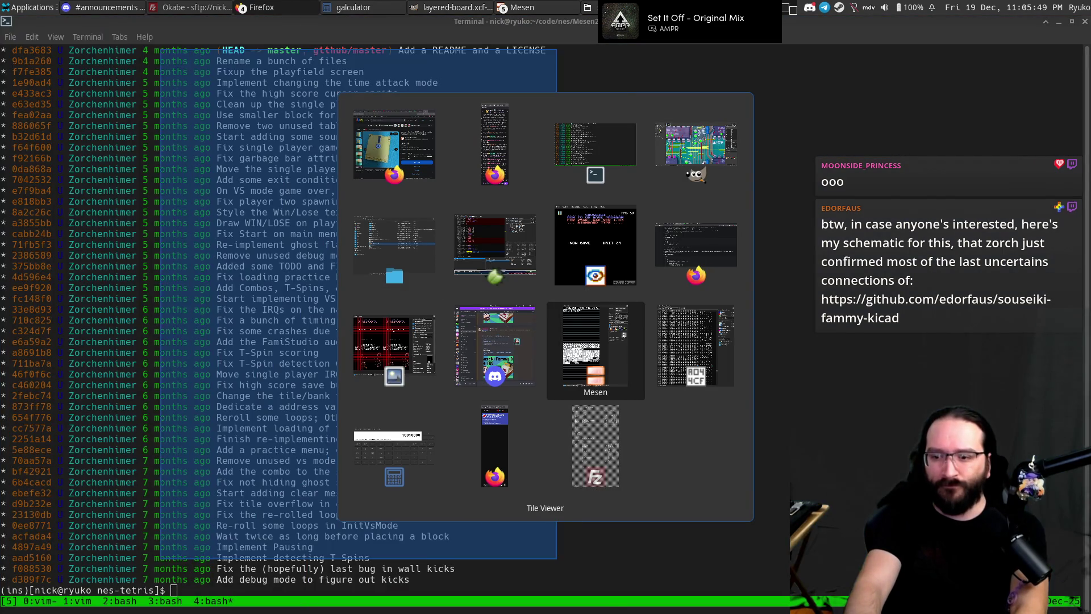
pyautogui.hotkey('alt', 'Tab')
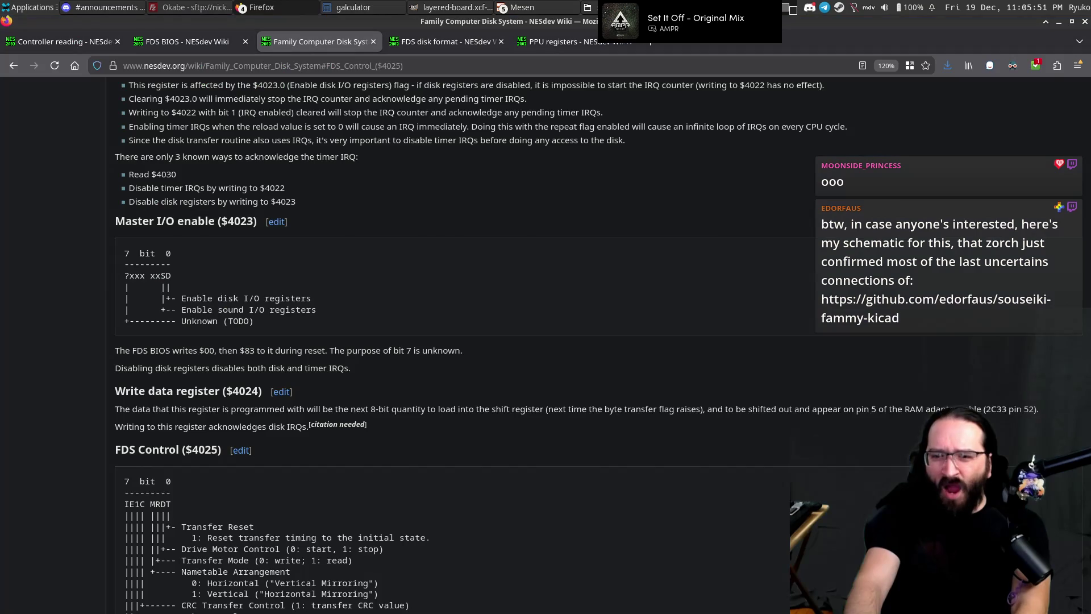
pyautogui.hotkey('ctrl', '5')
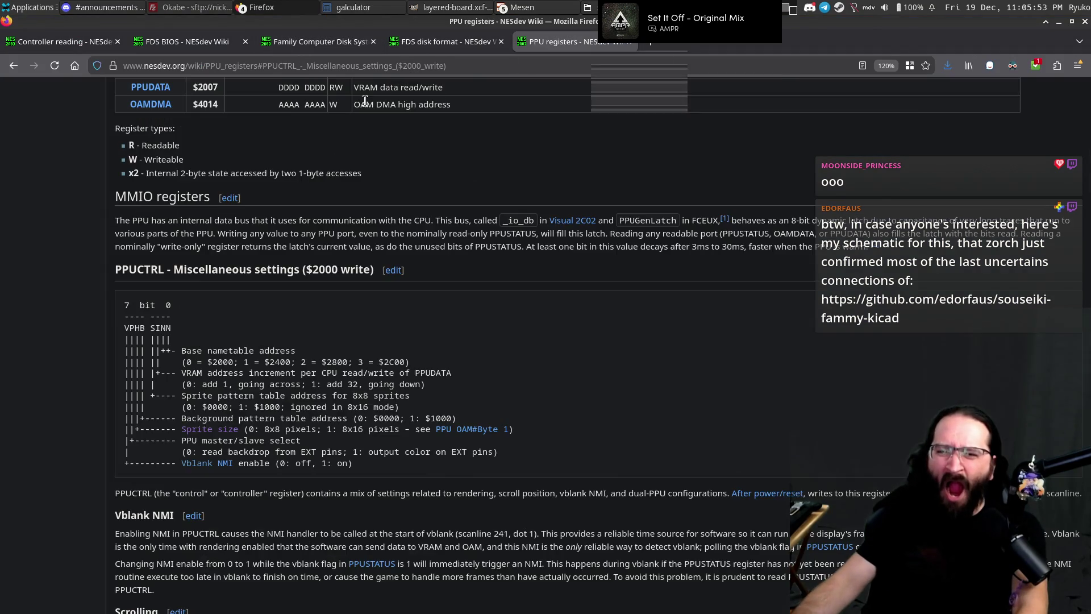
pyautogui.click(45, 208)
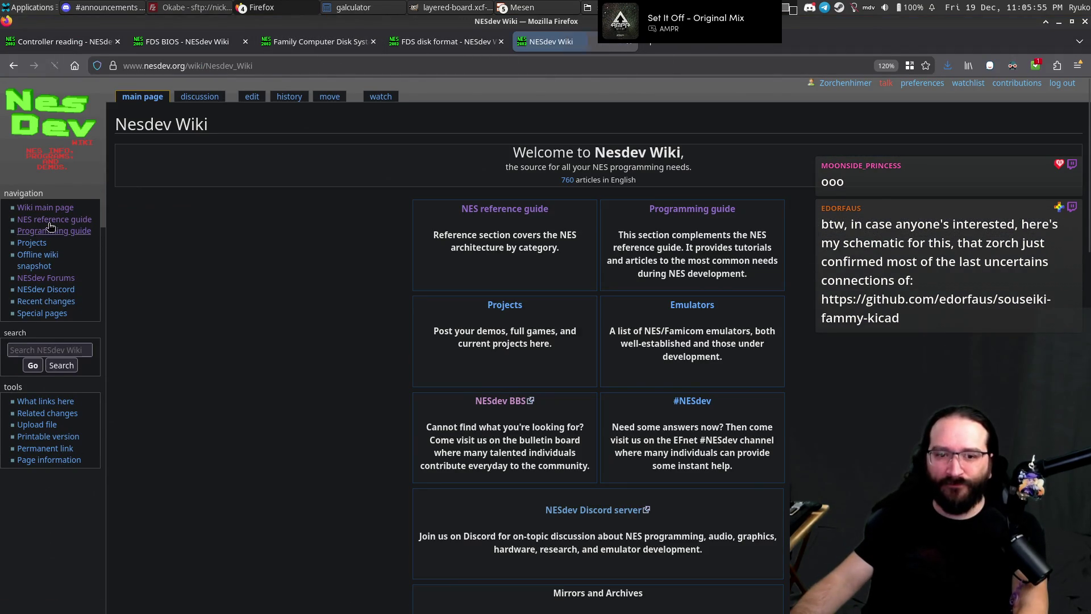
pyautogui.hotkey('alt', 'Left')
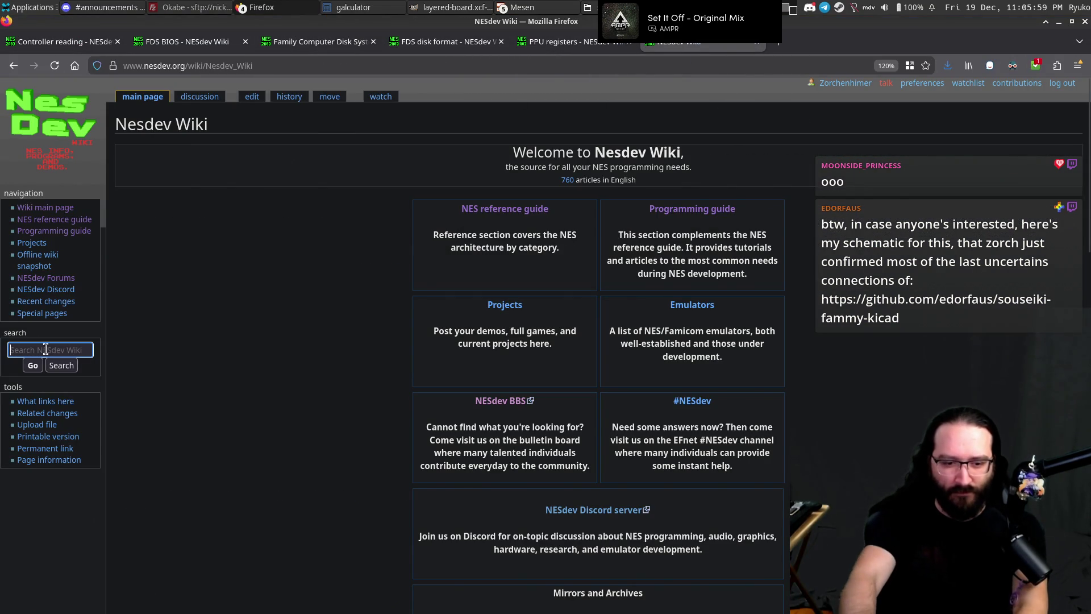
# Search the NESdev Wiki for 'rainbow' and open the Rainbow mapper result.
pyautogui.write('raiv')
pyautogui.write('nbow')
pyautogui.press('Return')
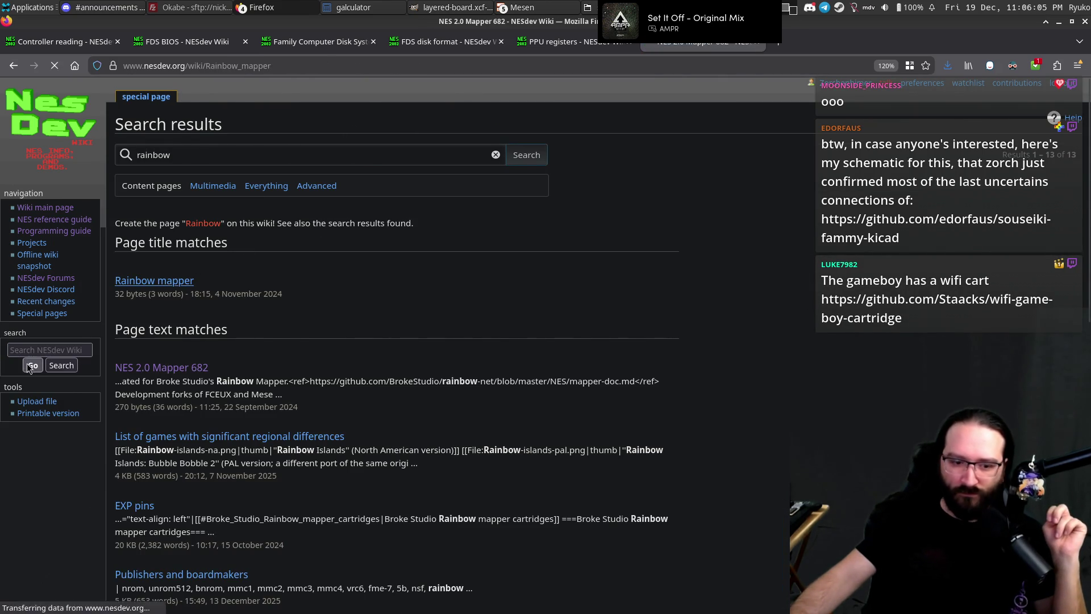
pyautogui.click(169, 288)
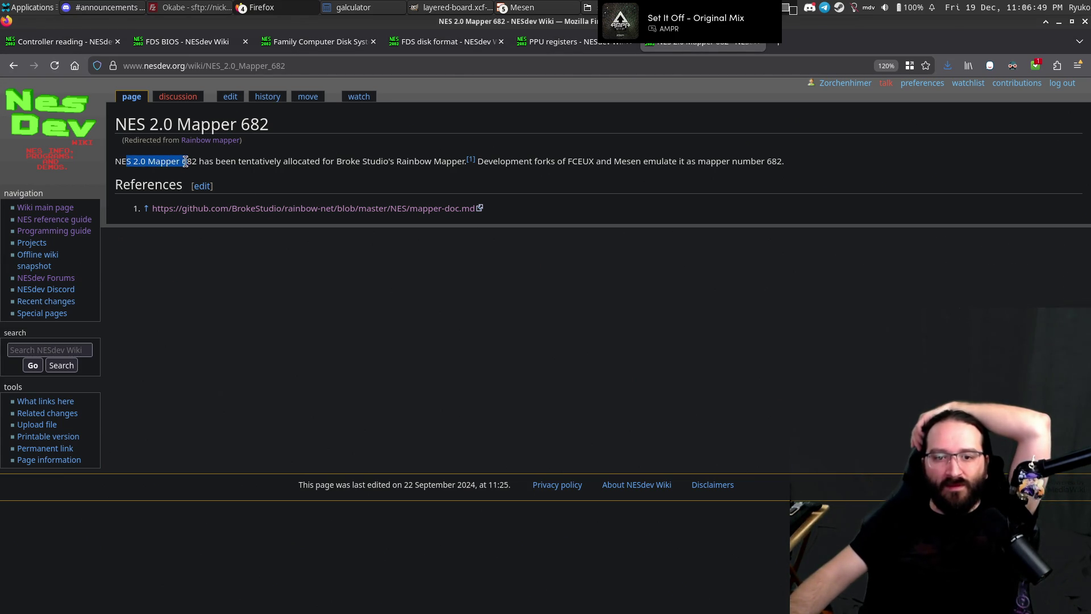
# Read the NES 2.0 Mapper 682 article and follow its github.com mapper-doc.md reference.
pyautogui.tripleClick(813, 172)
pyautogui.click(477, 188)
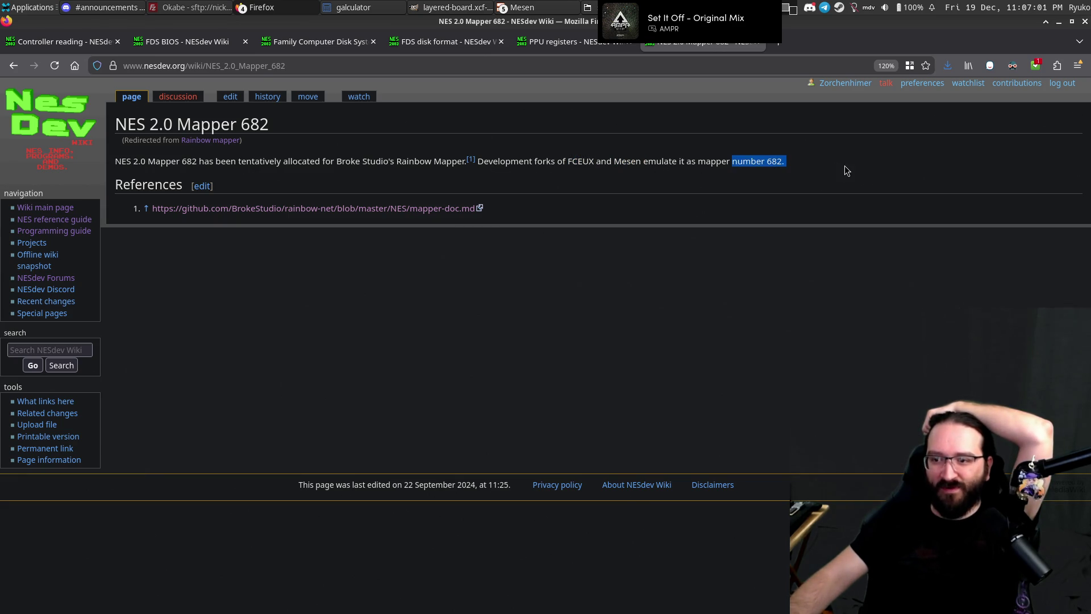
pyautogui.tripleClick(793, 165)
pyautogui.click(796, 159)
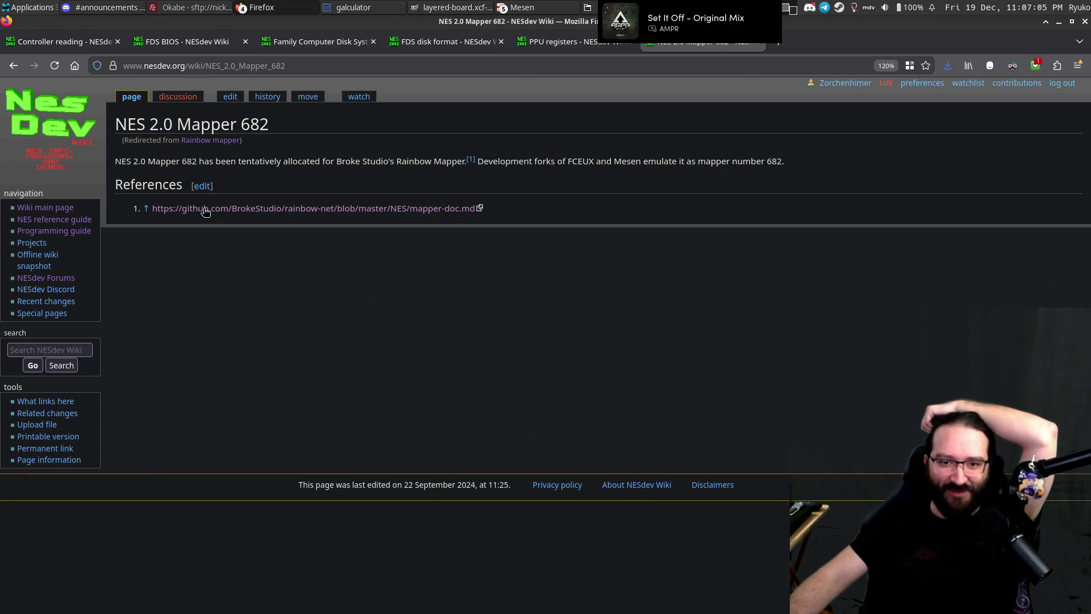
pyautogui.click(801, 42)
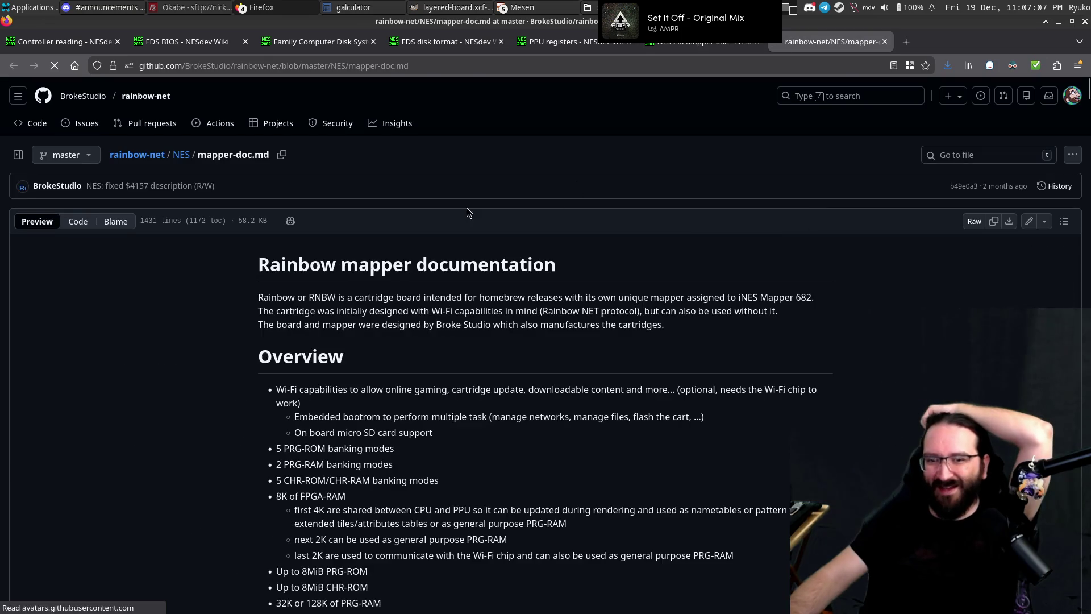
# Scroll through the Rainbow mapper documentation in mapper-doc.md.
pyautogui.scroll(-5, 527, 229)
pyautogui.scroll(-5, 512, 245)
pyautogui.scroll(-5, 499, 265)
pyautogui.scroll(-5, 488, 275)
pyautogui.scroll(-5, 496, 265)
pyautogui.scroll(-5, 491, 264)
pyautogui.scroll(-5, 479, 262)
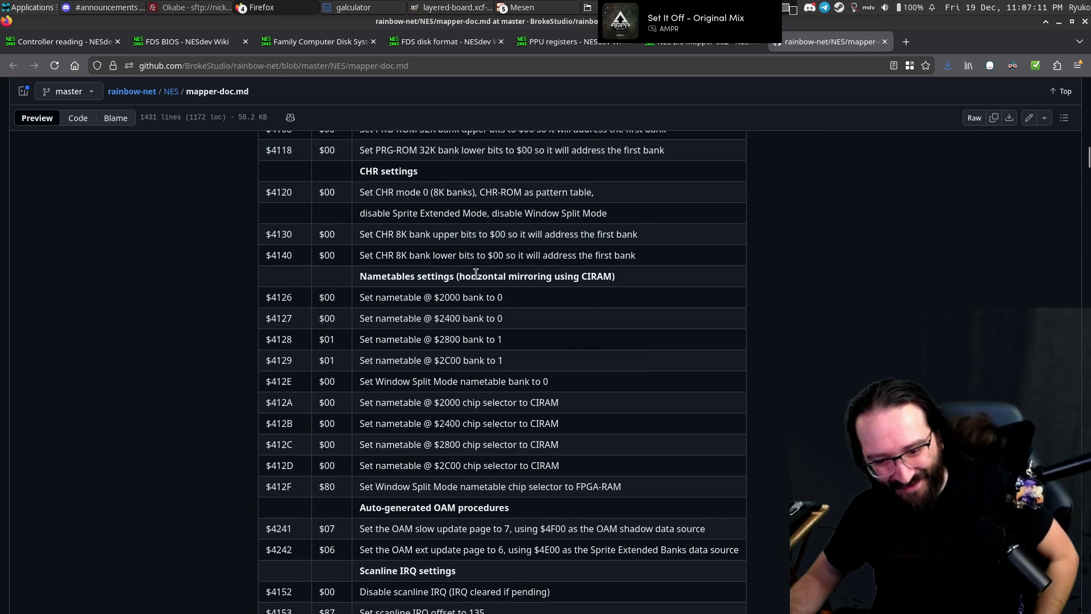
pyautogui.scroll(-5, 474, 268)
pyautogui.scroll(-5, 470, 274)
pyautogui.scroll(-5, 467, 278)
pyautogui.scroll(10, 454, 273)
pyautogui.scroll(5, 398, 251)
pyautogui.scroll(10, 398, 241)
pyautogui.scroll(10, 420, 238)
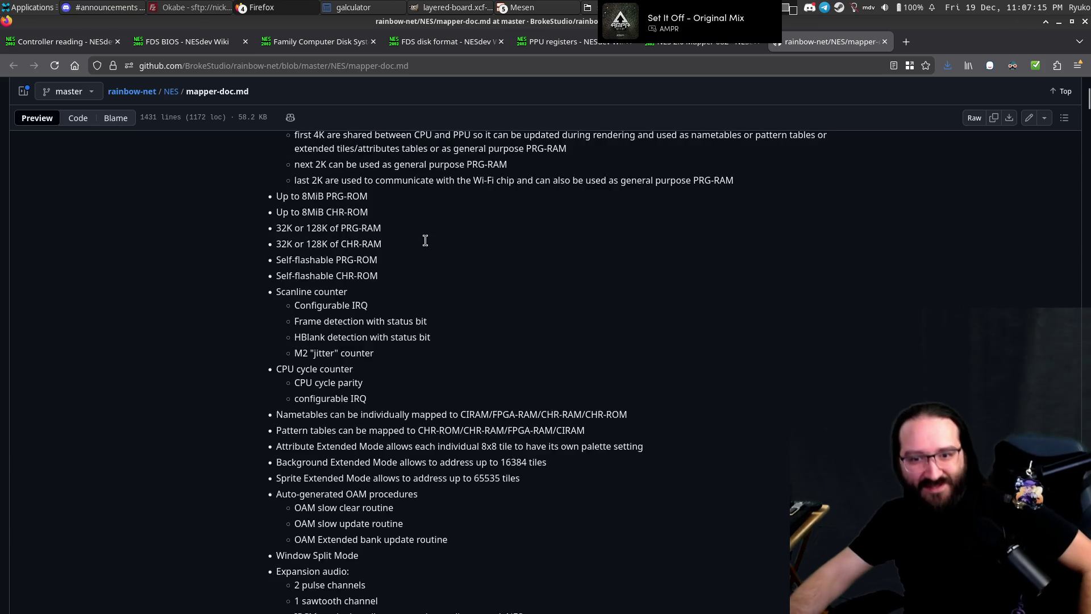
pyautogui.scroll(5, 429, 244)
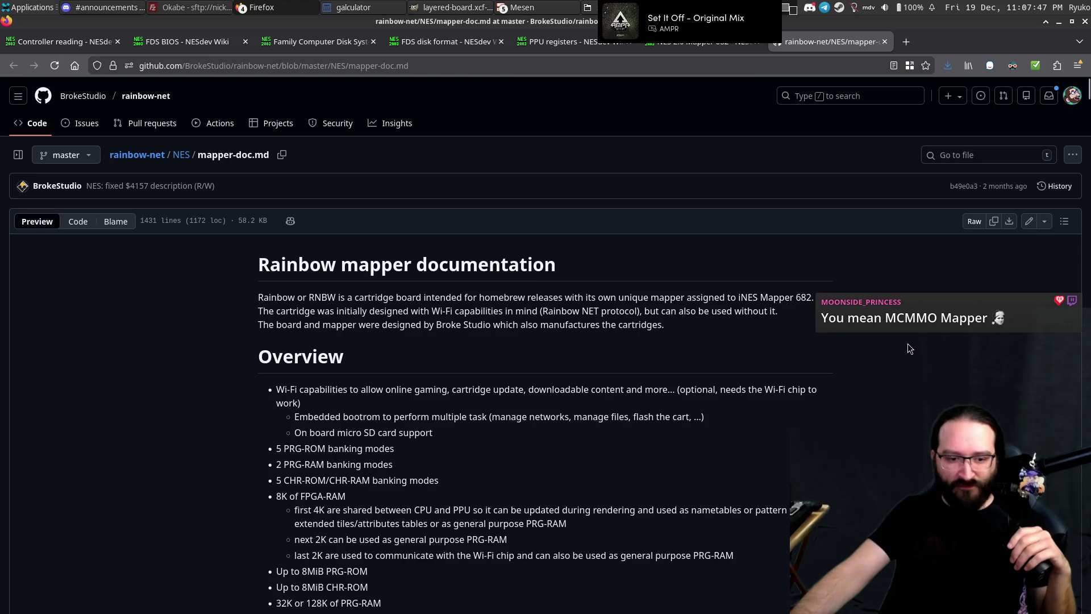
pyautogui.scroll(-2, 908, 346)
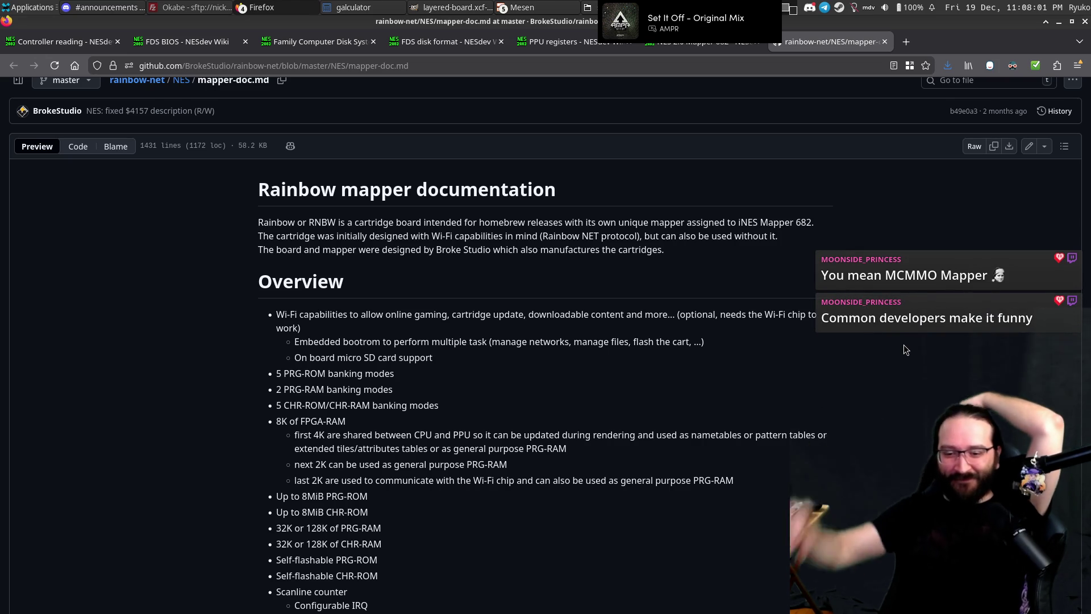
pyautogui.scroll(-3, 768, 324)
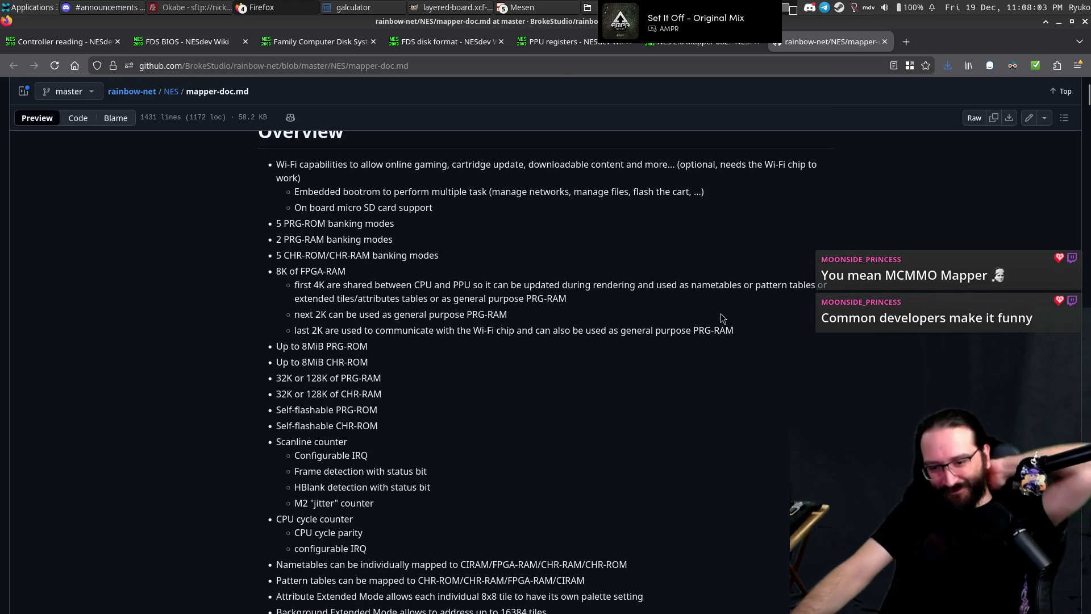
pyautogui.scroll(3, 367, 255)
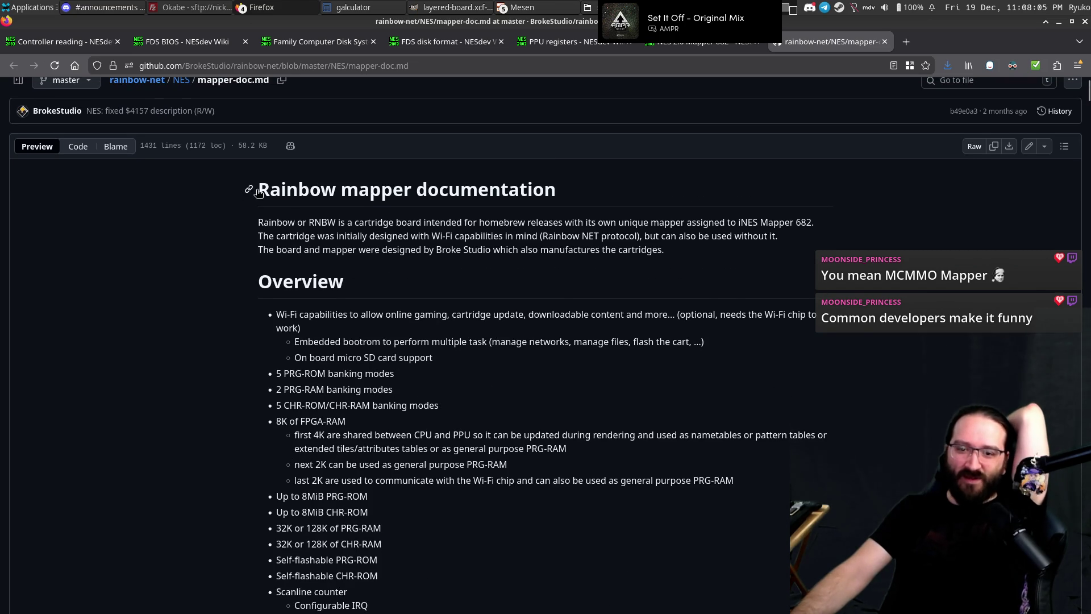
# Review the doc's heading, shared-4K and Wi-Fi bullets, then download and open fammy.pdf.
pyautogui.moveTo(261, 191); pyautogui.dragTo(692, 204)
pyautogui.click(565, 205)
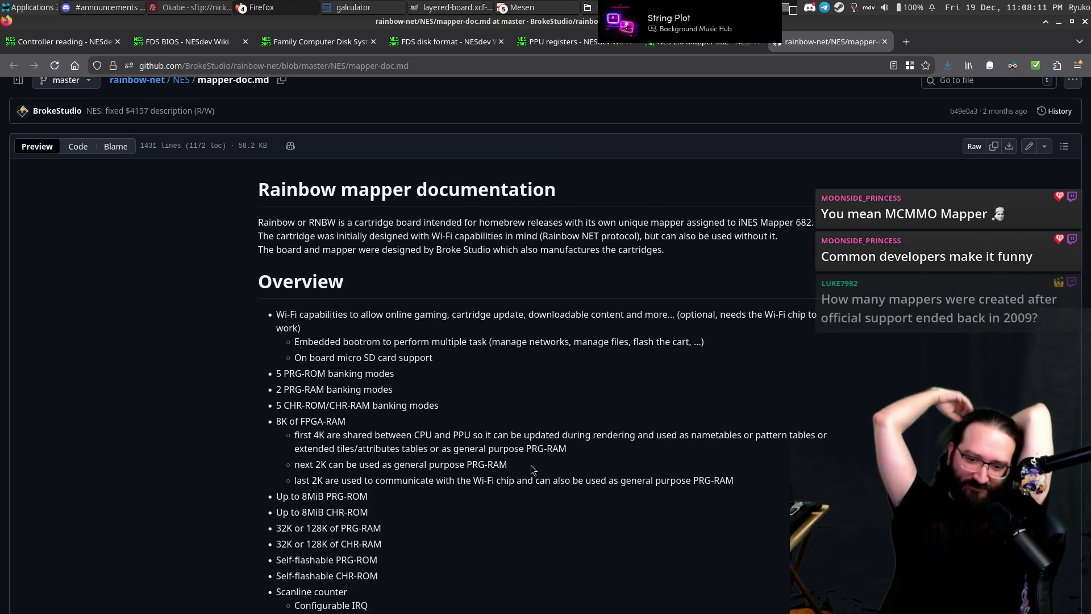
pyautogui.scroll(-3, 530, 462)
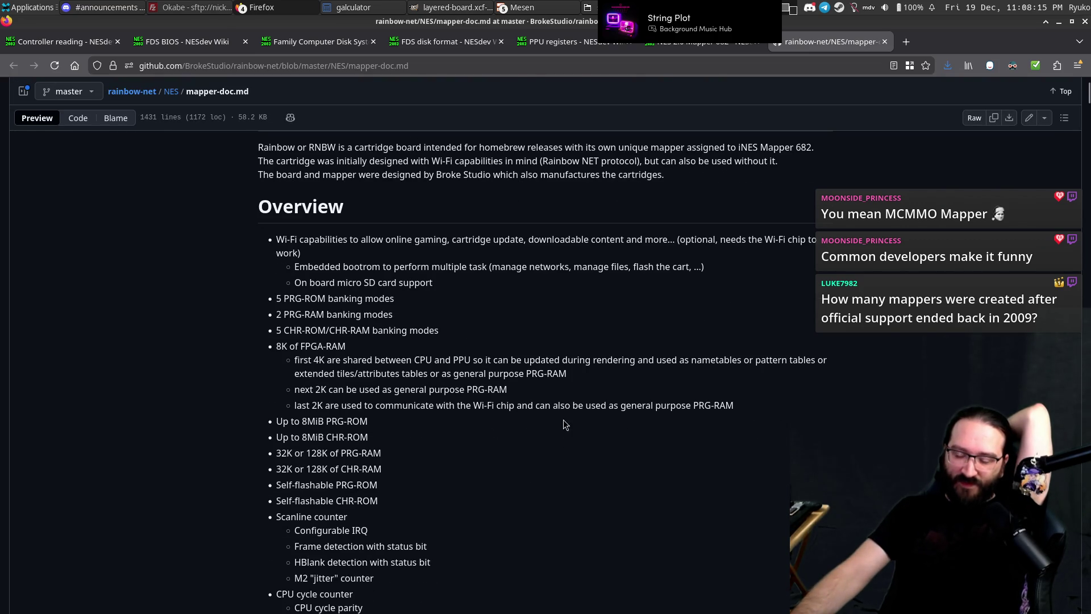
pyautogui.moveTo(425, 359); pyautogui.dragTo(502, 375)
pyautogui.click(582, 396)
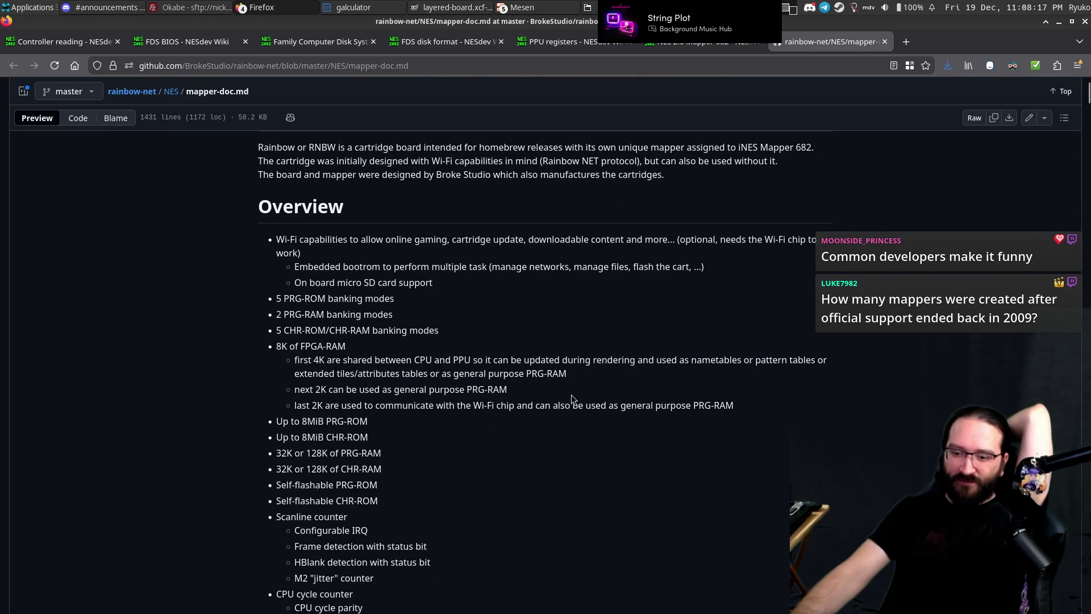
pyautogui.moveTo(693, 405); pyautogui.dragTo(765, 415)
pyautogui.click(764, 415)
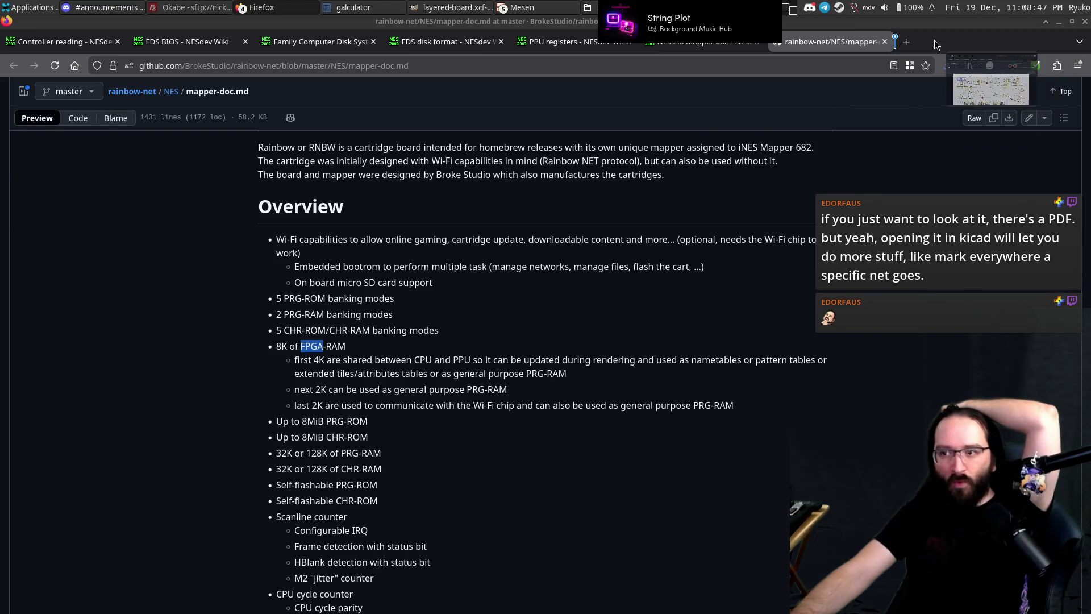
pyautogui.scroll(-2, 597, 341)
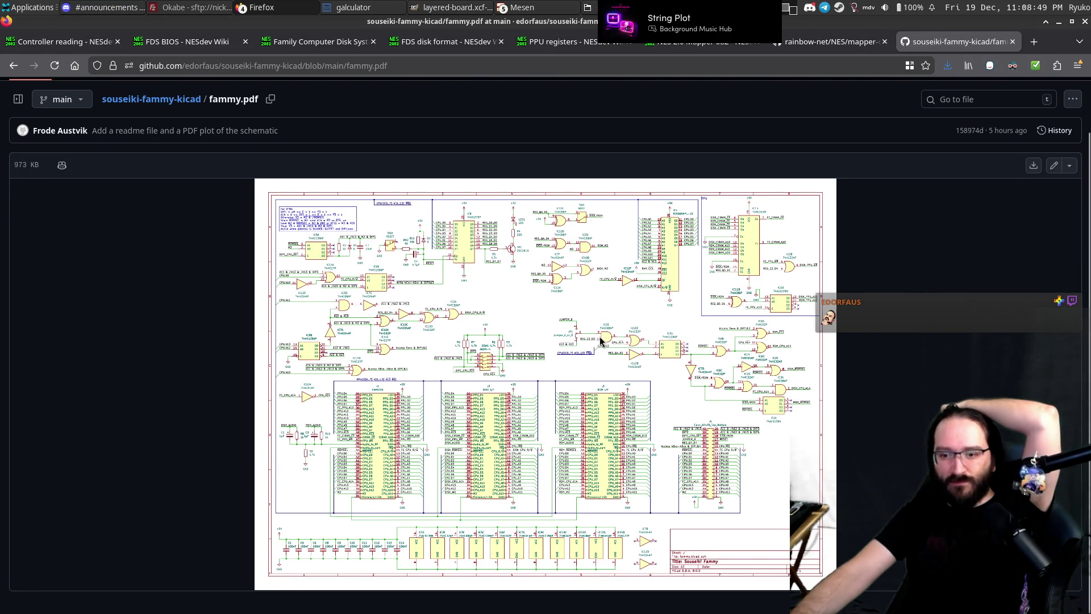
pyautogui.click(1034, 165)
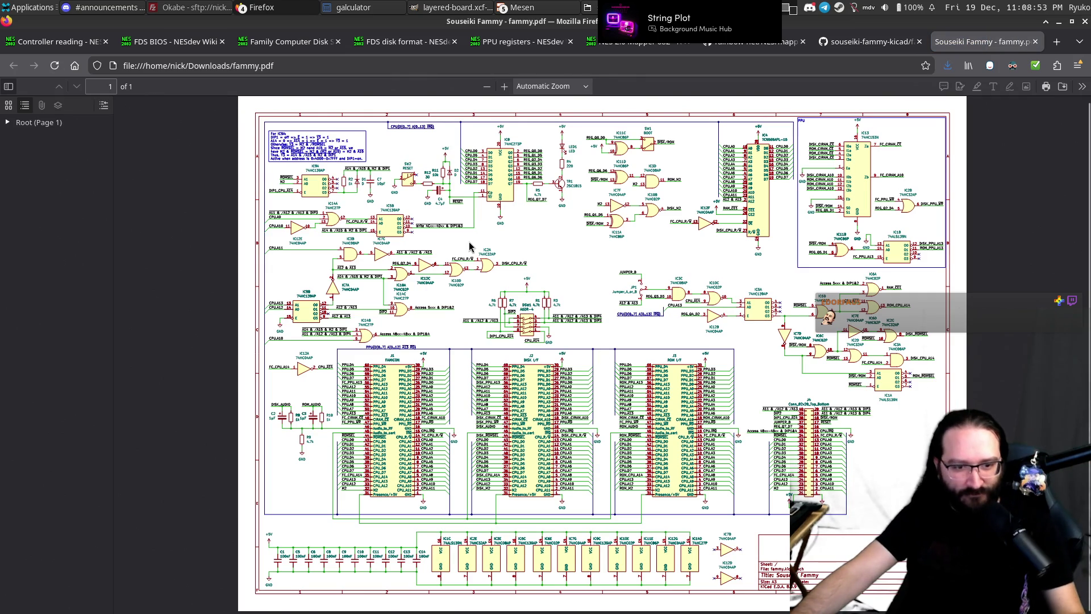
# Hide the outline sidebar and pan around the fammy.pdf schematic.
pyautogui.keyDown('ctrl'); pyautogui.scroll(2, 450, 236); pyautogui.keyUp('ctrl')
pyautogui.keyDown('ctrl'); pyautogui.scroll(1, 338, 198); pyautogui.keyUp('ctrl')
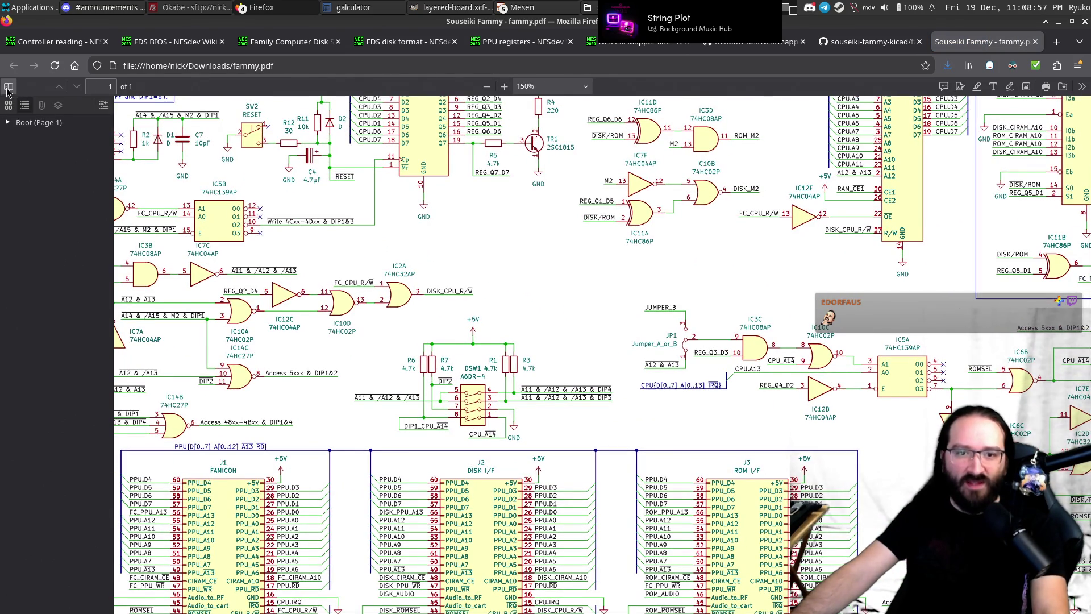
pyautogui.click(8, 86)
pyautogui.scroll(-5, 353, 259)
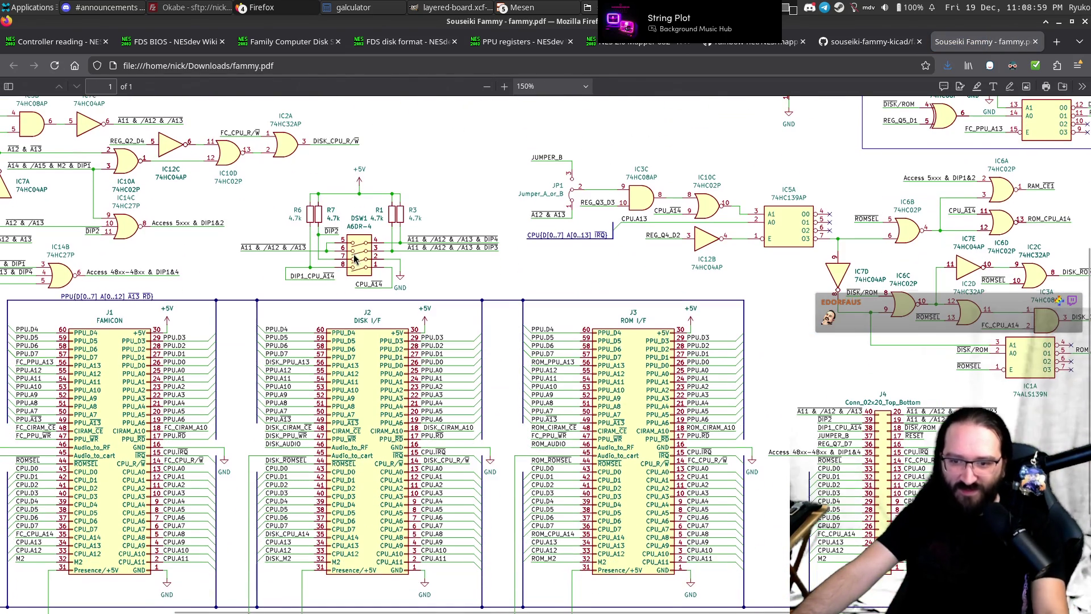
pyautogui.scroll(-3, 362, 259)
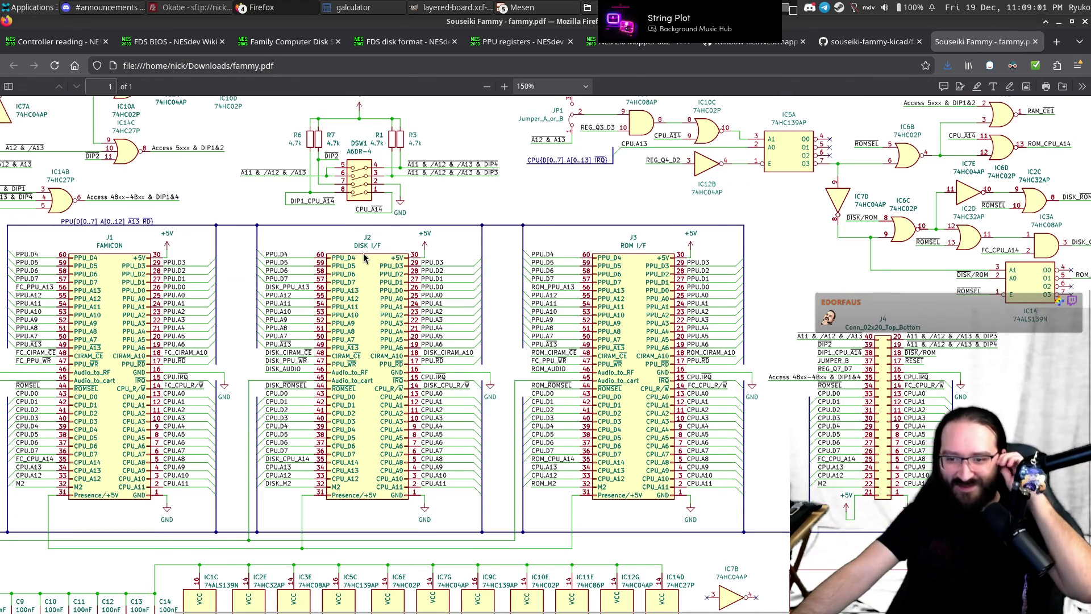
pyautogui.scroll(-3, 364, 257)
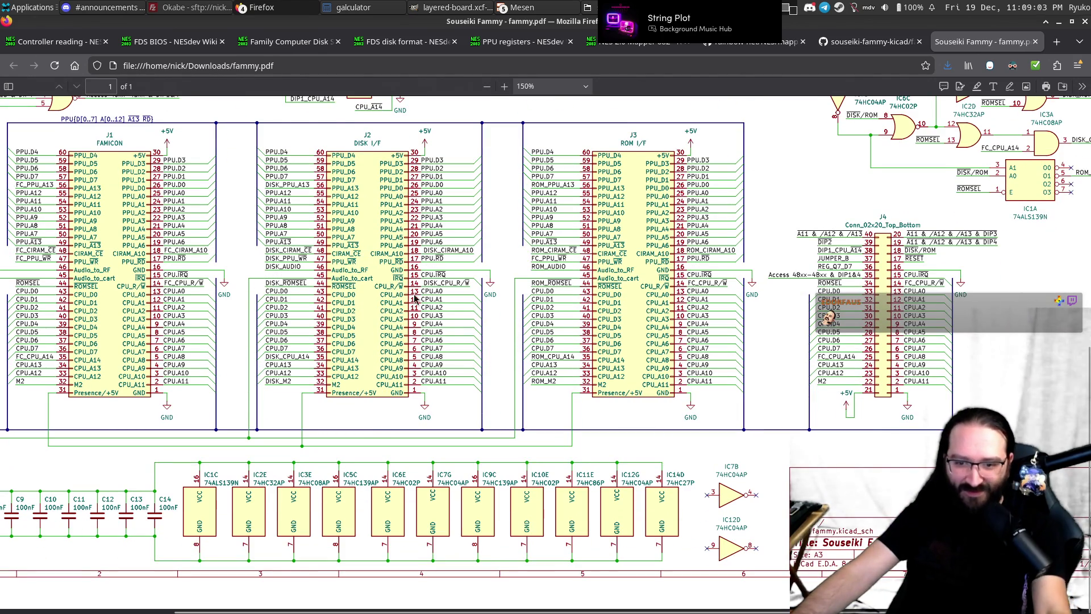
pyautogui.hscroll(-3, 457, 412)
pyautogui.hscroll(-3, 456, 415)
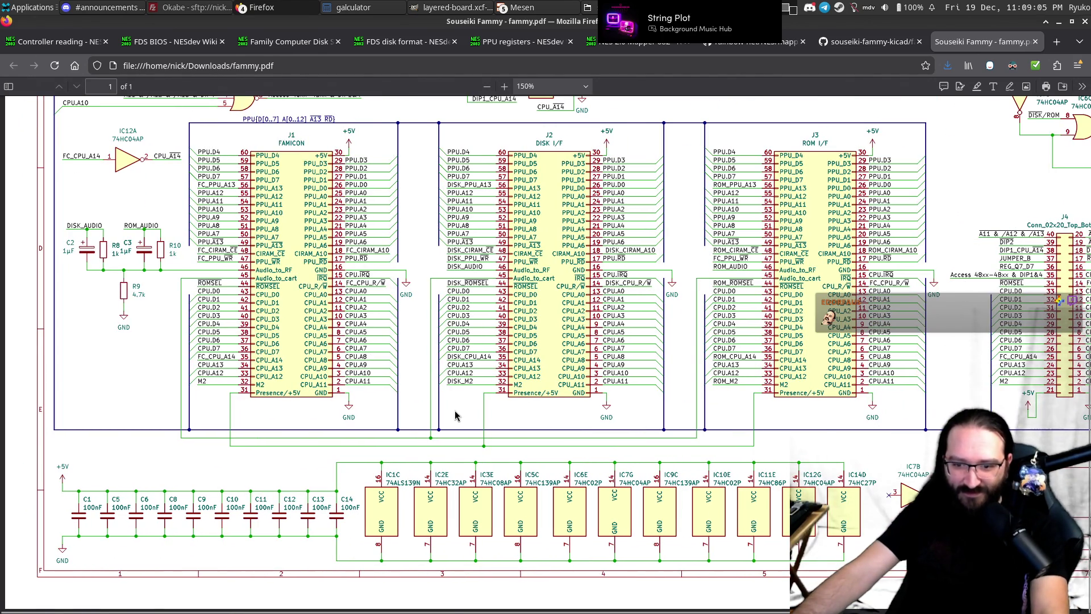
pyautogui.hscroll(6, 641, 467)
pyautogui.hscroll(2, 645, 466)
pyautogui.hscroll(-2, 645, 465)
pyautogui.hscroll(2, 675, 456)
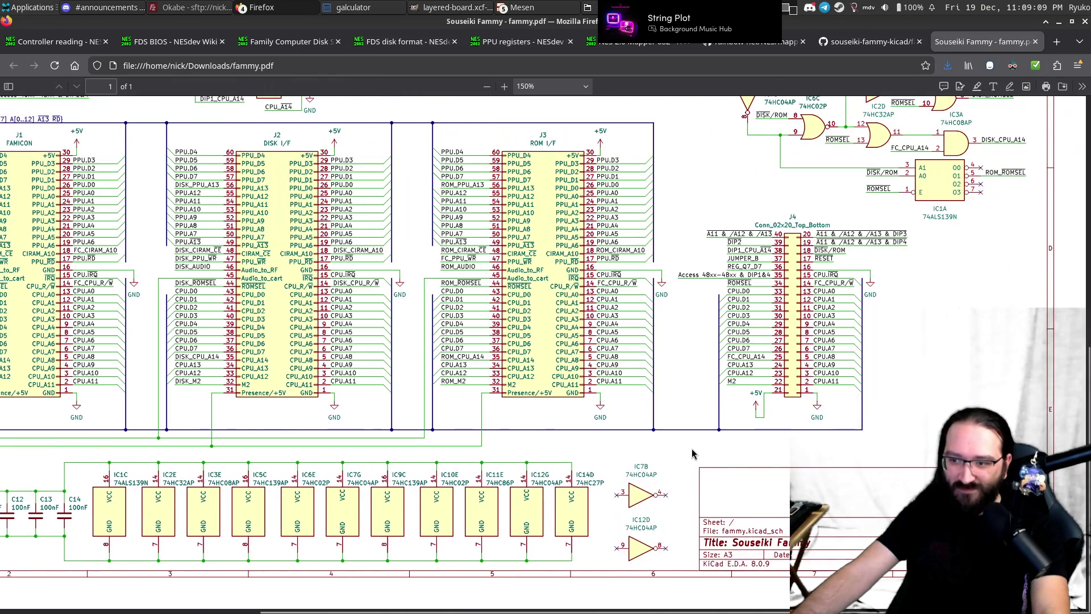
pyautogui.scroll(5, 706, 450)
pyautogui.scroll(3, 703, 451)
pyautogui.scroll(5, 703, 451)
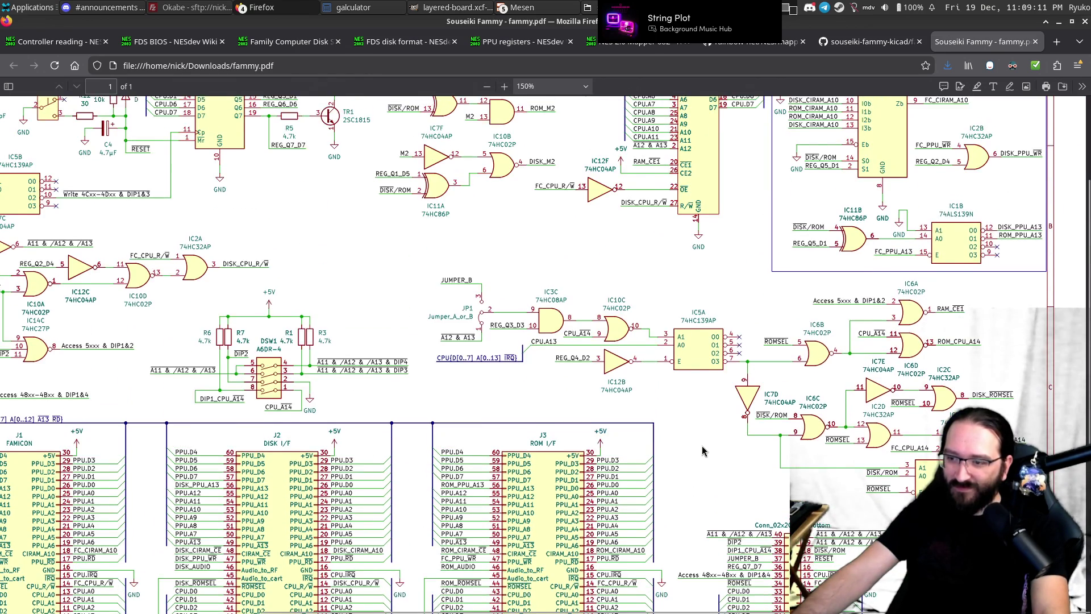
pyautogui.scroll(3, 693, 438)
pyautogui.hscroll(-1, 684, 421)
pyautogui.hscroll(-4, 685, 421)
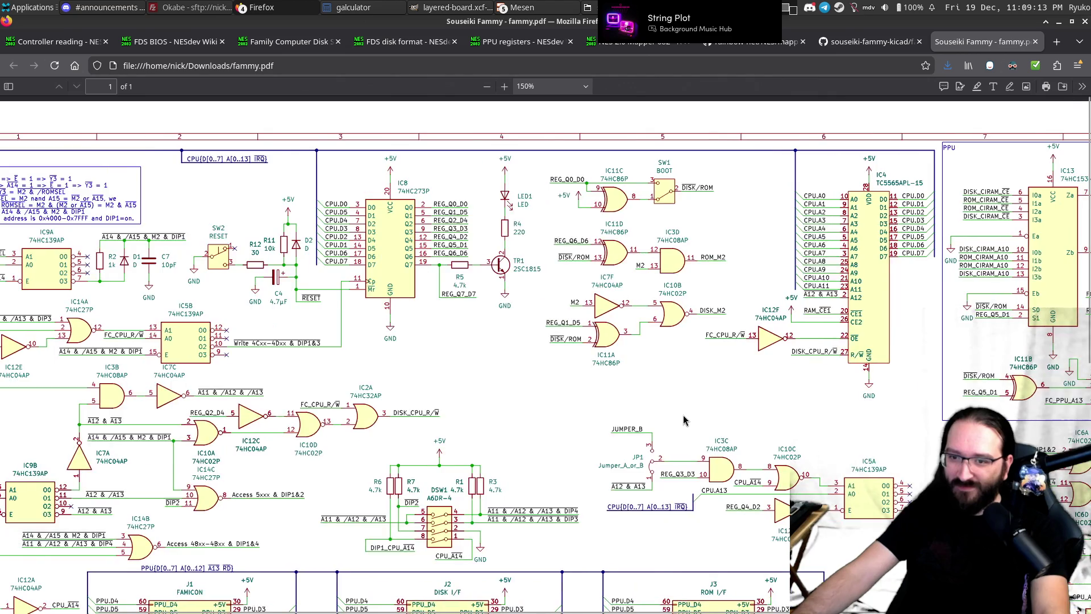
pyautogui.hscroll(-3, 685, 421)
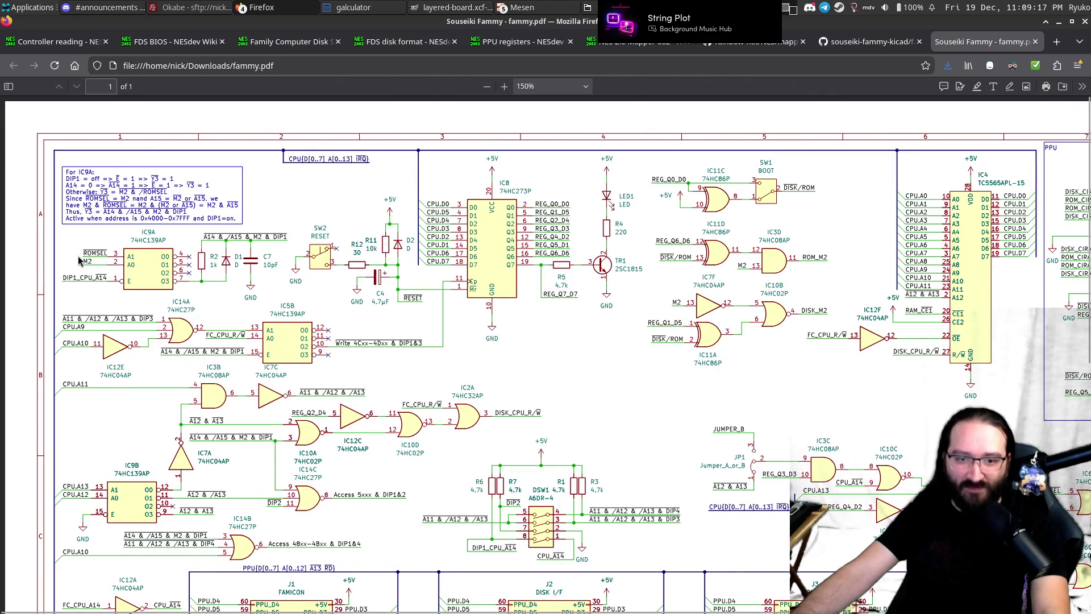
pyautogui.scroll(-6, 50, 419)
pyautogui.scroll(4, 54, 381)
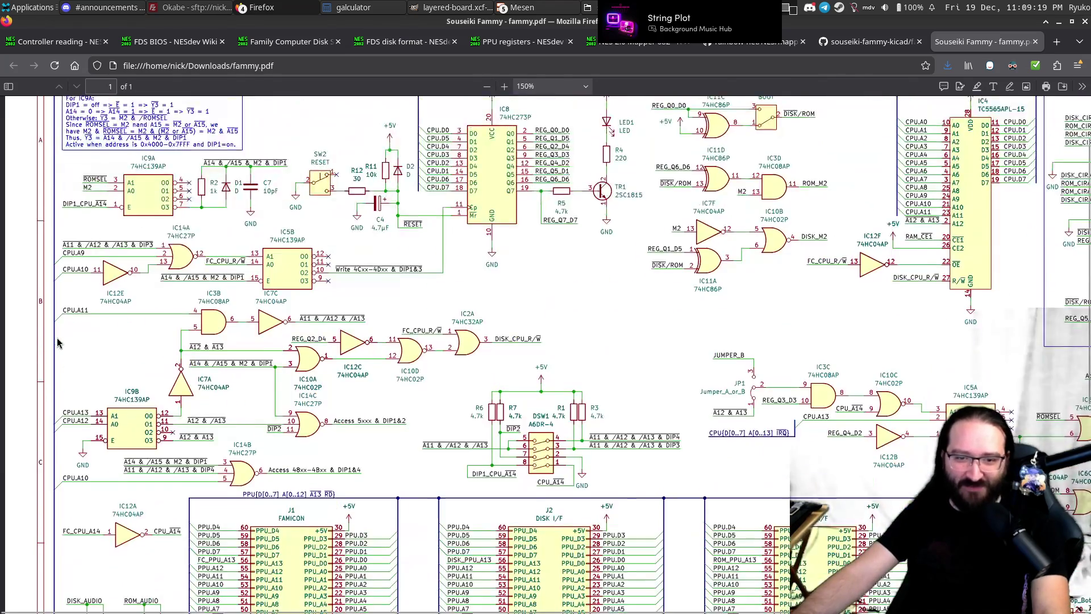
pyautogui.scroll(2, 58, 342)
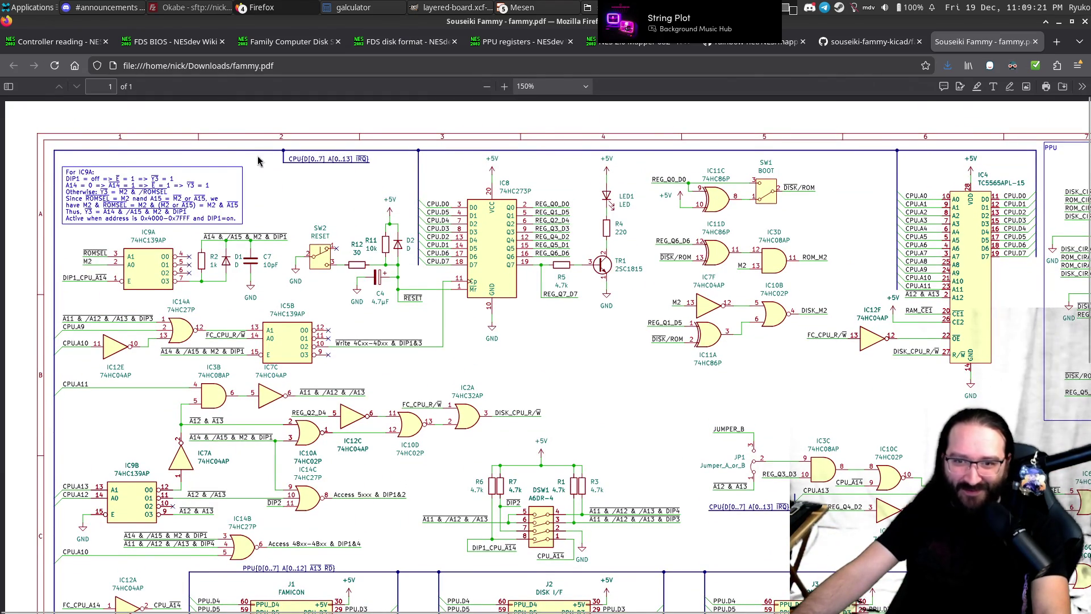
# Pan across the logic sections, ending on the FAMICON and DISK I/F connector pinouts.
pyautogui.hscroll(1, 419, 166)
pyautogui.hscroll(5, 419, 166)
pyautogui.hscroll(3, 420, 165)
pyautogui.hscroll(1, 420, 166)
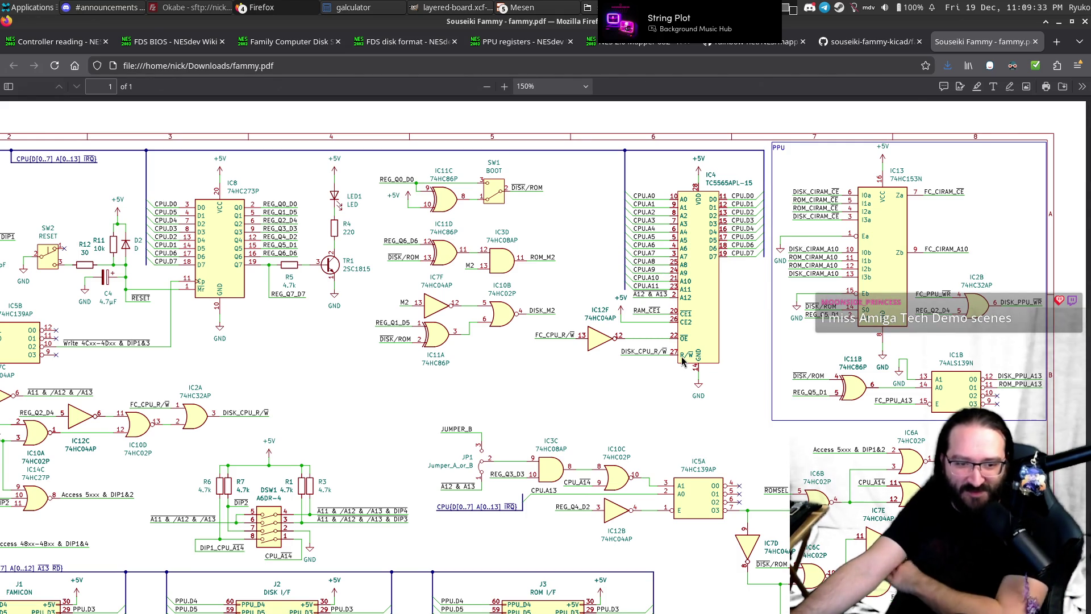
pyautogui.scroll(-3, 681, 357)
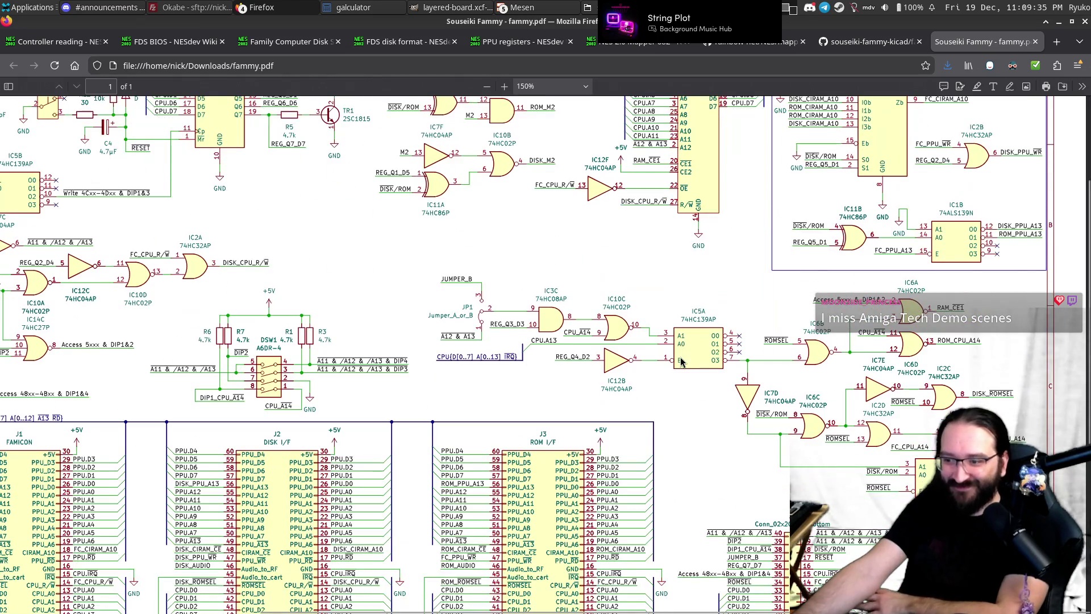
pyautogui.scroll(-2, 682, 362)
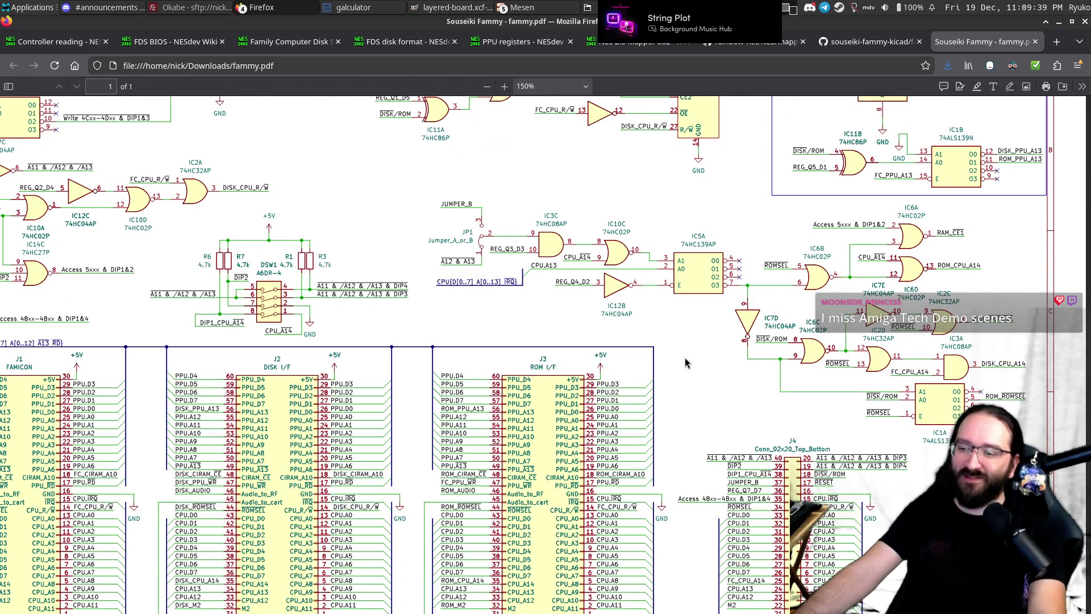
pyautogui.scroll(-5, 685, 362)
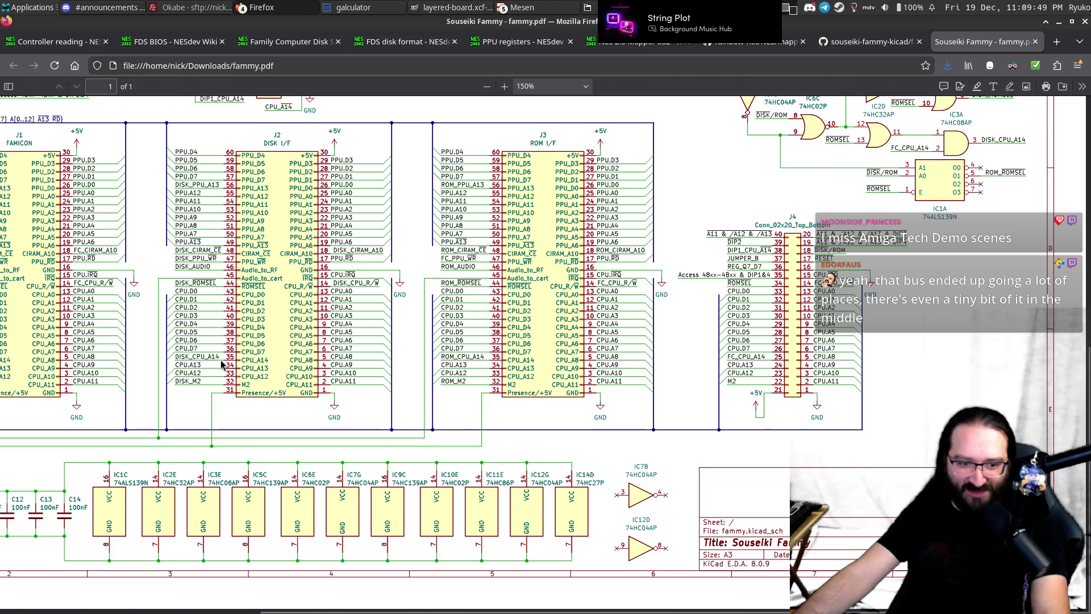
pyautogui.scroll(4, 221, 364)
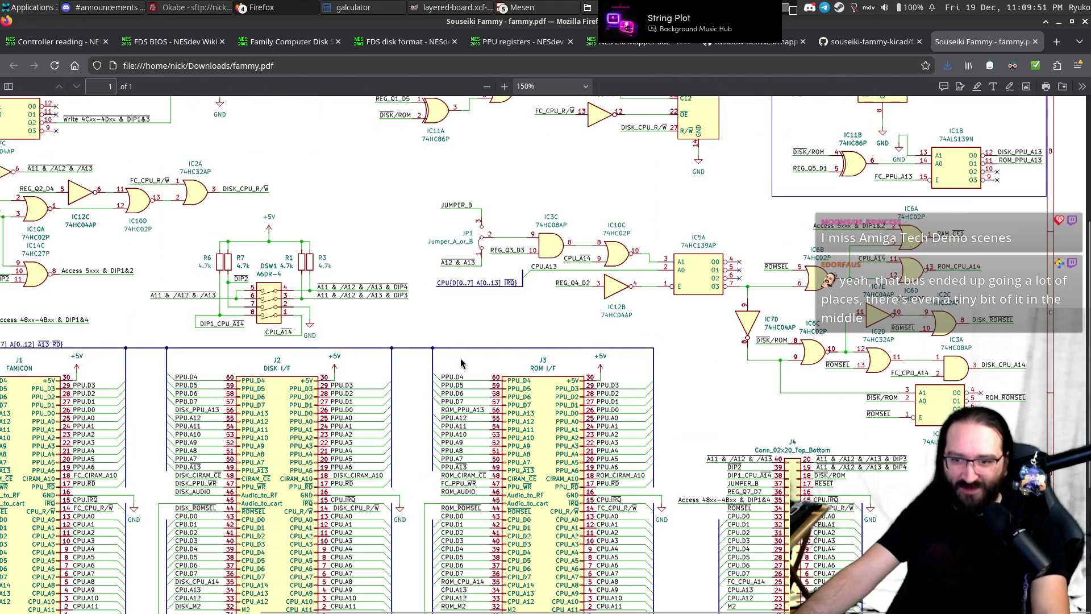
pyautogui.hscroll(-5, 358, 349)
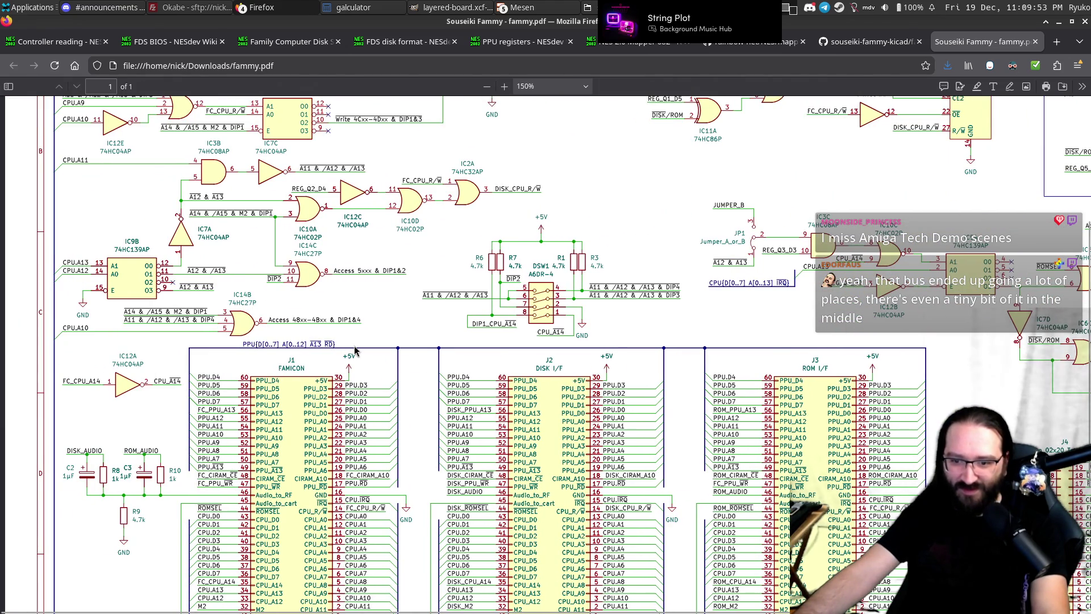
pyautogui.hscroll(1, 355, 350)
pyautogui.scroll(3, 355, 351)
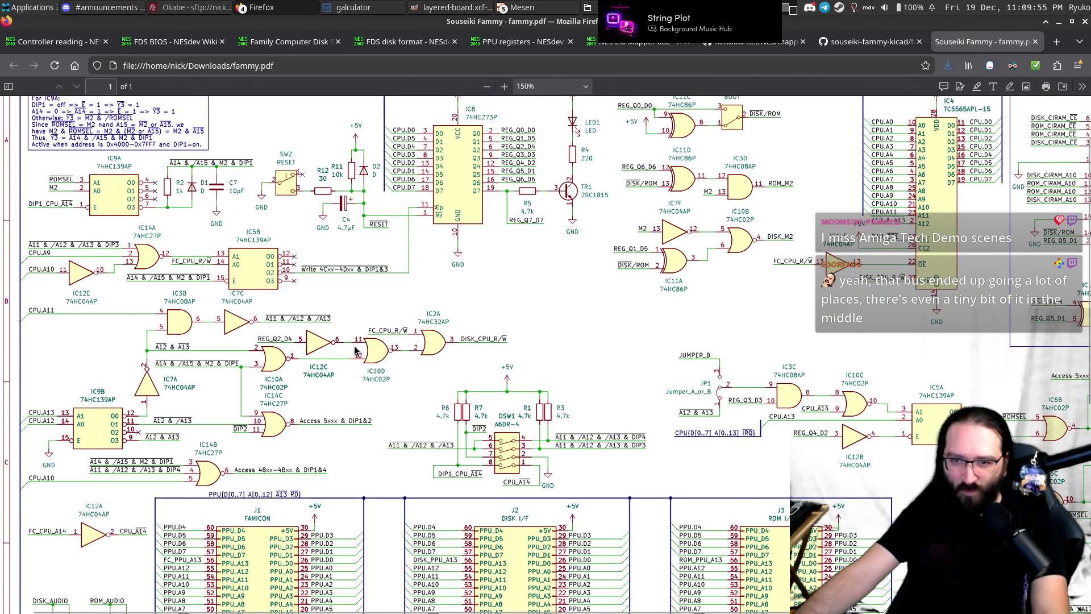
pyautogui.scroll(-3, 355, 351)
pyautogui.scroll(-4, 52, 442)
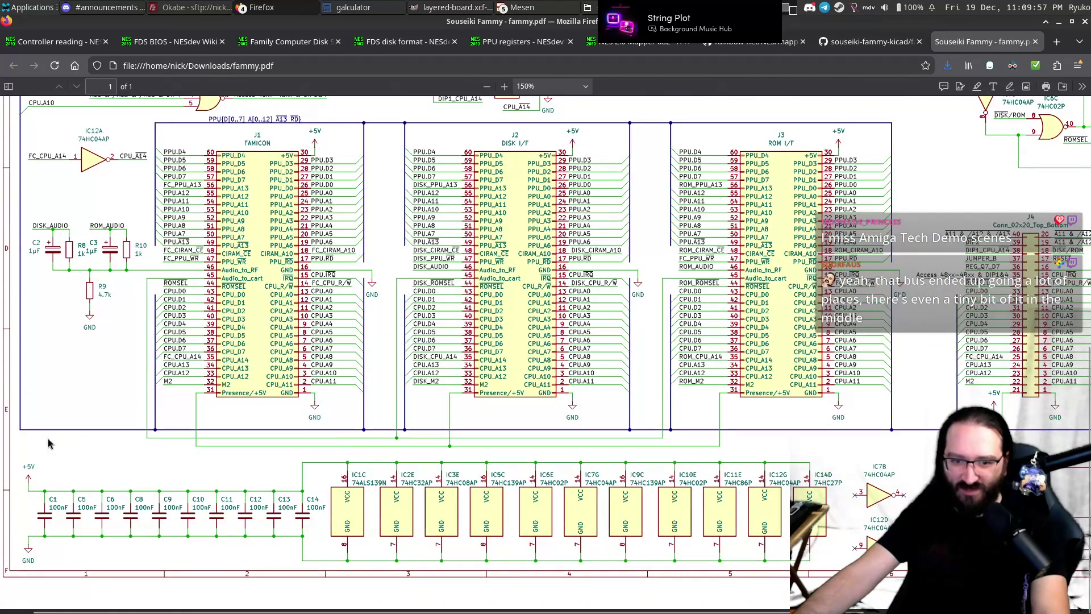
pyautogui.hscroll(2, 861, 422)
pyautogui.hscroll(1, 861, 422)
pyautogui.hscroll(-1, 861, 421)
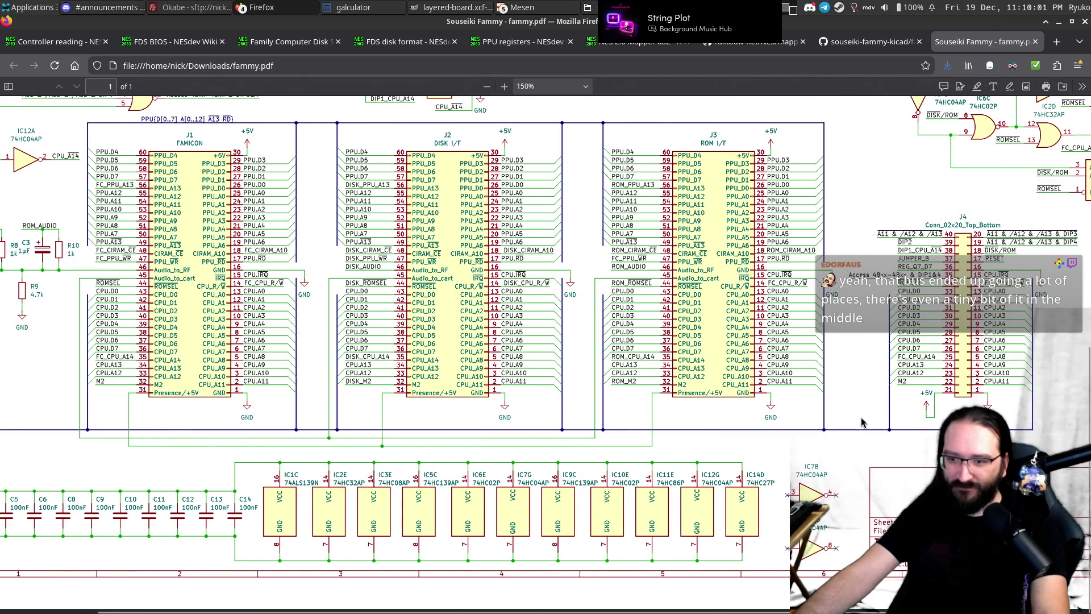
pyautogui.scroll(2, 861, 422)
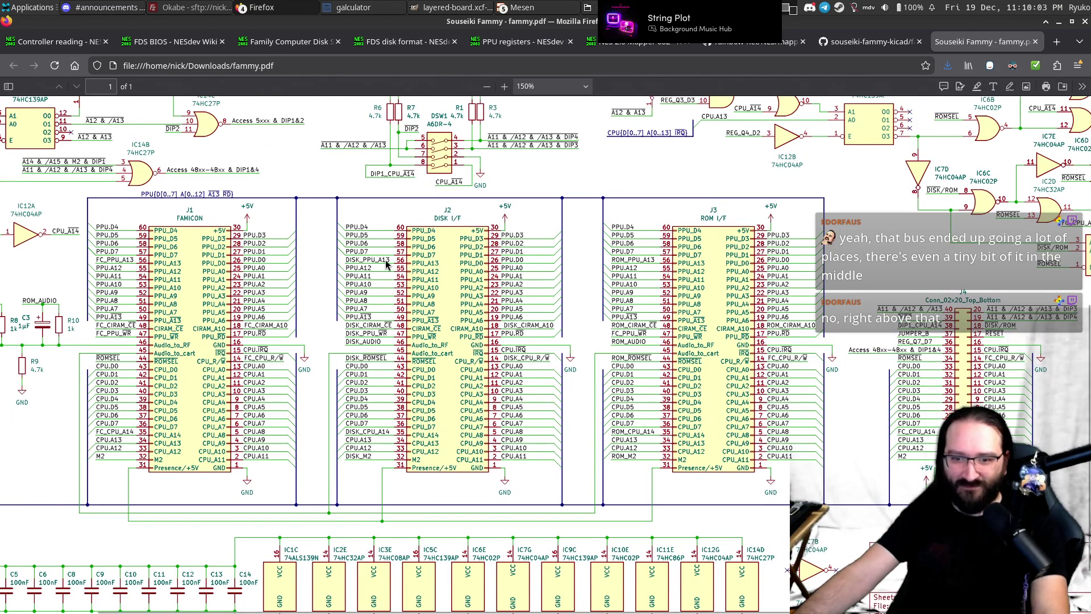
pyautogui.hscroll(-2, 508, 308)
pyautogui.hscroll(-1, 508, 308)
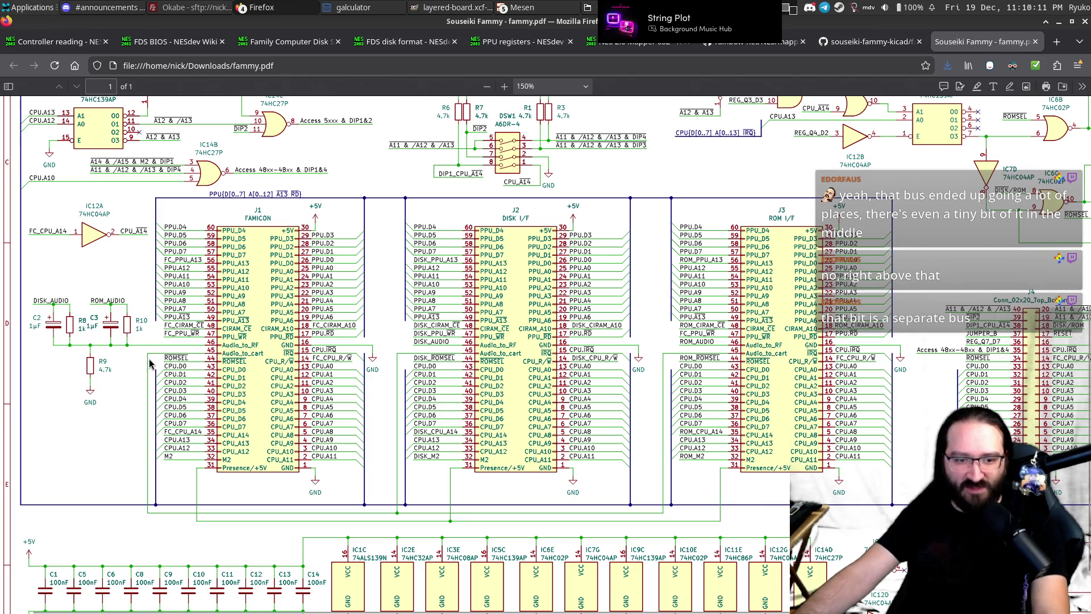
pyautogui.scroll(1, 150, 364)
pyautogui.scroll(2, 159, 367)
pyautogui.scroll(2, 170, 369)
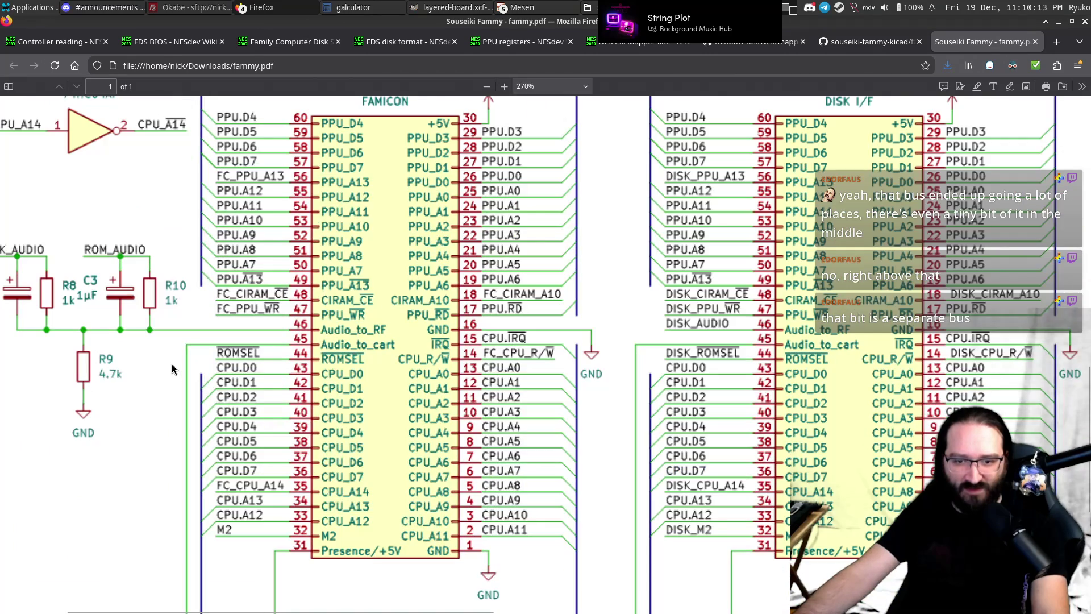
pyautogui.scroll(-3, 211, 405)
pyautogui.scroll(-4, 216, 363)
pyautogui.scroll(2, 213, 336)
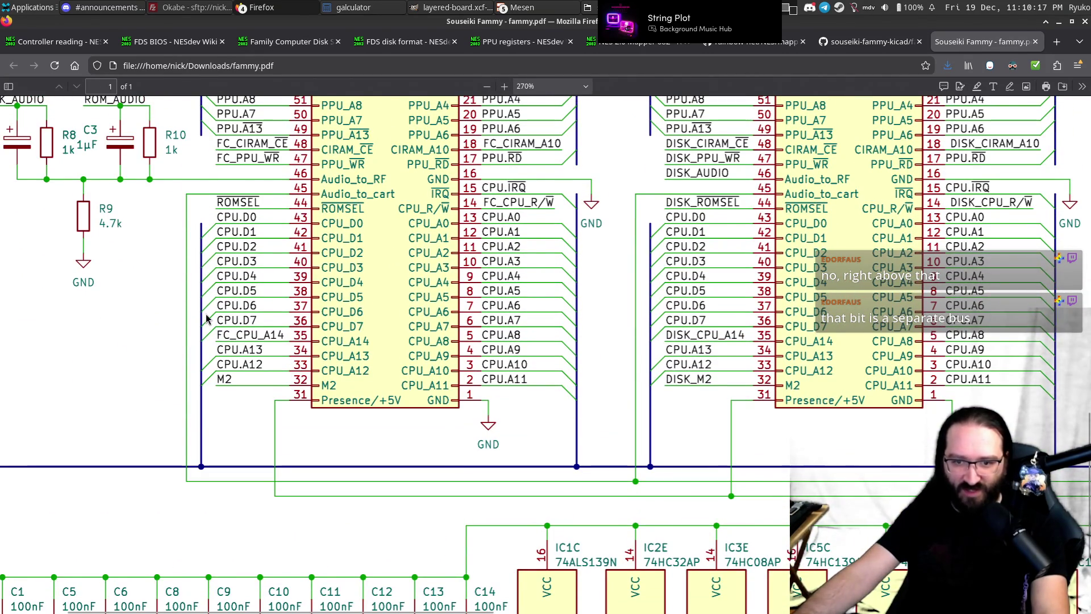
pyautogui.scroll(2, 210, 312)
pyautogui.hscroll(2, 370, 278)
pyautogui.hscroll(2, 369, 278)
pyautogui.hscroll(5, 369, 275)
pyautogui.hscroll(2, 367, 272)
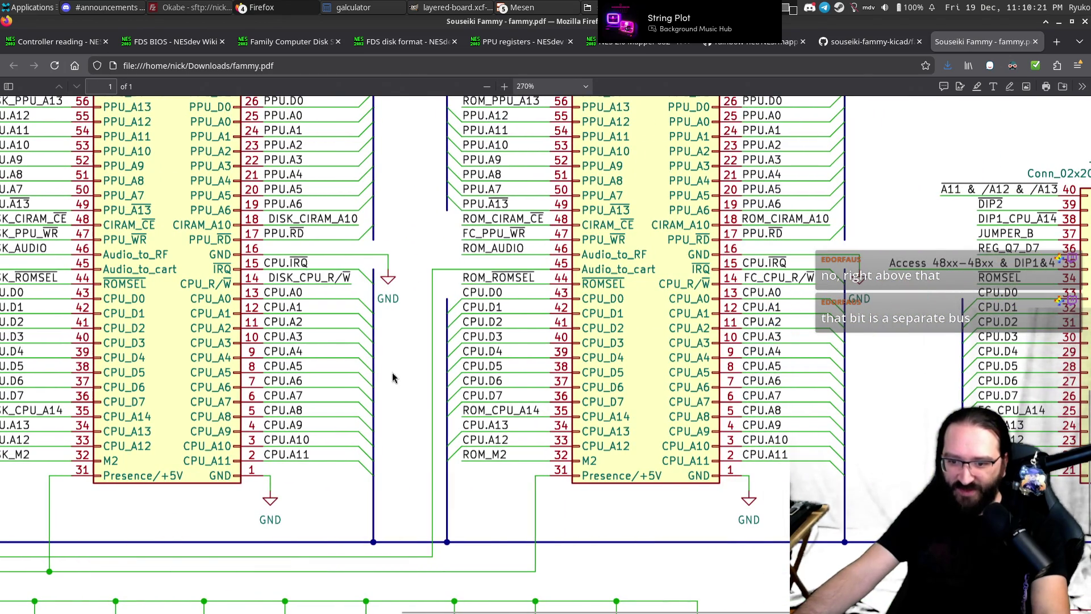
pyautogui.scroll(6, 585, 367)
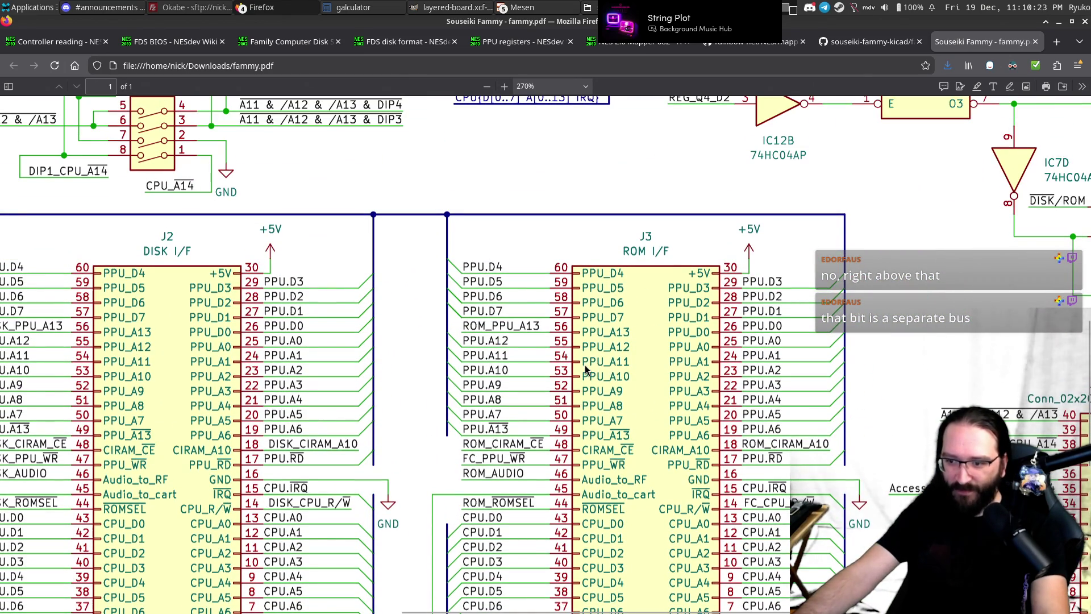
pyautogui.scroll(-2, 585, 365)
pyautogui.scroll(-2, 585, 365)
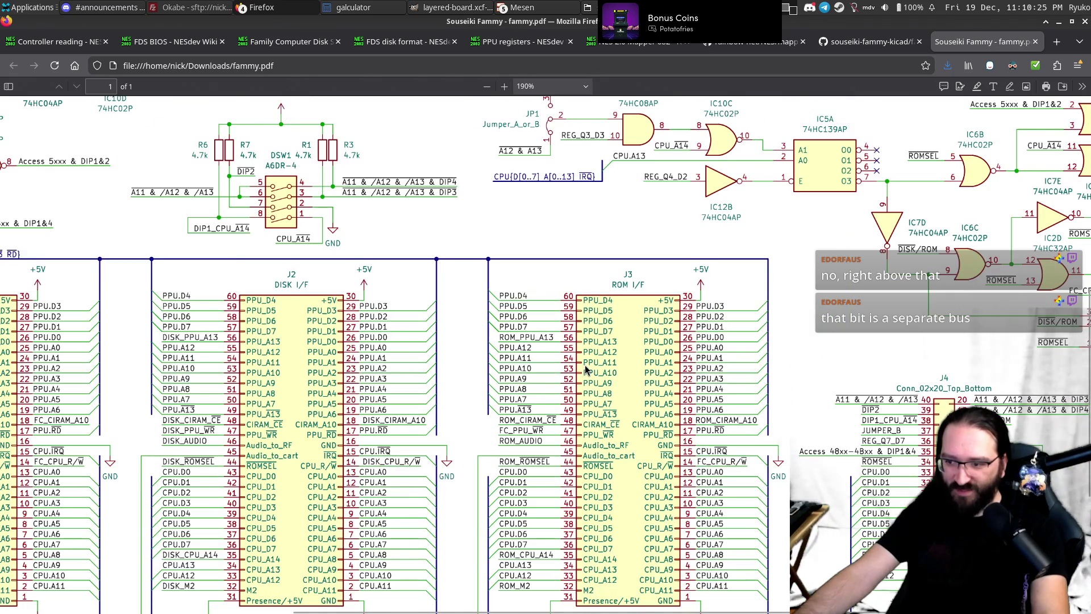
pyautogui.scroll(-3, 584, 365)
pyautogui.hscroll(3, 587, 370)
pyautogui.hscroll(1, 587, 370)
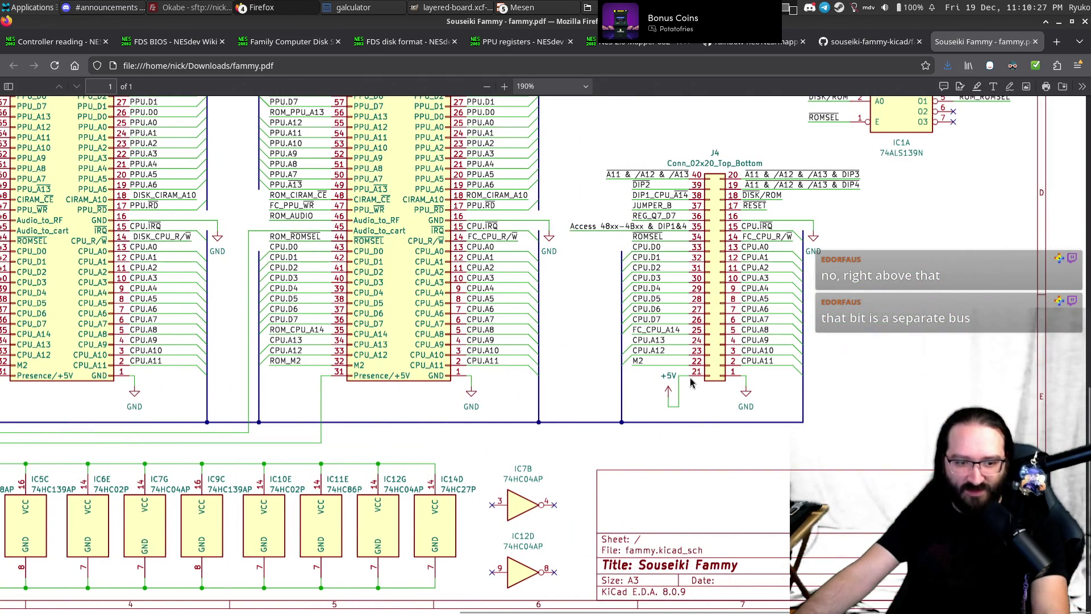
pyautogui.scroll(2, 848, 400)
pyautogui.scroll(2, 843, 395)
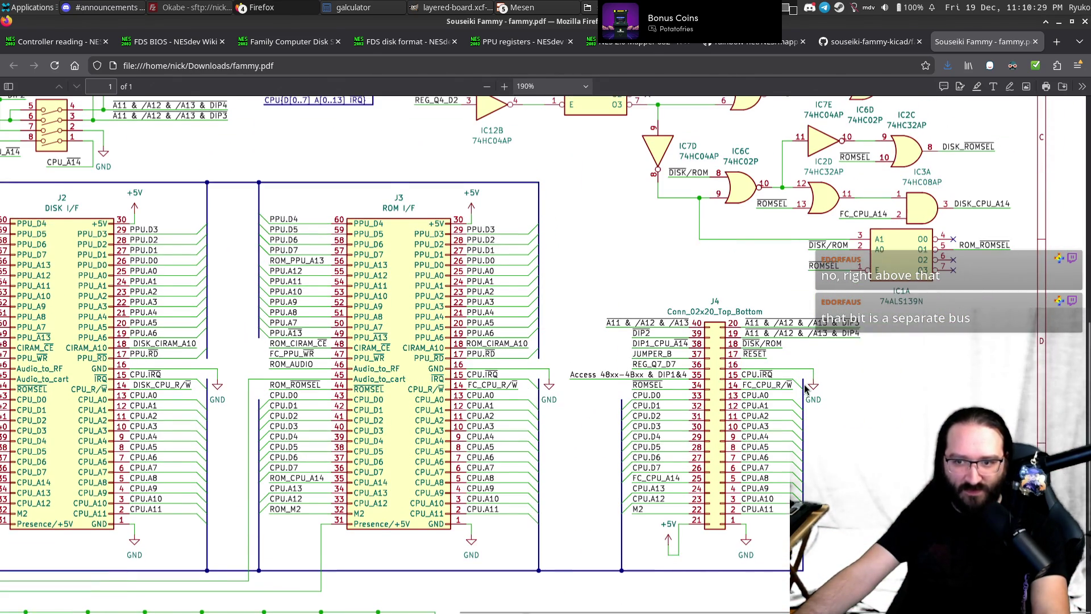
pyautogui.hscroll(-4, 320, 195)
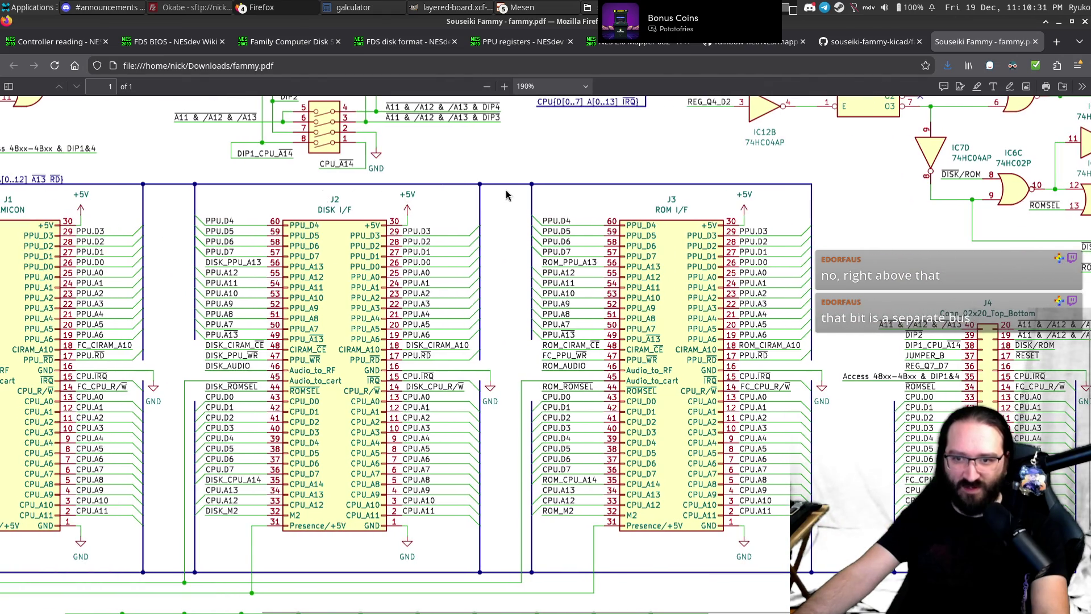
pyautogui.hscroll(-3, 504, 195)
pyautogui.hscroll(-1, 120, 197)
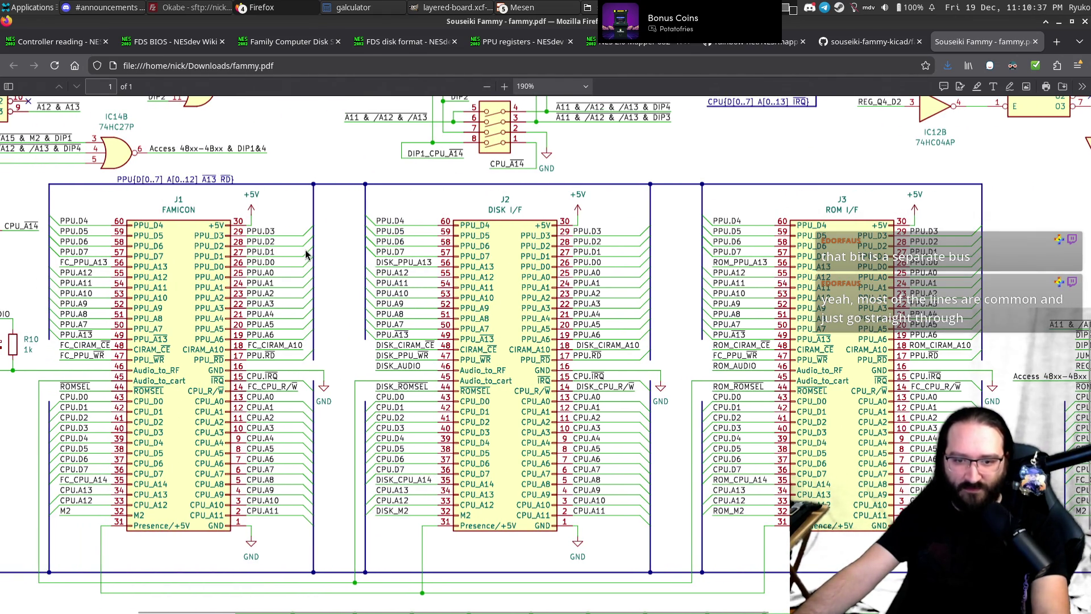
pyautogui.hscroll(2, 306, 254)
pyautogui.hscroll(1, 306, 256)
pyautogui.hscroll(1, 306, 256)
pyautogui.hscroll(1, 306, 258)
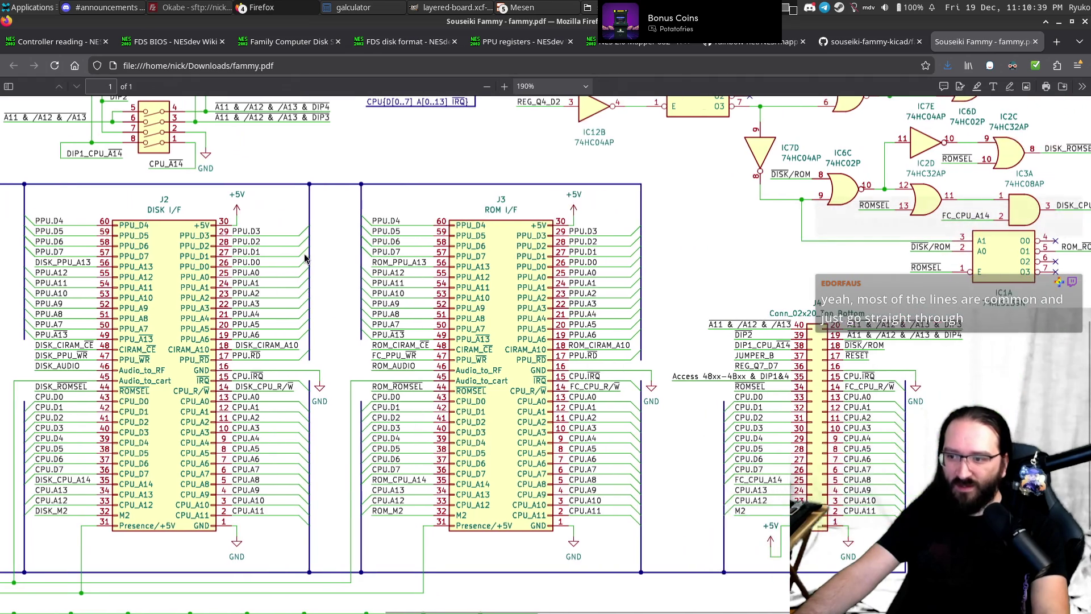
pyautogui.hscroll(2, 305, 258)
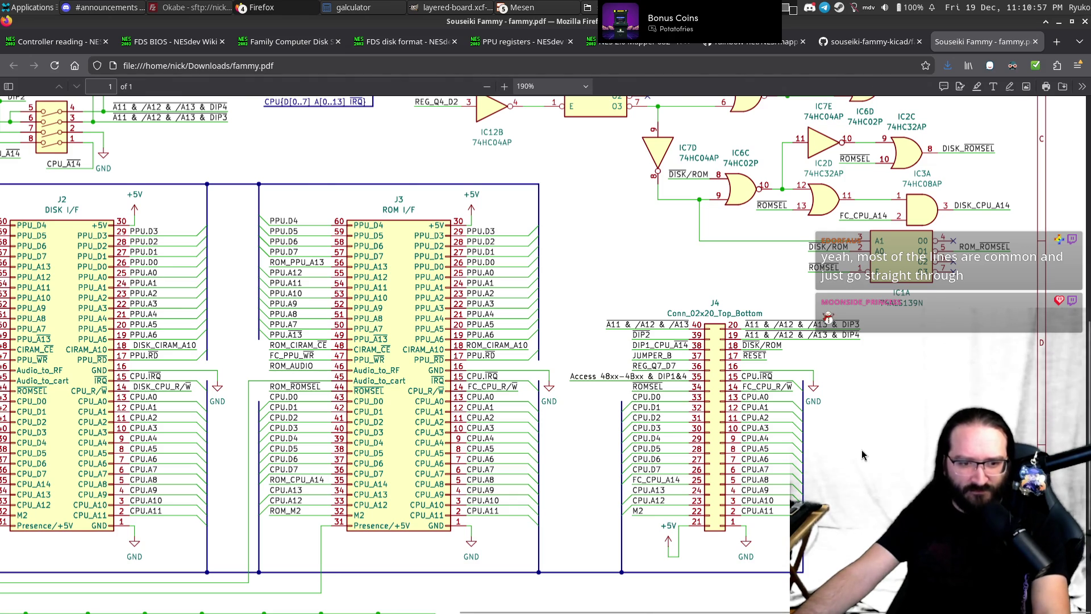
pyautogui.scroll(2, 864, 455)
pyautogui.scroll(2, 862, 455)
pyautogui.scroll(2, 862, 455)
pyautogui.scroll(2, 862, 454)
pyautogui.scroll(2, 862, 454)
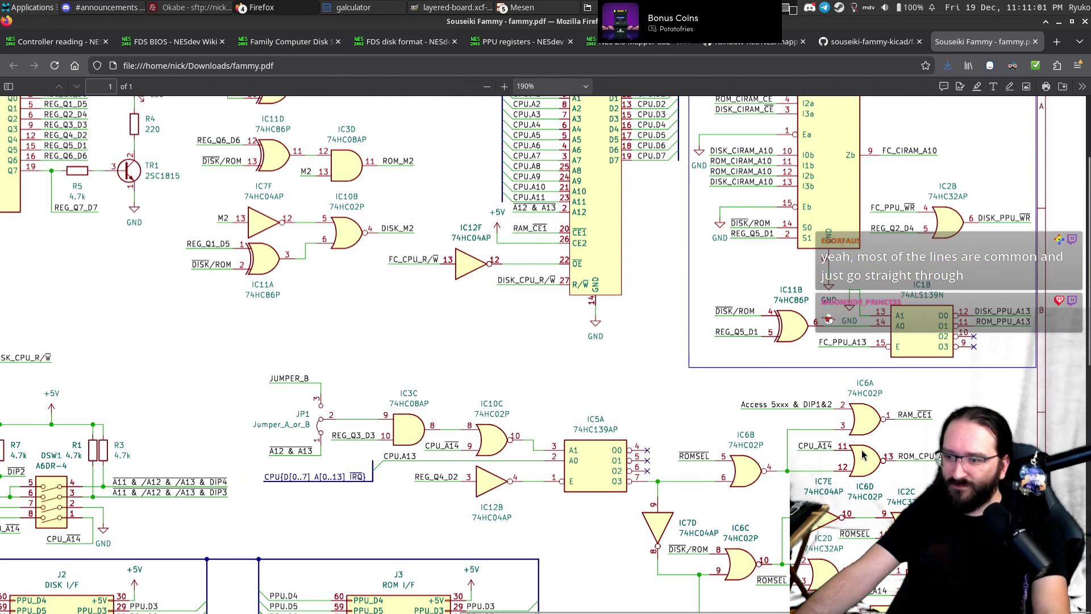
# Scroll around the DSW1 DIP switch block and the FAMICON, DISK I/F and ROM I/F connectors.
pyautogui.scroll(4, 862, 455)
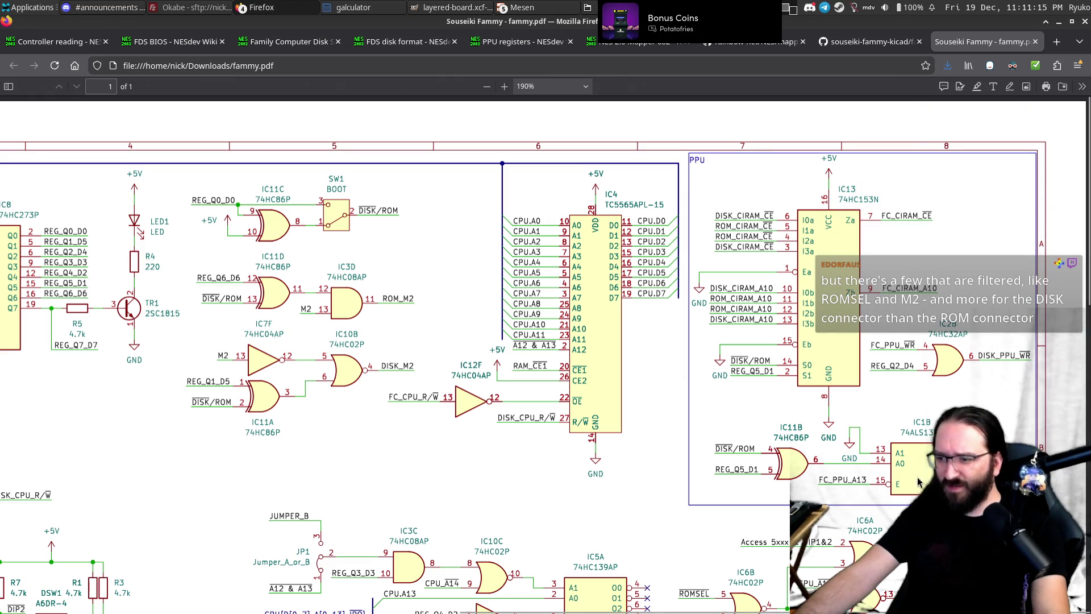
pyautogui.scroll(-5, 930, 212)
pyautogui.scroll(2, 924, 211)
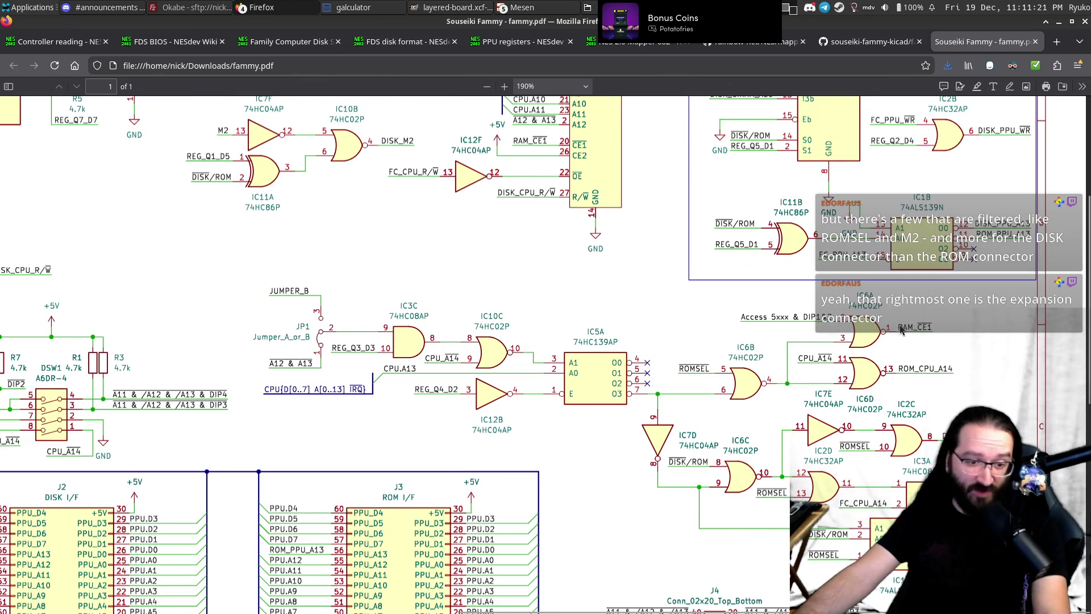
pyautogui.scroll(4, 898, 343)
pyautogui.scroll(-9, 898, 344)
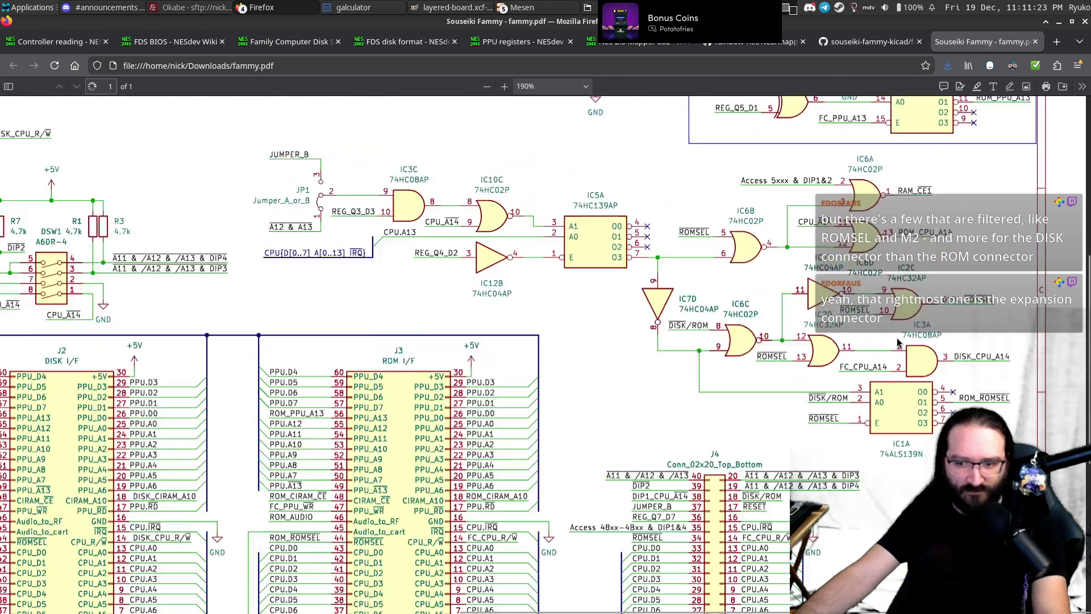
pyautogui.scroll(8, 858, 391)
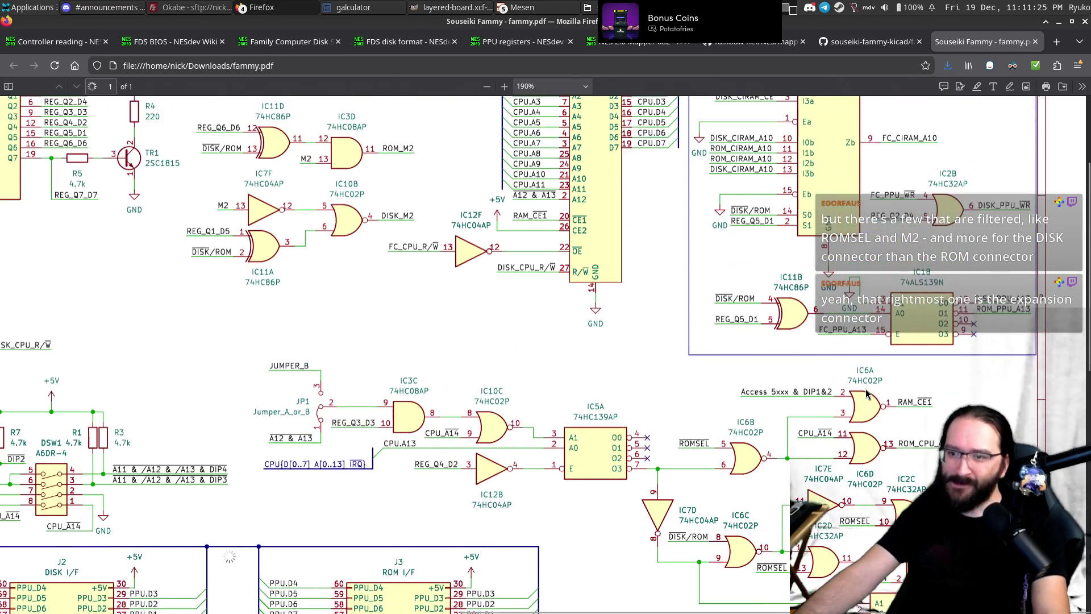
pyautogui.scroll(3, 863, 392)
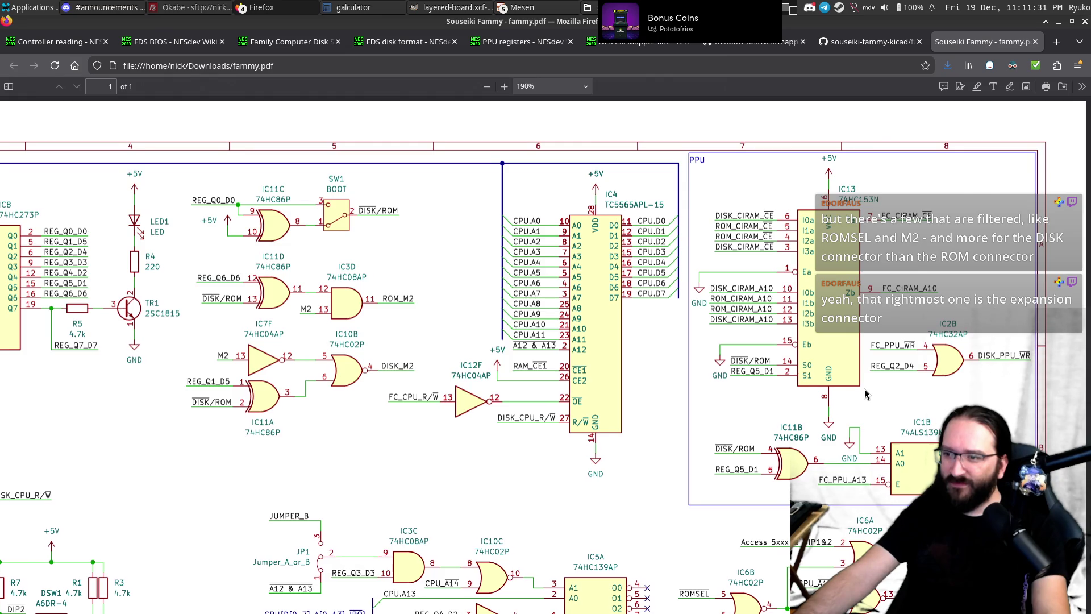
pyautogui.hscroll(-4, 865, 394)
pyautogui.hscroll(-5, 796, 386)
pyautogui.hscroll(-2, 725, 376)
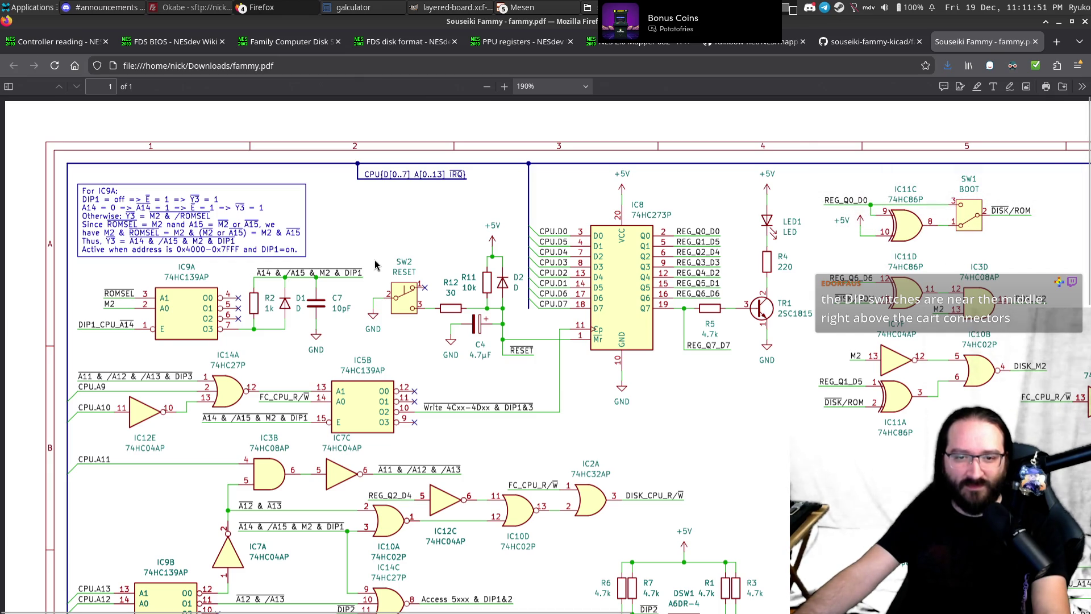
pyautogui.scroll(-5, 355, 232)
pyautogui.scroll(-5, 354, 231)
pyautogui.scroll(-3, 355, 232)
pyautogui.scroll(10, 550, 316)
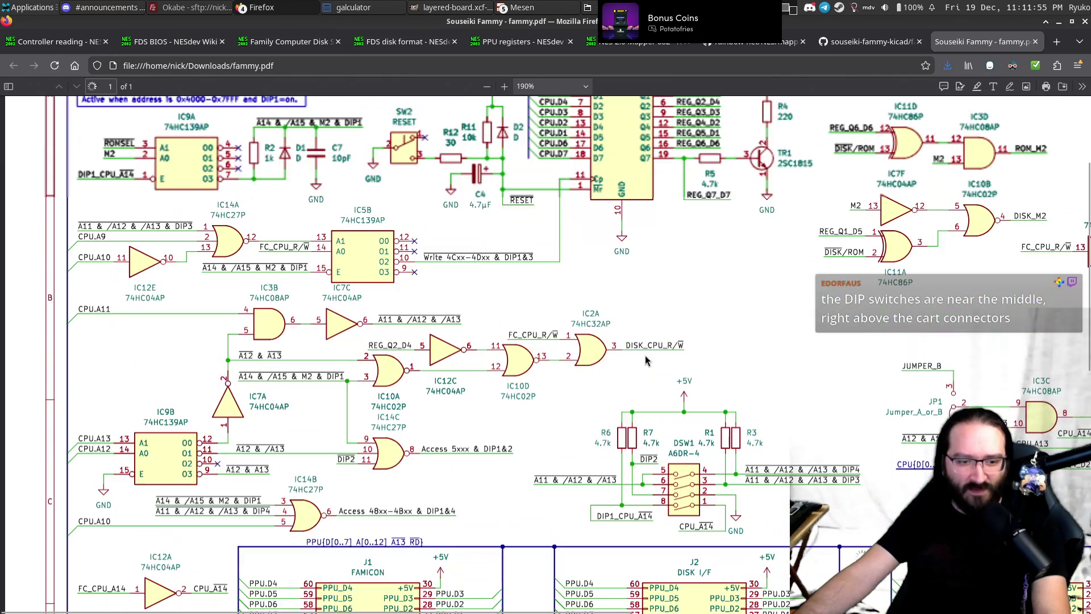
pyautogui.hscroll(3, 625, 352)
pyautogui.hscroll(3, 646, 361)
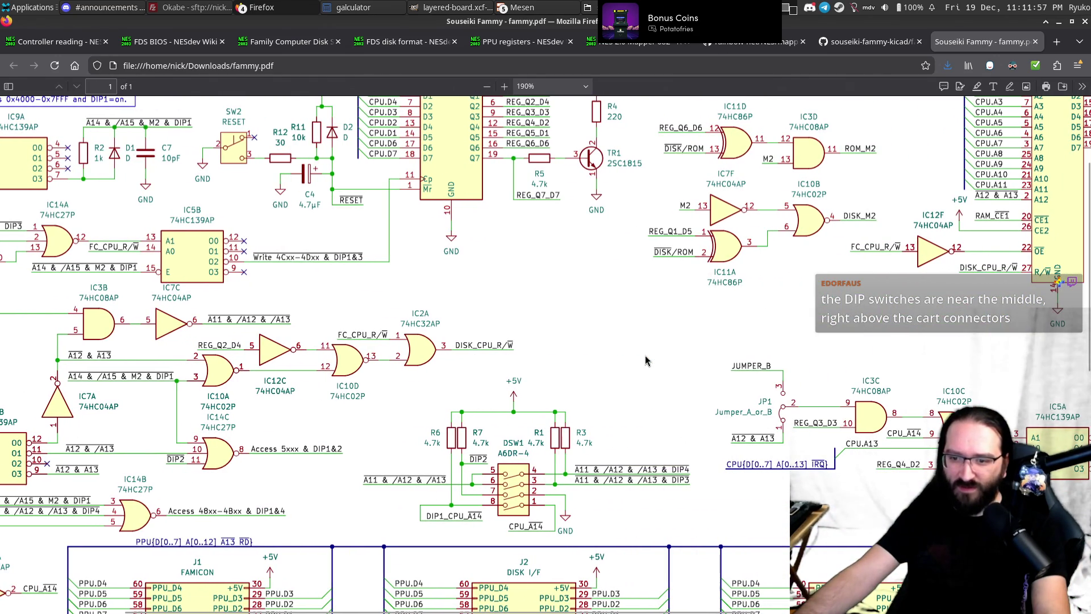
pyautogui.scroll(-2, 628, 360)
pyautogui.hscroll(1, 443, 403)
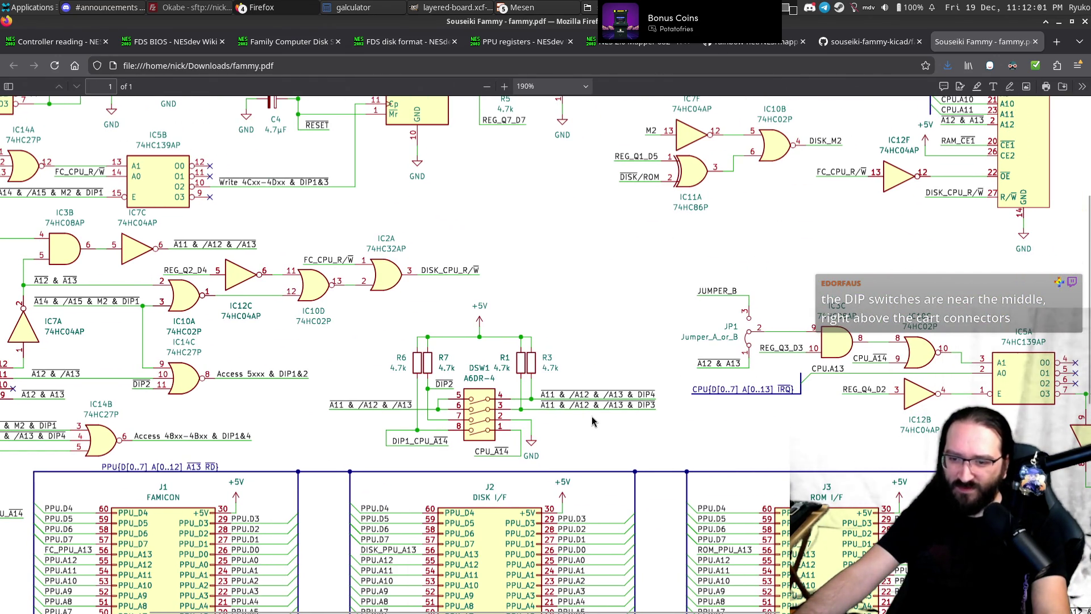
pyautogui.scroll(-2, 569, 367)
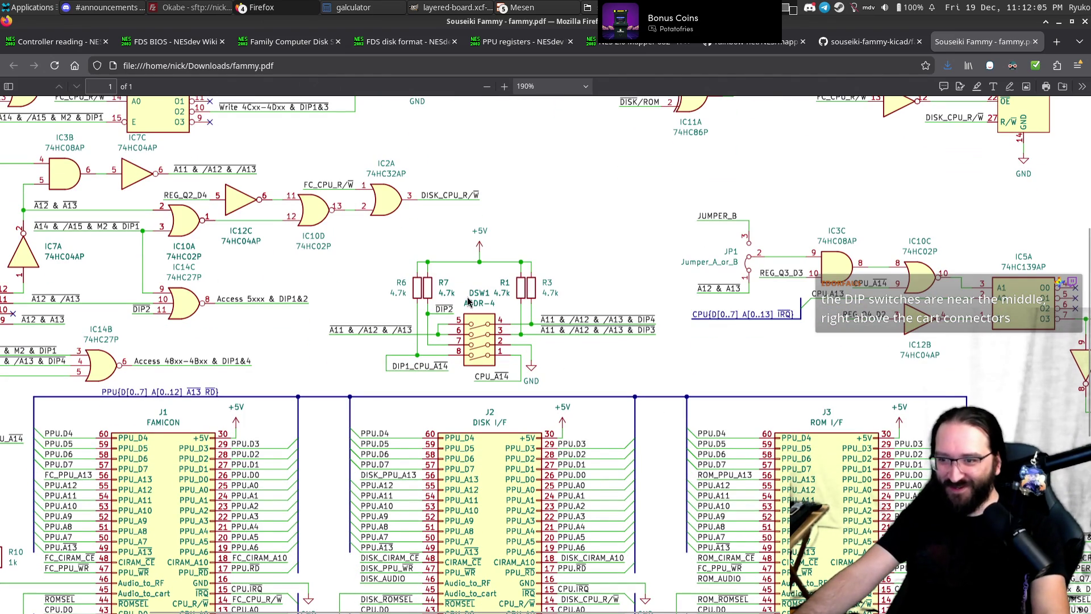
pyautogui.hscroll(2, 468, 301)
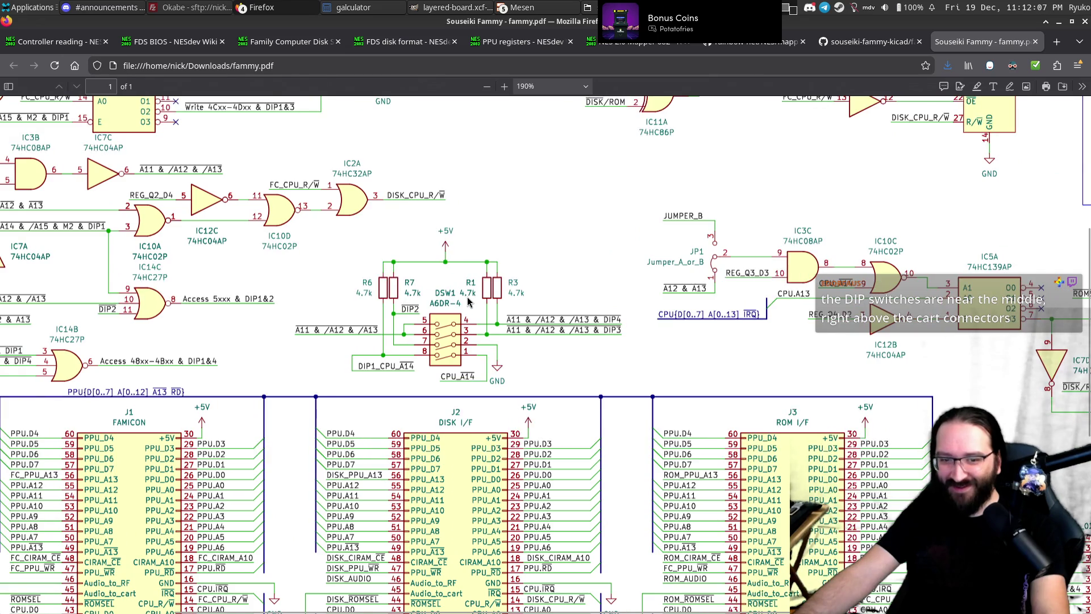
pyautogui.keyDown('ctrl'); pyautogui.scroll(-5, 469, 301); pyautogui.keyUp('ctrl')
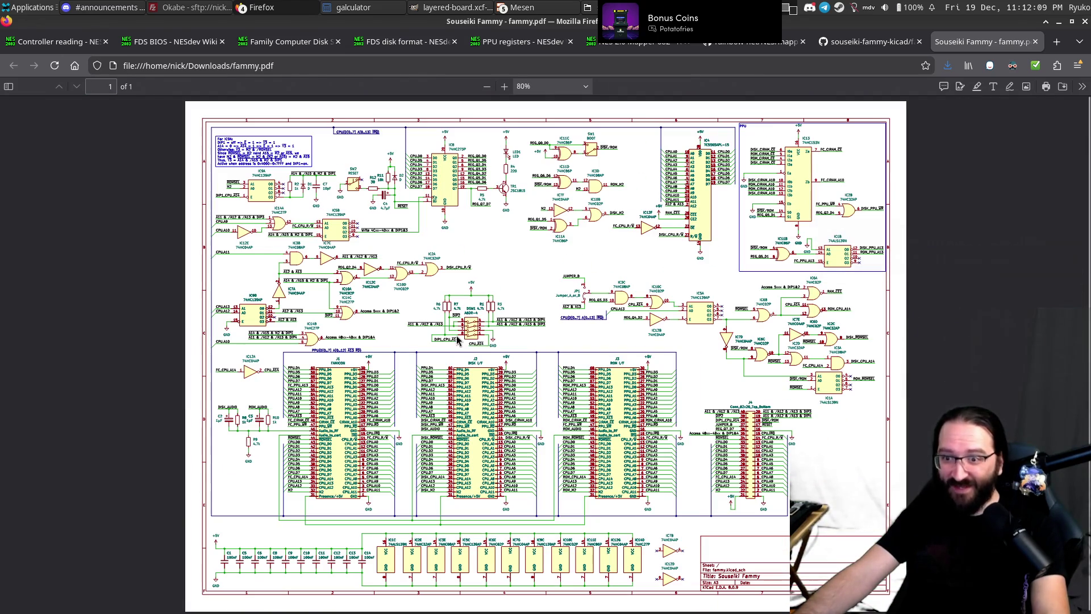
# Close the fammy.pdf tab and return to tmux window 0, vim with sf_rom-qd_file1_postcopy.asm.
pyautogui.middleClick(972, 41)
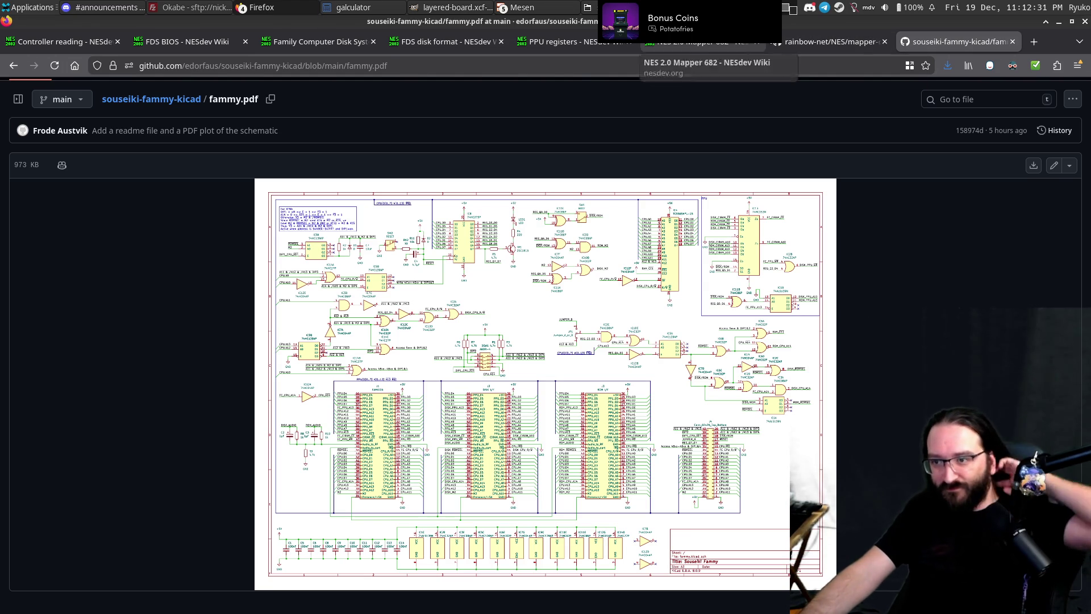
pyautogui.hotkey('alt', 'Tab')
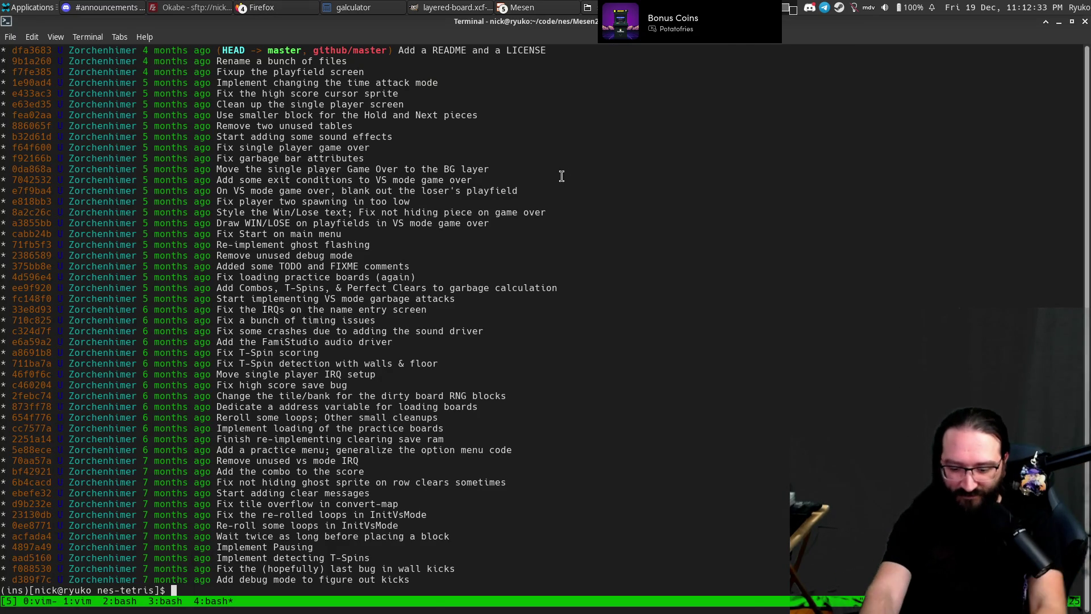
pyautogui.hotkey('ctrl', 'b')
pyautogui.press('0')
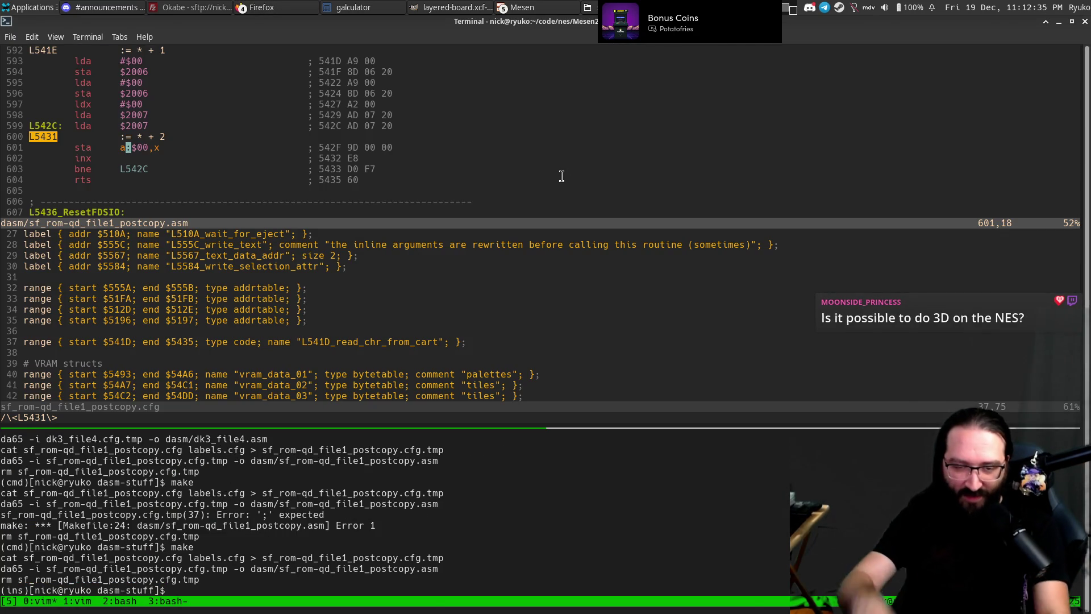